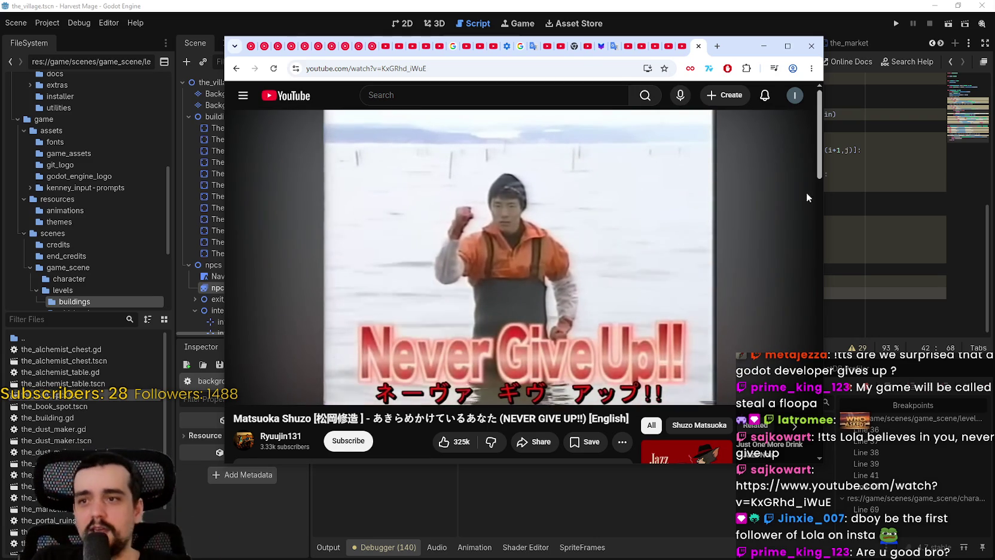
# Step: Play the Never Give Up!! clip to its 0:34 end, checking its playback settings
pyautogui.click(511, 213)
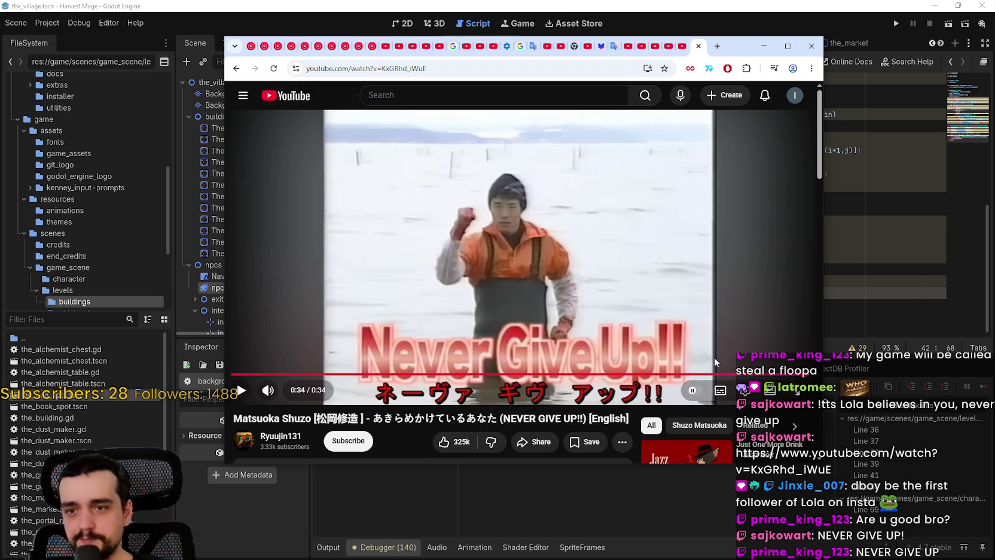
pyautogui.click(743, 391)
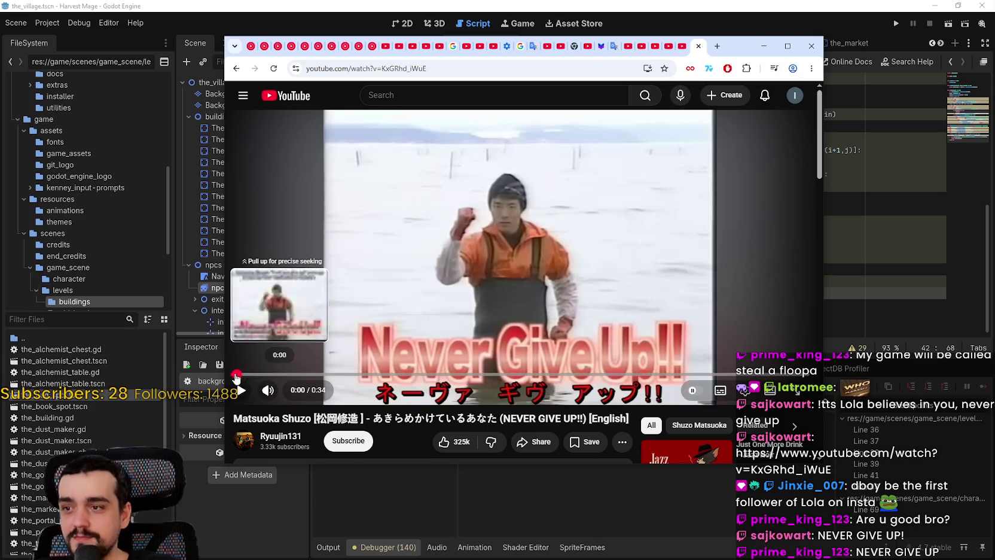
pyautogui.click(235, 374)
# Step: Replay the Never Give Up!! clip from the start
pyautogui.click(242, 390)
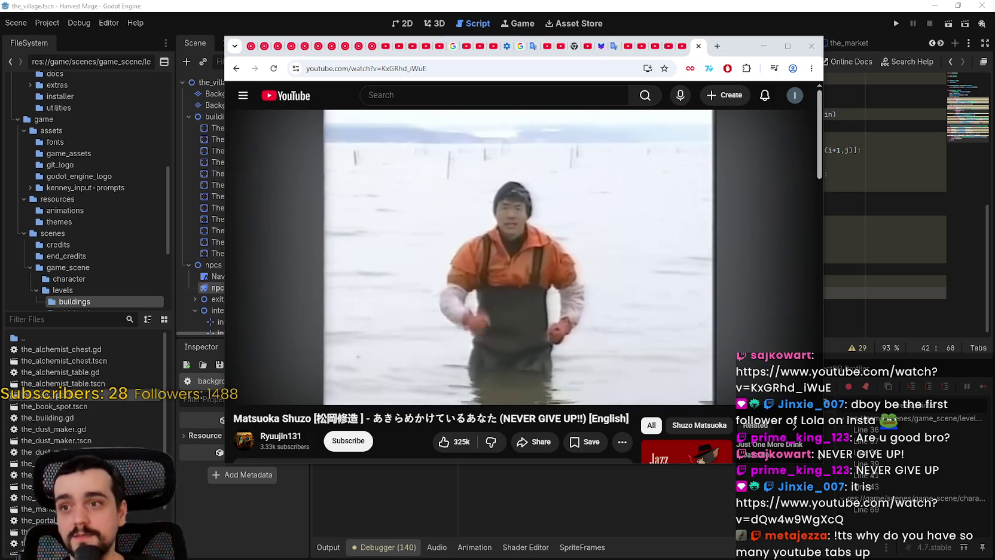
pyautogui.moveTo(610, 224)
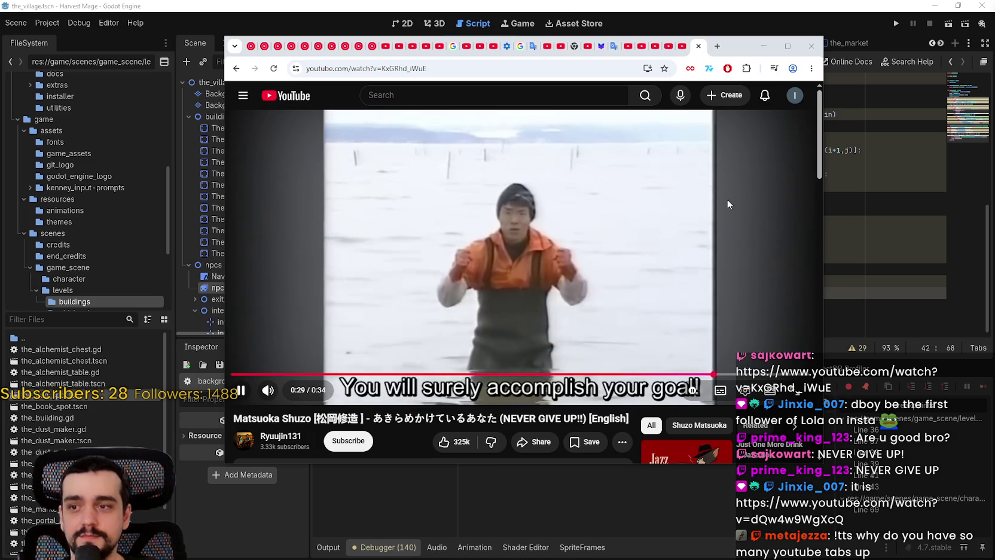
pyautogui.moveTo(604, 192)
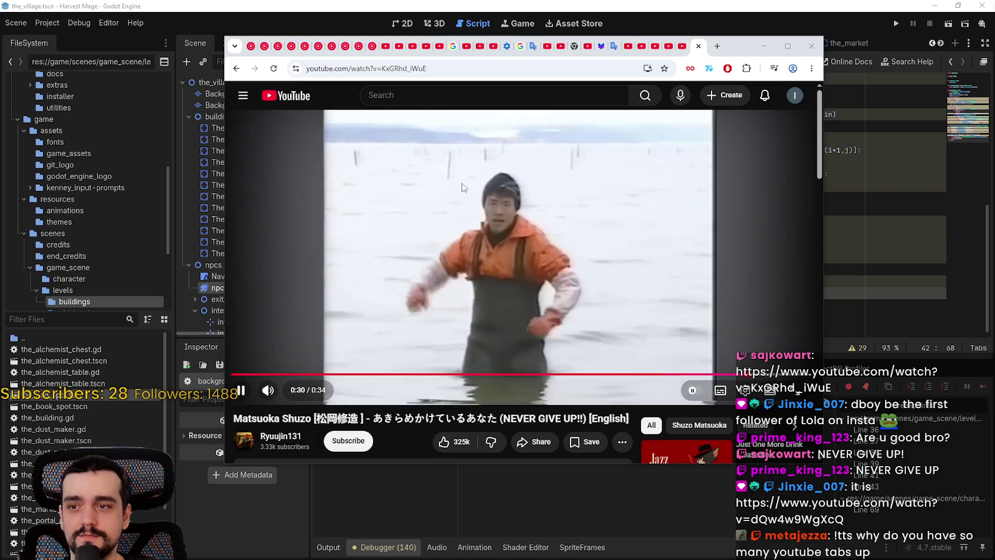
# Step: Load the Never Gonna Give You Up video from the pasted URL, then minimize the browser
pyautogui.hotkey('ctrl', 'l')
pyautogui.write('https://www.youtube.com/watch?v=dQw4w9WgXcQ')
pyautogui.press('Return')
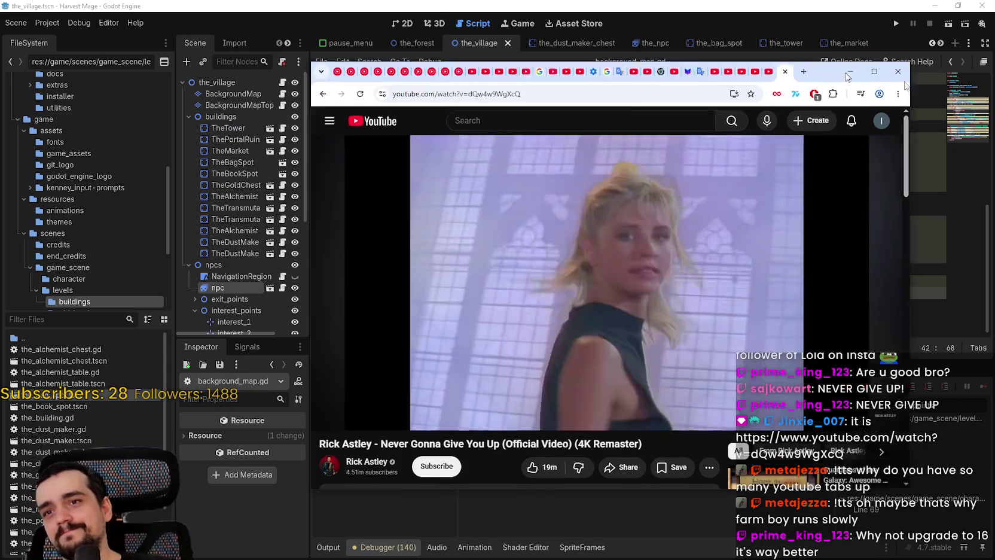
pyautogui.click(762, 48)
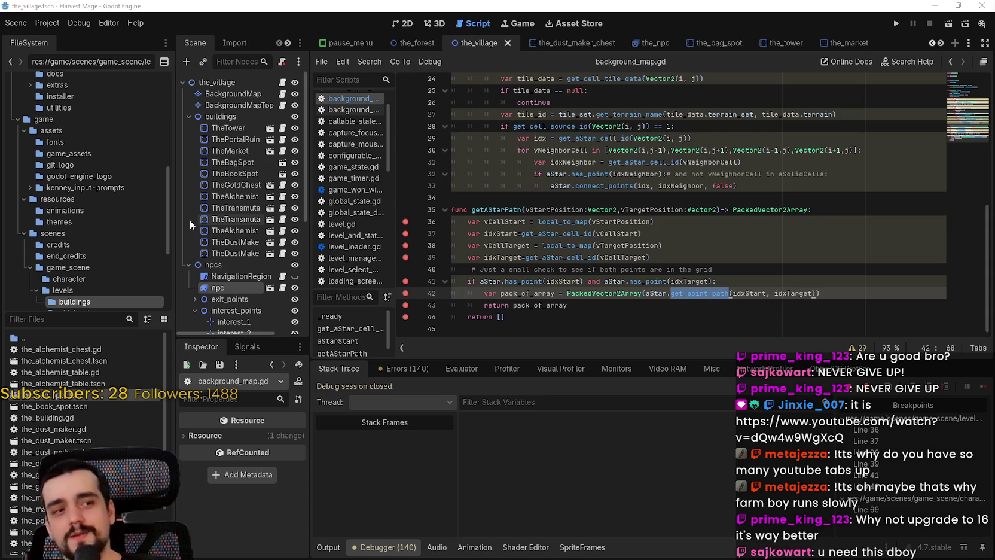
# Step: Review lines 33–34 of getAStarPath, then bring up the Google results on get_point_path returning empty
pyautogui.click(518, 186)
pyautogui.click(625, 200)
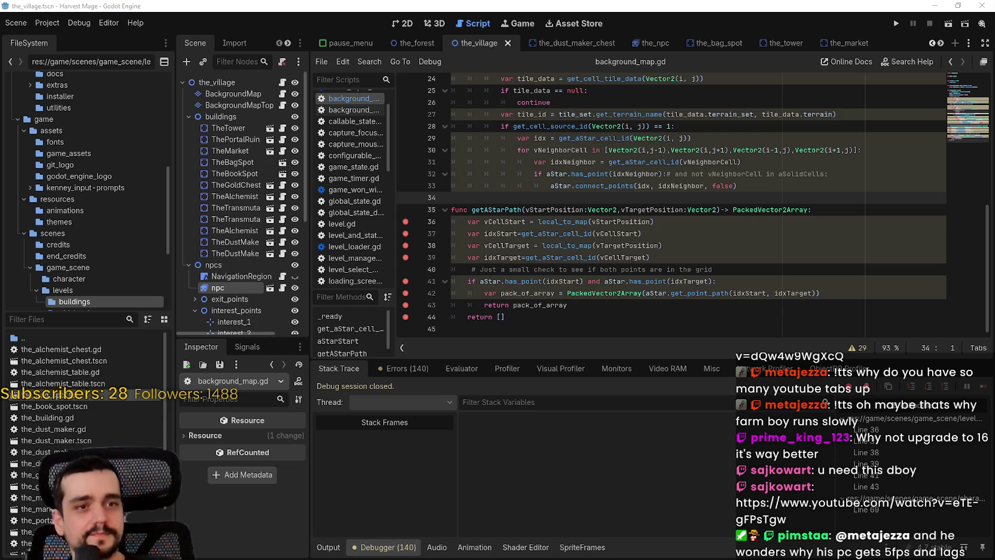
pyautogui.hotkey('alt', 'Tab')
pyautogui.scroll(-3, 563, 357)
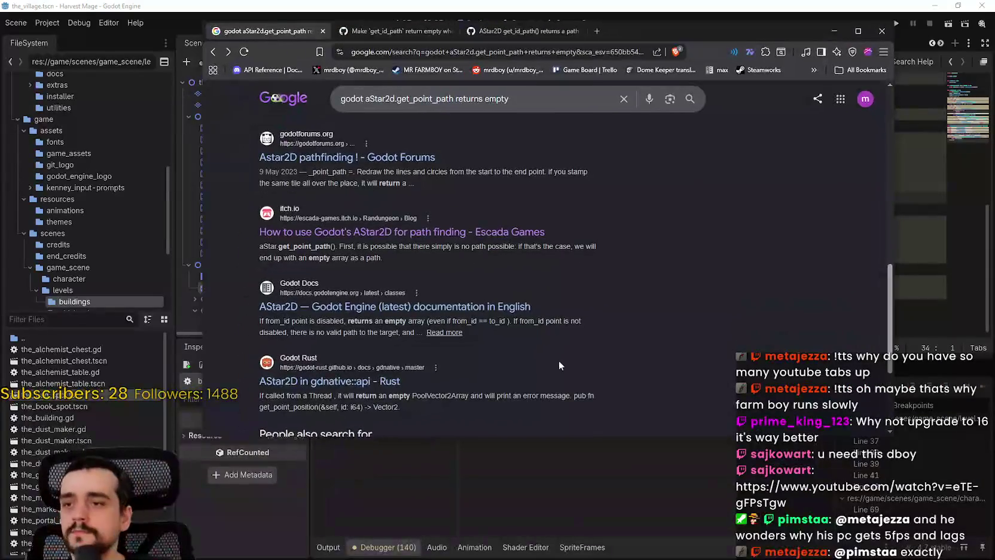
# Step: Scroll the godot-rust AStar2D docs down to the get_point_path entry
pyautogui.scroll(1, 536, 298)
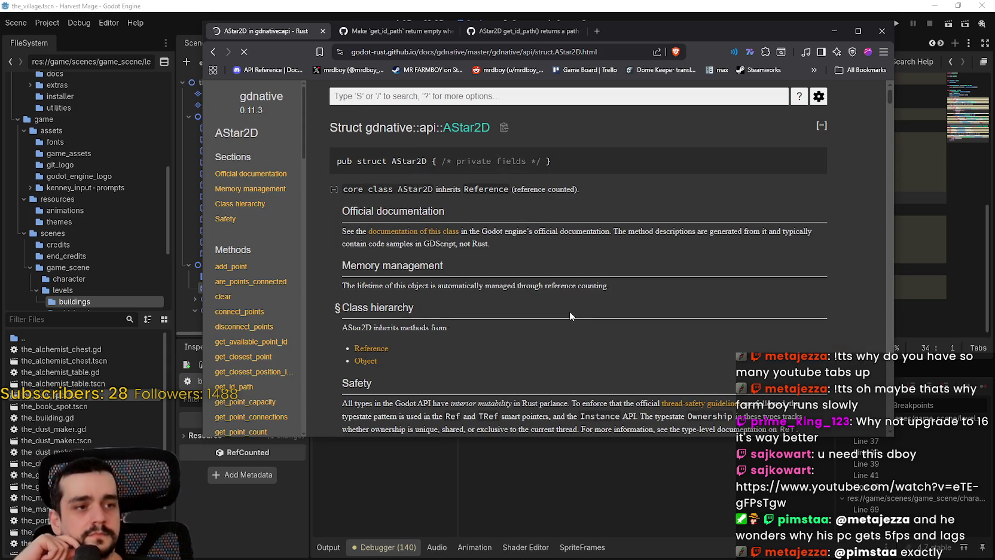
pyautogui.scroll(-2, 541, 325)
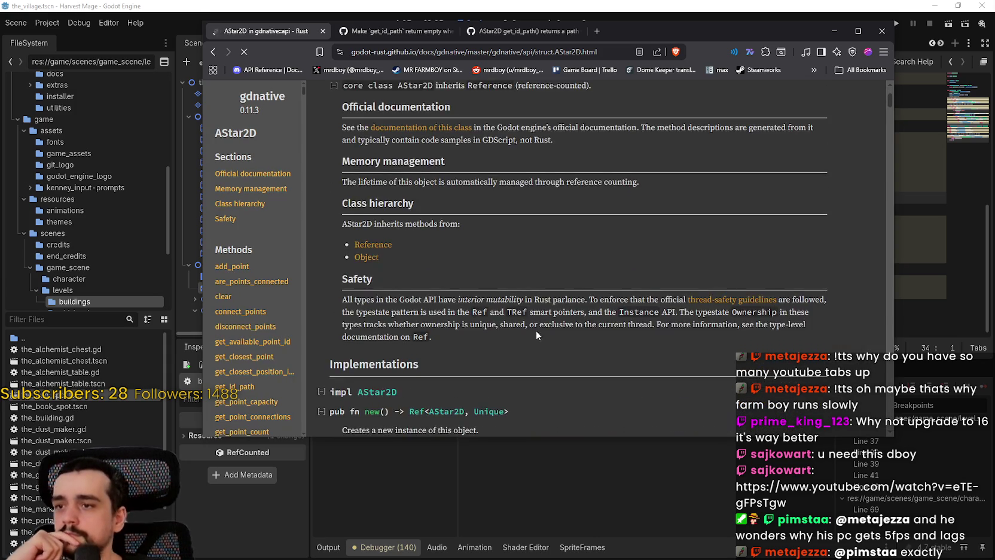
pyautogui.scroll(-3, 536, 328)
pyautogui.scroll(-3, 519, 282)
pyautogui.scroll(-1, 514, 283)
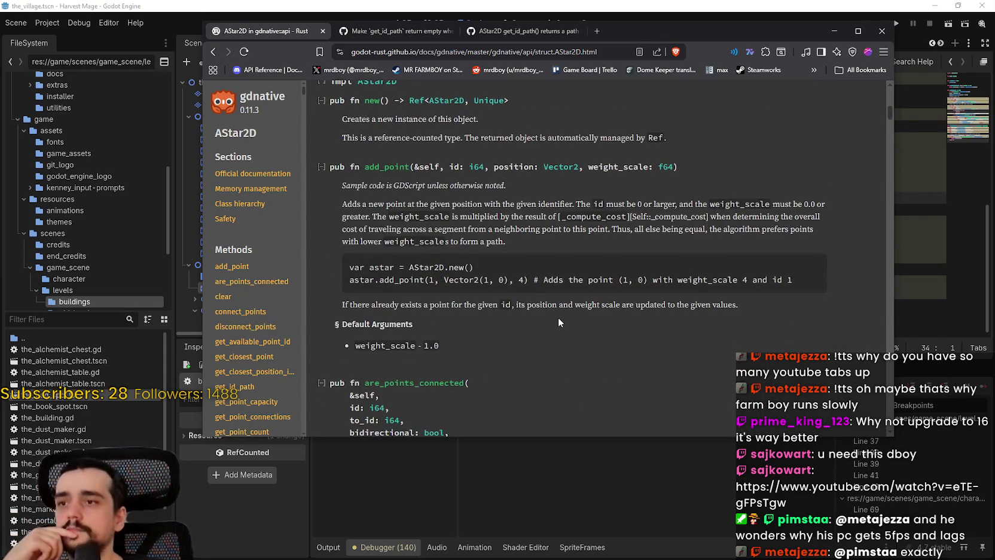
pyautogui.scroll(-6, 556, 312)
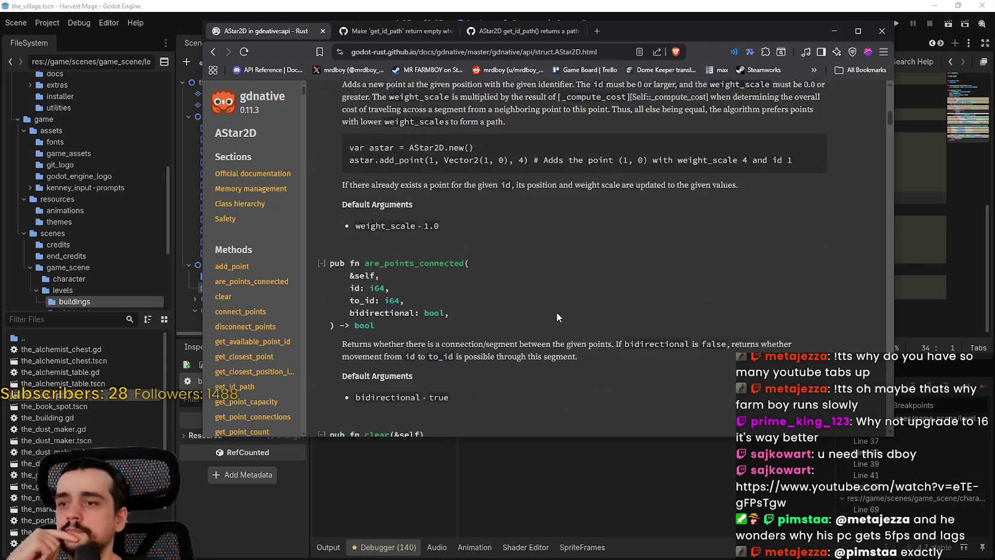
pyautogui.scroll(-5, 557, 312)
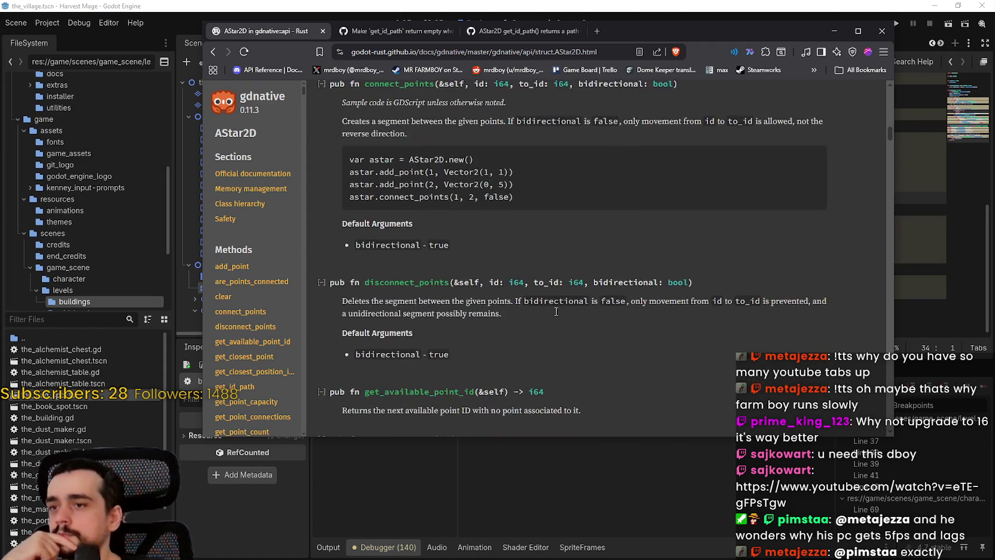
pyautogui.scroll(-3, 555, 310)
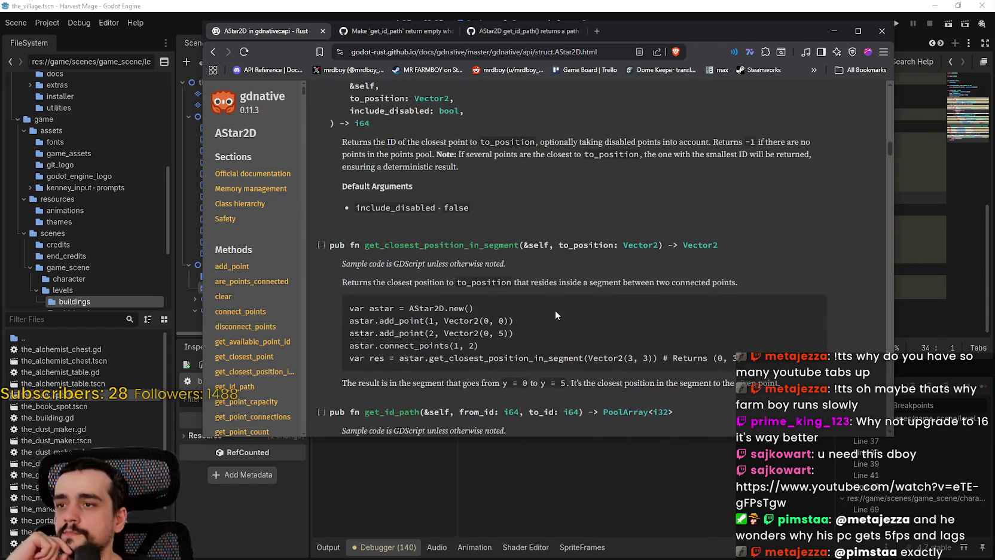
pyautogui.scroll(-3, 557, 311)
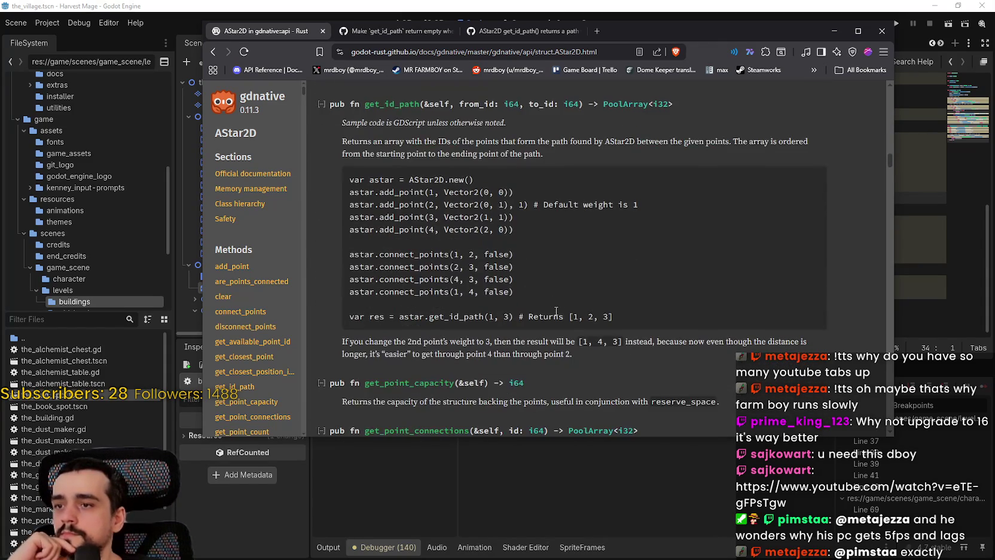
pyautogui.scroll(-3, 552, 311)
pyautogui.scroll(3, 552, 311)
pyautogui.scroll(-2, 552, 311)
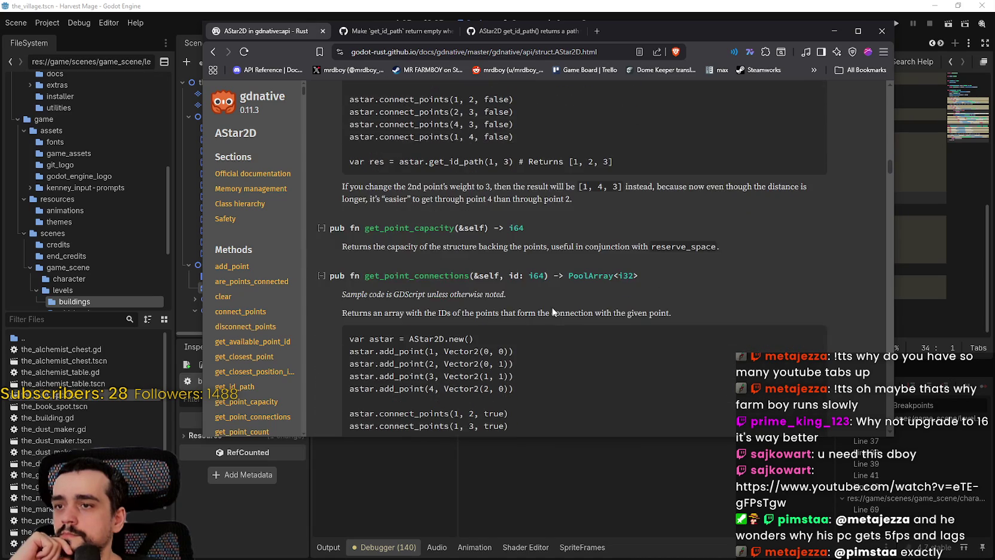
pyautogui.scroll(-3, 551, 306)
pyautogui.scroll(-4, 551, 305)
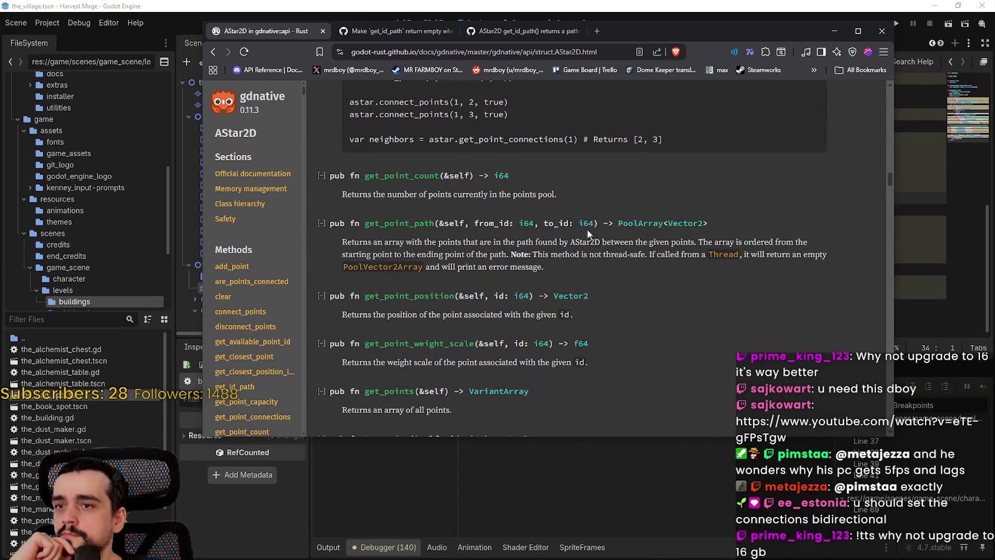
# Step: Highlight get_point_path's notes on empty arrays and error messages, then return to Godot
pyautogui.doubleClick(552, 223)
pyautogui.moveTo(363, 243)
pyautogui.mouseDown()
pyautogui.moveTo(802, 243)
pyautogui.moveTo(446, 254)
pyautogui.moveTo(814, 259)
pyautogui.mouseUp()
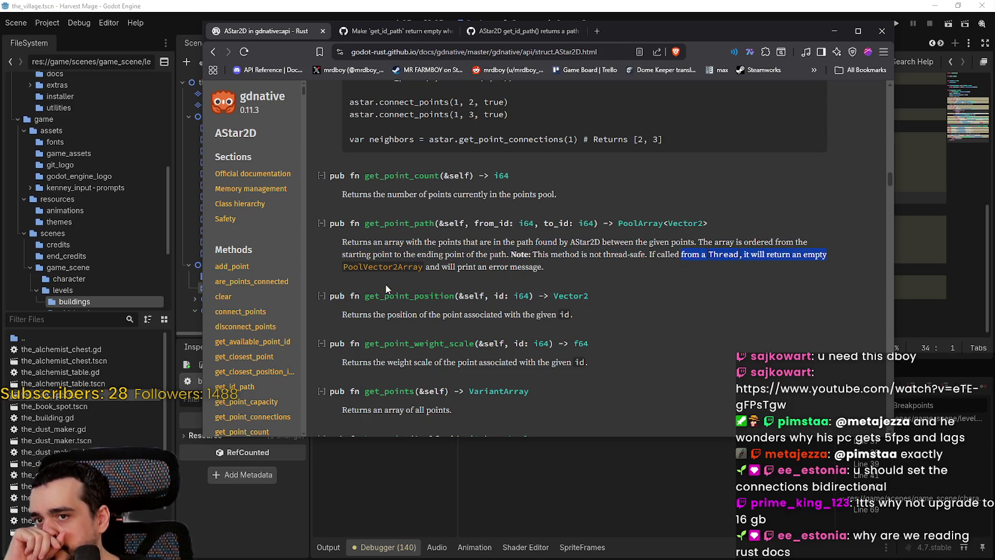
pyautogui.moveTo(426, 267); pyautogui.dragTo(543, 267)
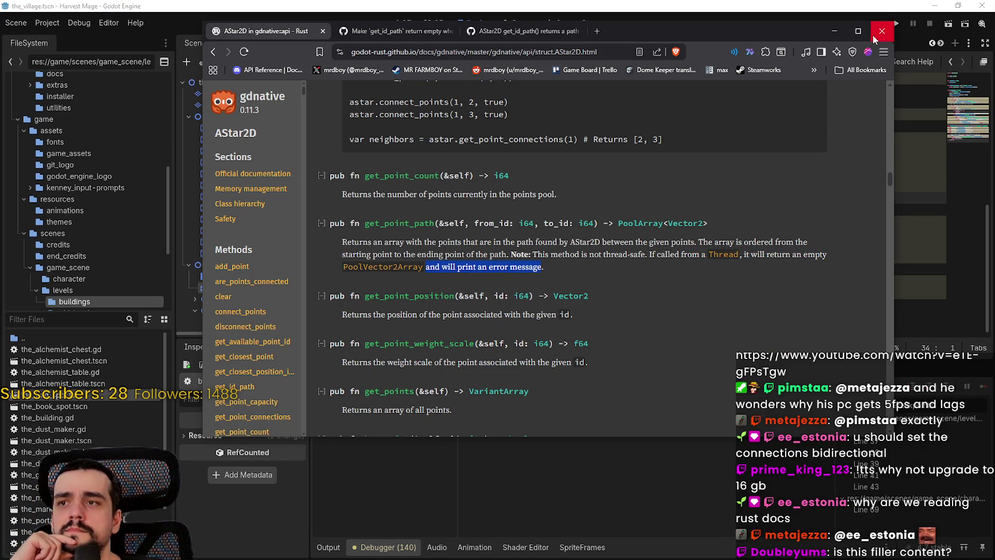
pyautogui.scroll(-3, 466, 276)
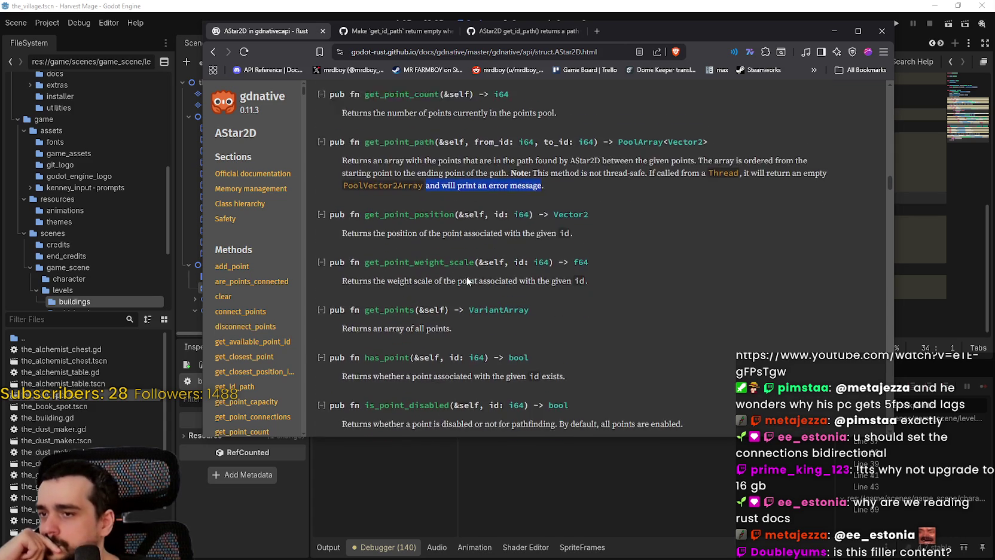
pyautogui.scroll(-1, 471, 280)
pyautogui.moveTo(451, 202); pyautogui.dragTo(350, 199)
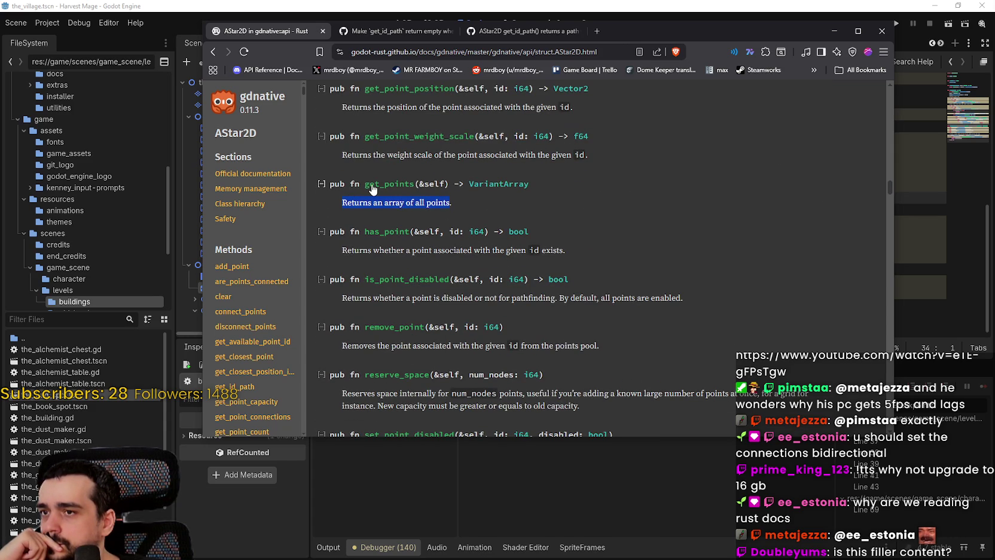
pyautogui.click(551, 4)
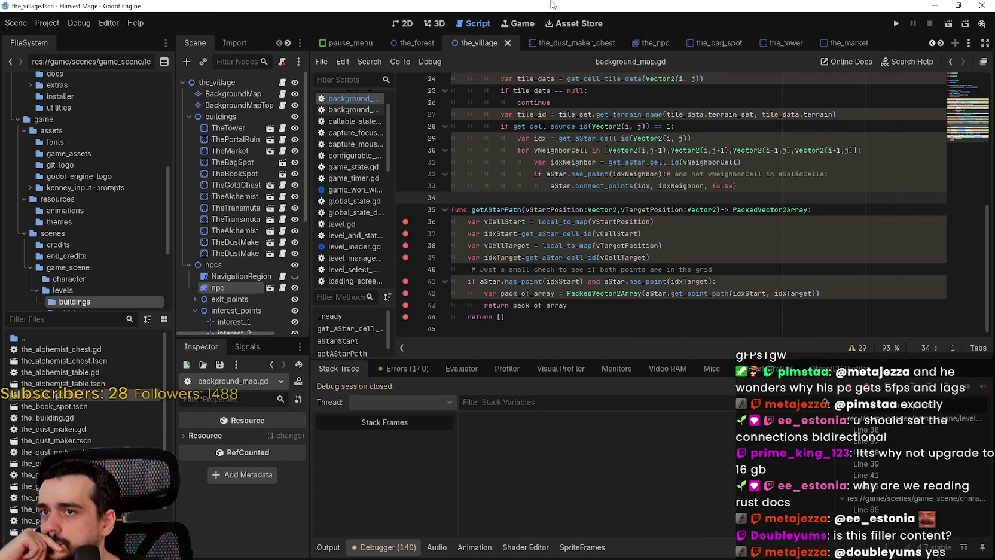
# Step: Check the has_point condition on lines 40–41, then bring back the godot-rust AStar2D docs
pyautogui.click(777, 281)
pyautogui.click(778, 270)
pyautogui.click(779, 276)
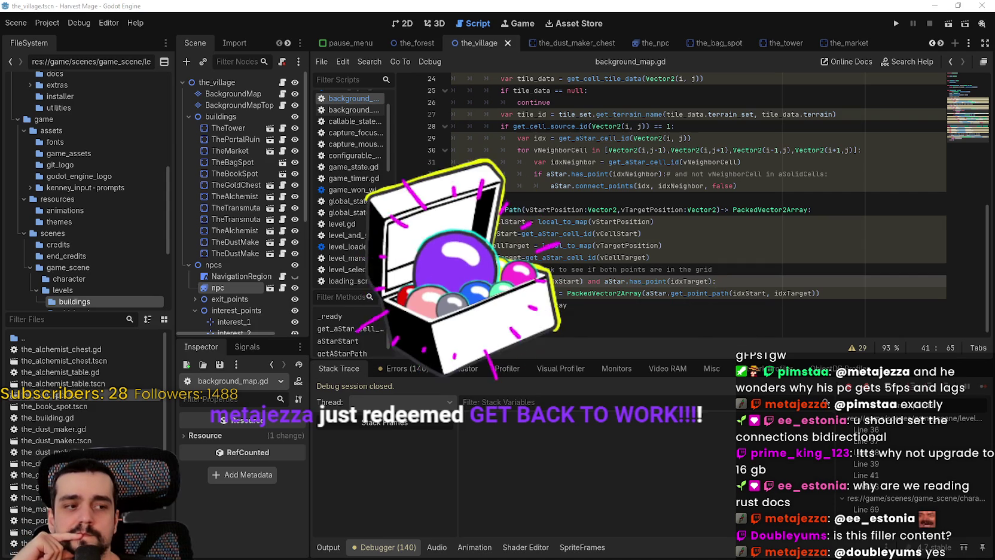
pyautogui.hotkey('alt', 'Tab')
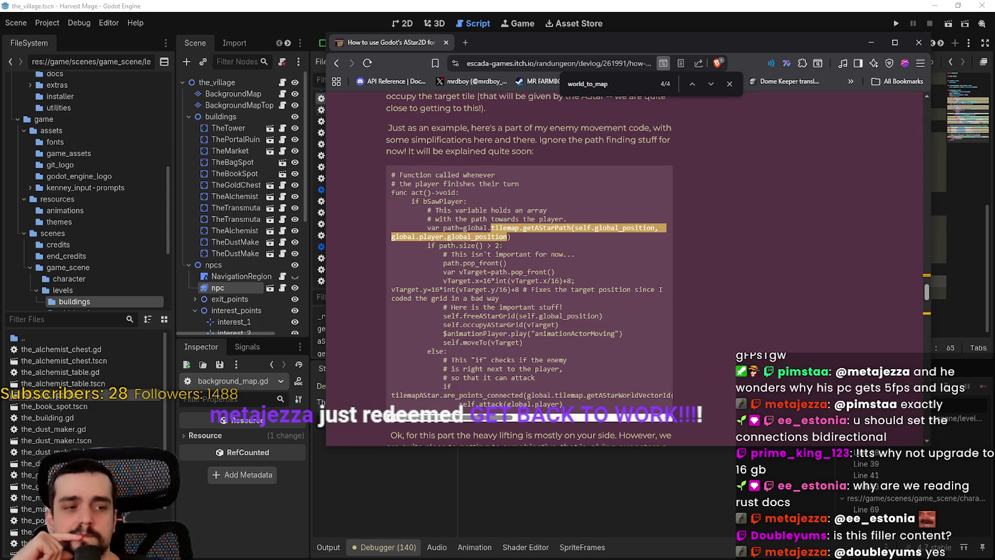
pyautogui.hotkey('alt', 'Tab')
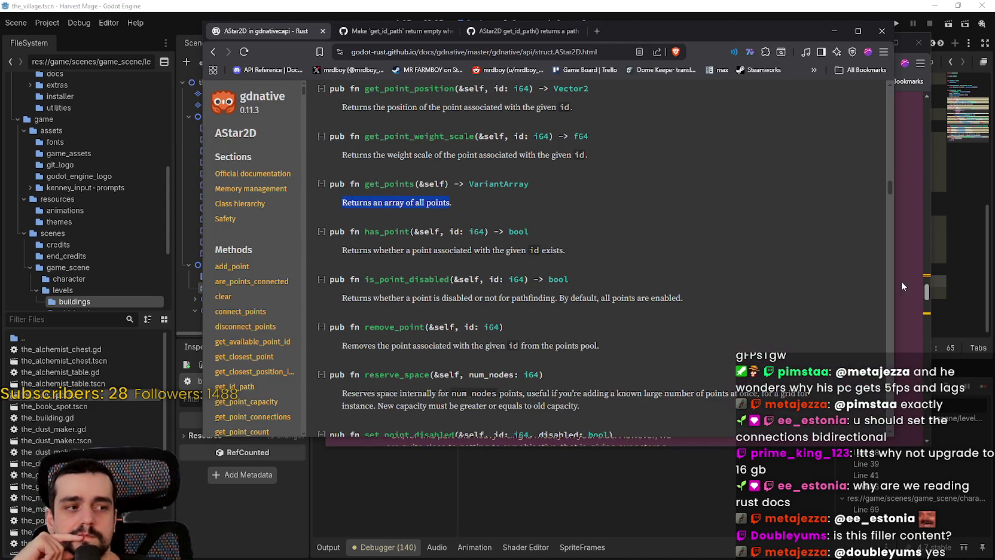
# Step: Open the Godot Forum thread from the get_point_path search results in a new tab
pyautogui.click(211, 48)
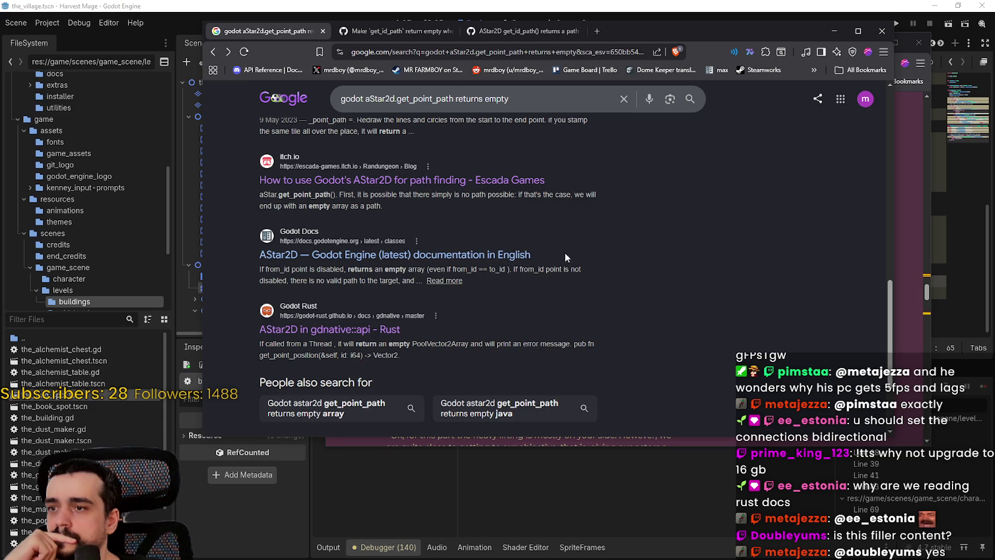
pyautogui.scroll(3, 444, 339)
pyautogui.scroll(5, 450, 335)
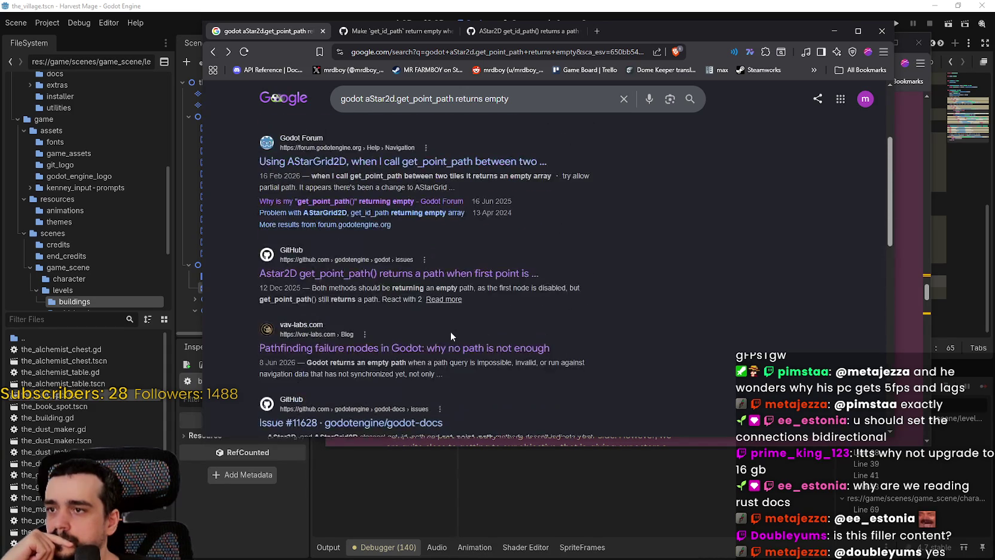
pyautogui.rightClick(338, 203)
pyautogui.click(377, 224)
pyautogui.click(388, 30)
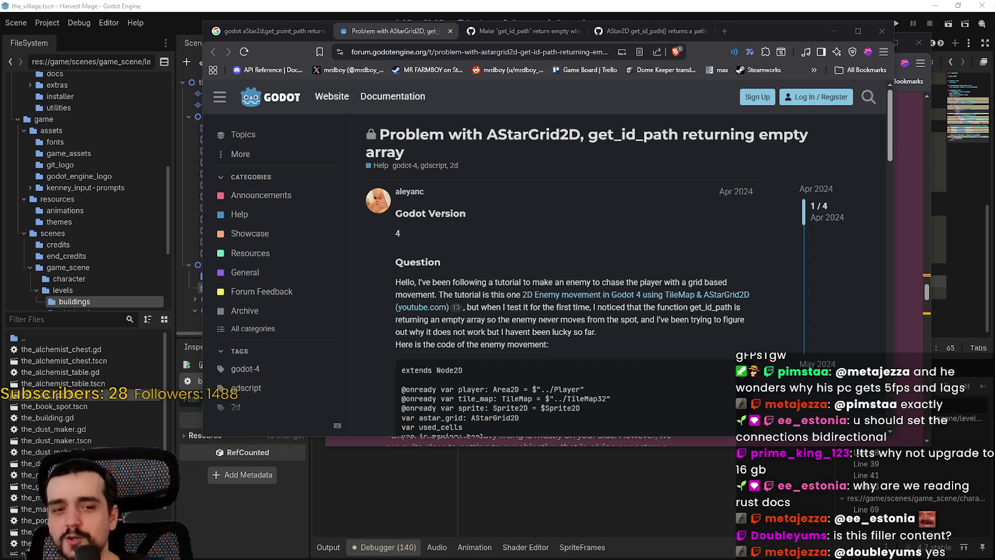
# Step: Scroll to the accepted answer and highlight set_point_solid and its explanation of solid points
pyautogui.scroll(-3, 626, 335)
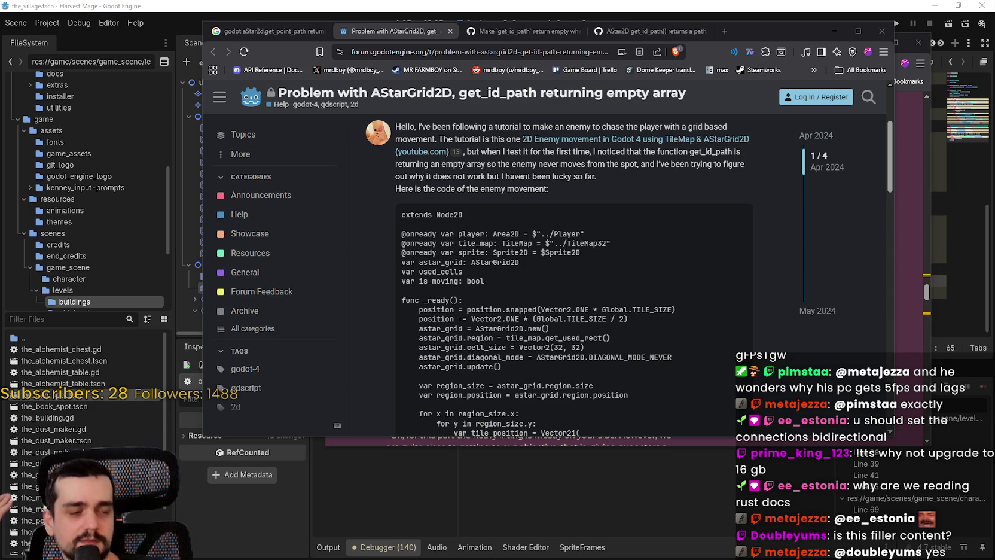
pyautogui.scroll(-2, 488, 256)
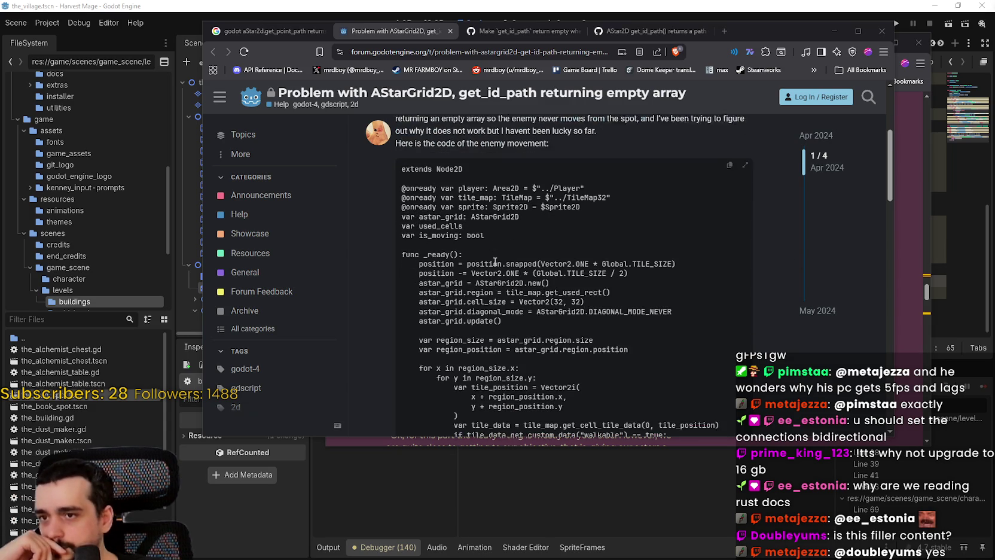
pyautogui.scroll(-2, 575, 295)
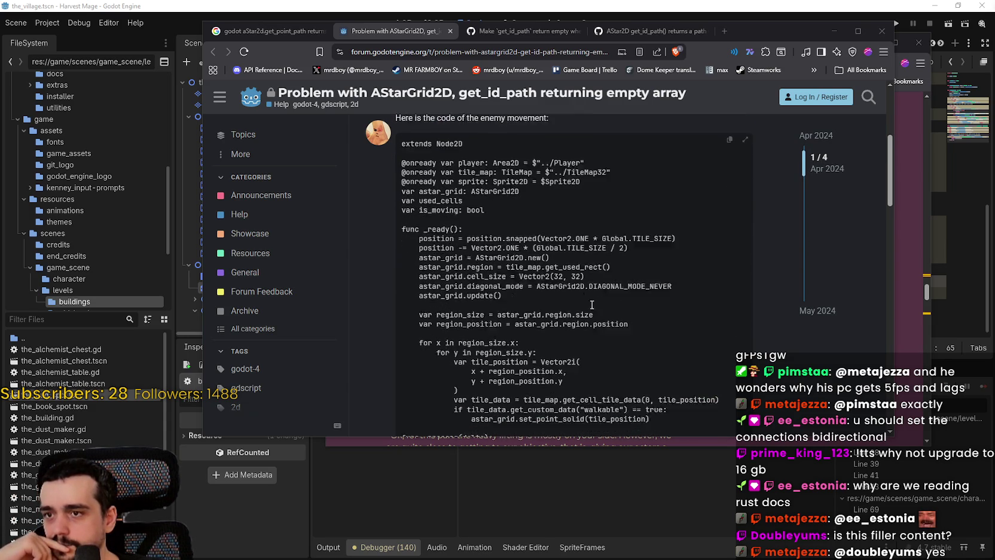
pyautogui.scroll(-1, 592, 305)
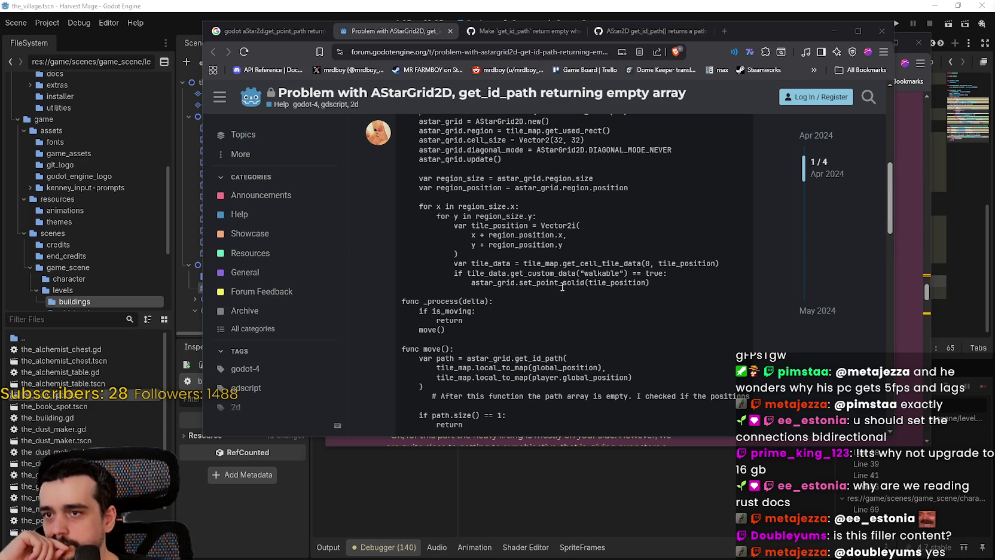
pyautogui.scroll(-1, 568, 296)
pyautogui.scroll(-3, 554, 289)
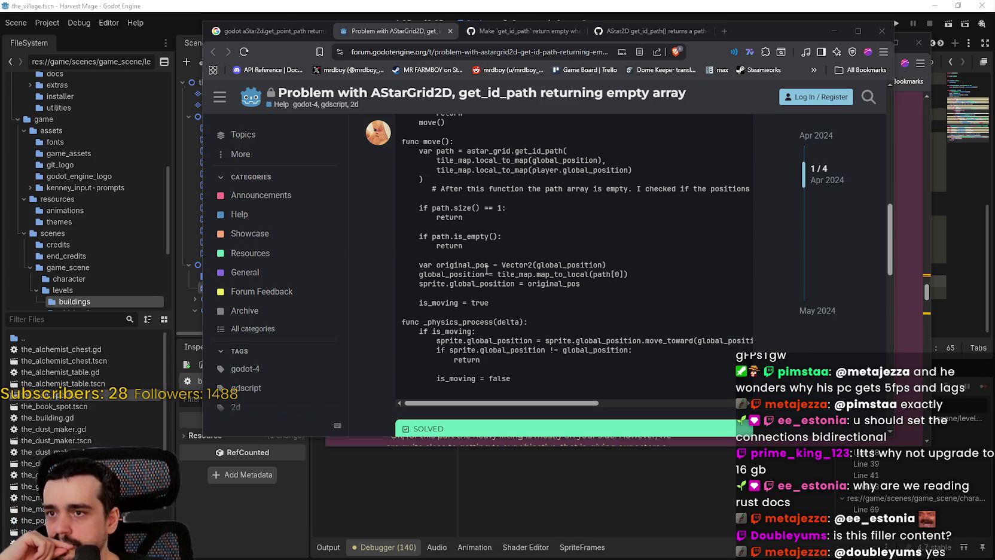
pyautogui.scroll(-3, 573, 308)
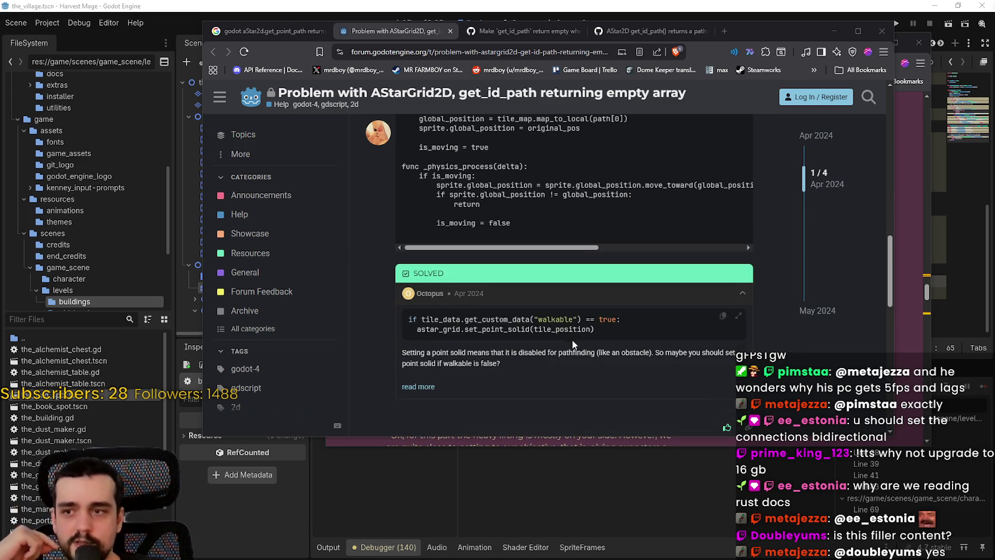
pyautogui.doubleClick(518, 329)
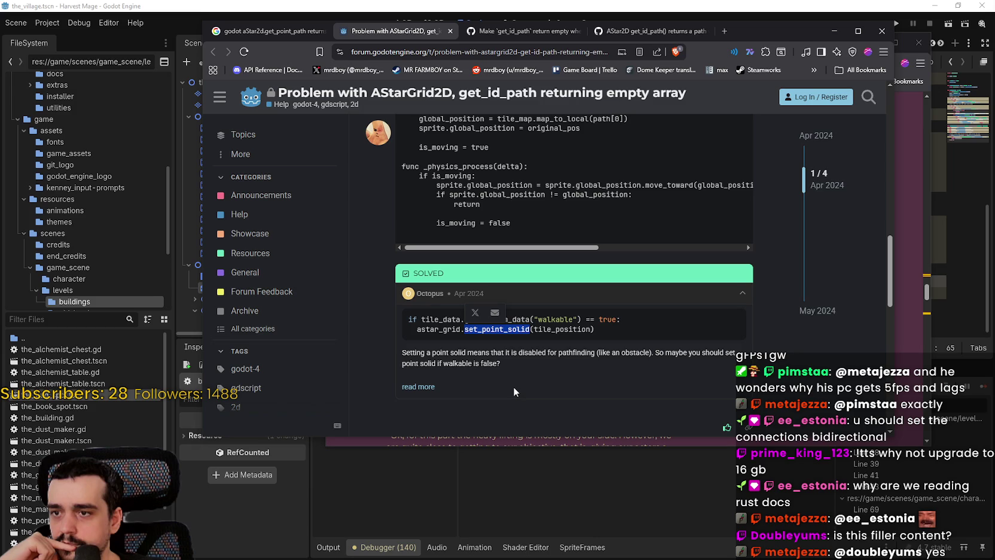
pyautogui.moveTo(500, 364); pyautogui.dragTo(405, 355)
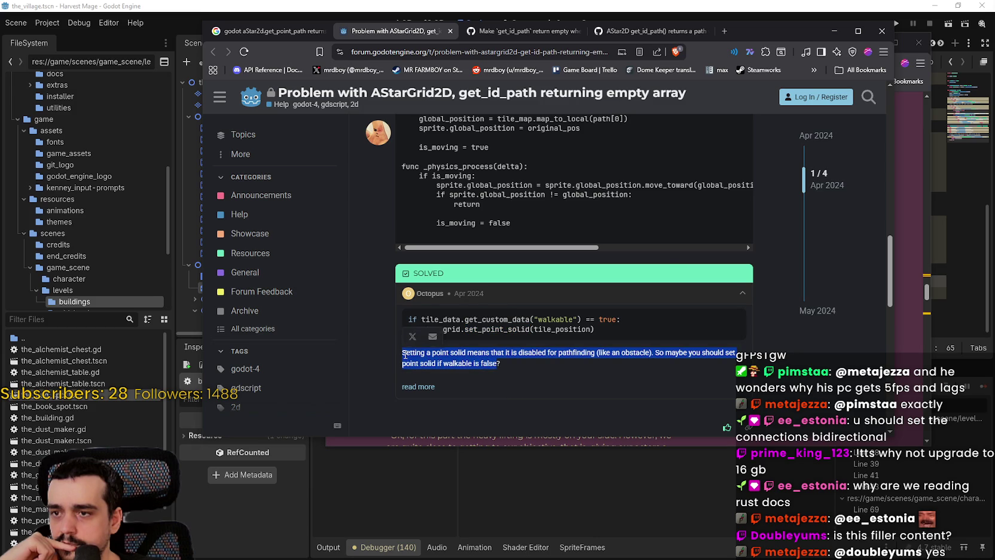
# Step: Expand the full solution post and highlight its point-solid wording and set_point_solid call
pyautogui.click(418, 386)
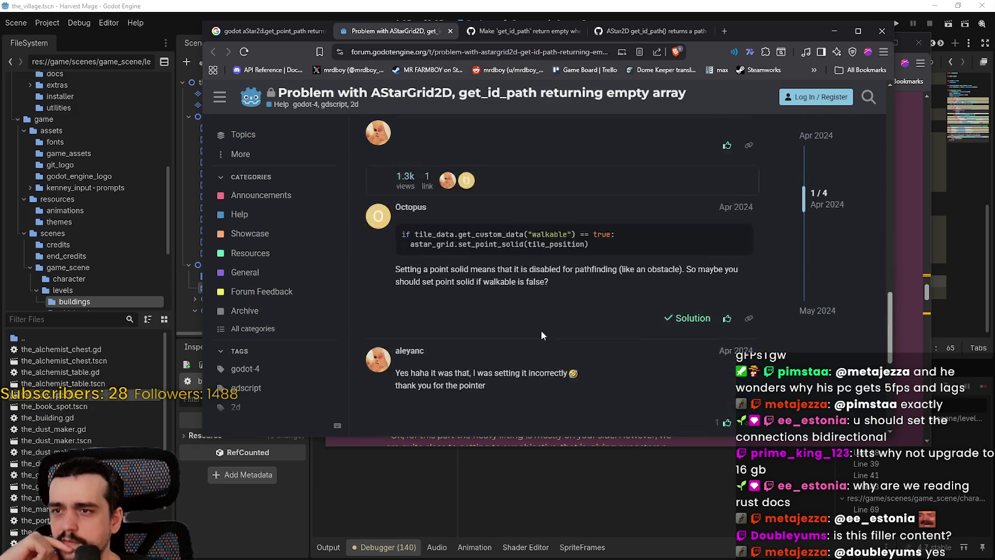
pyautogui.scroll(3, 536, 333)
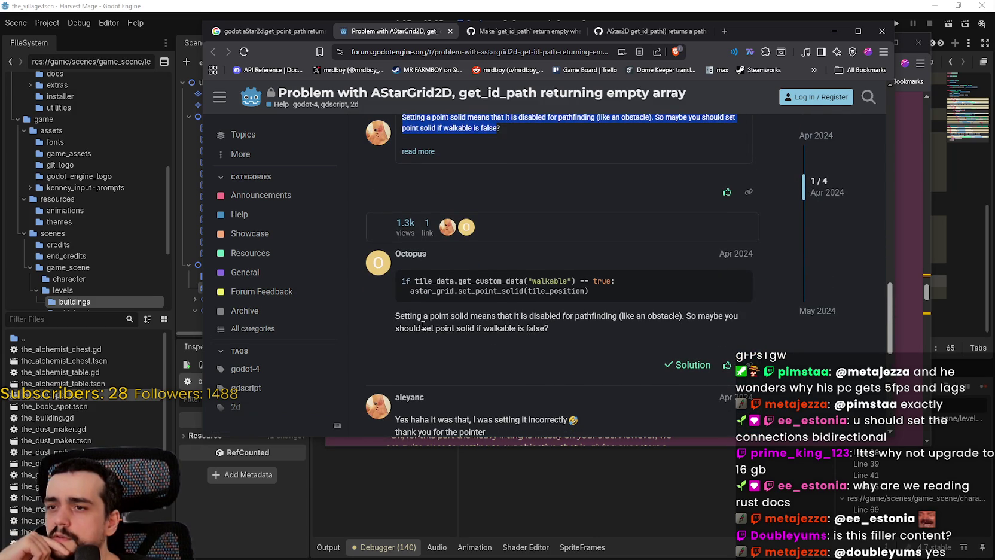
pyautogui.doubleClick(476, 283)
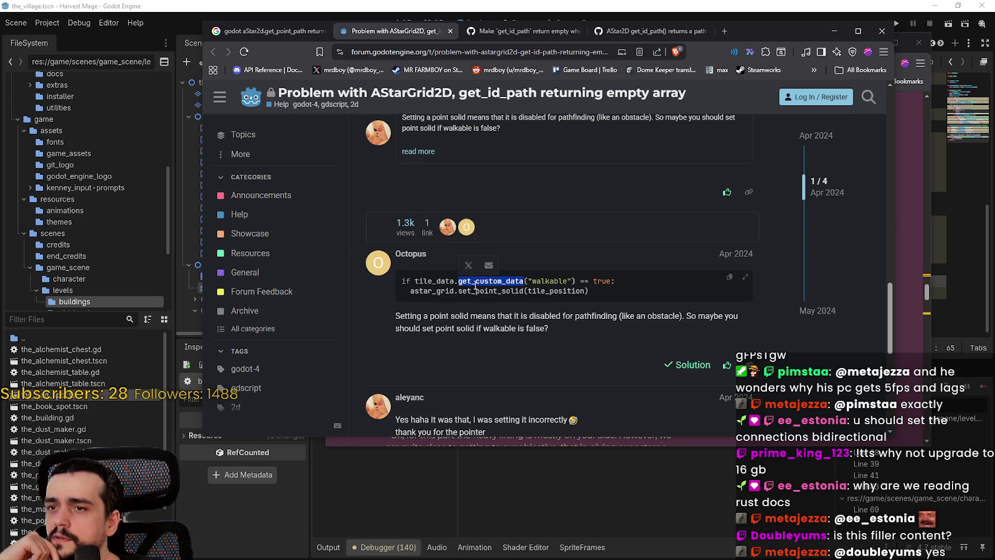
pyautogui.scroll(3, 529, 369)
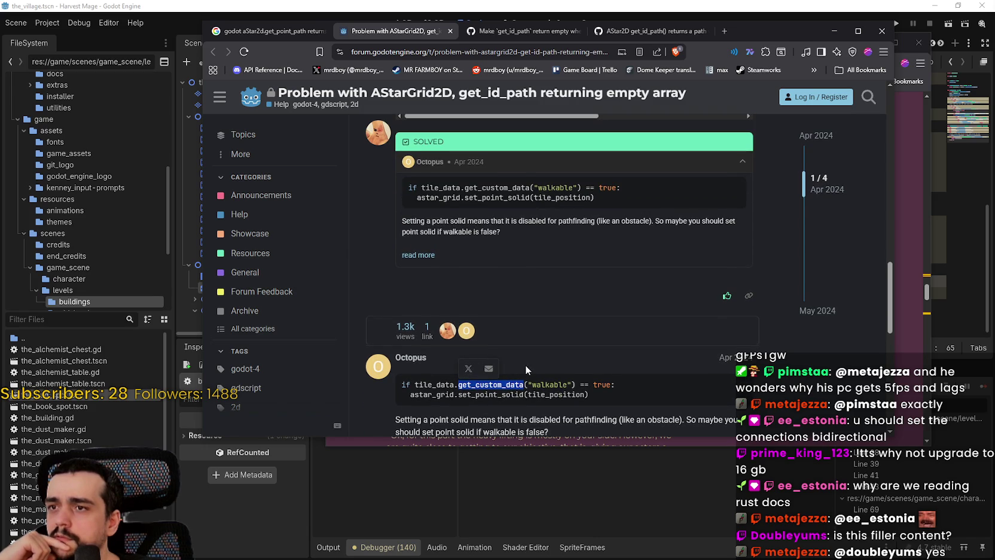
pyautogui.scroll(-5, 525, 364)
pyautogui.scroll(5, 525, 364)
pyautogui.scroll(-5, 524, 363)
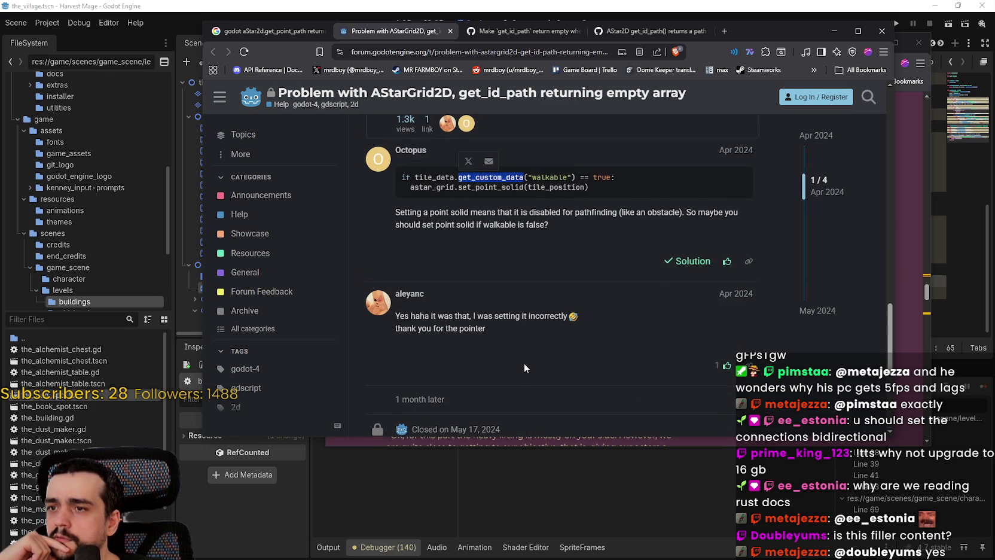
pyautogui.moveTo(477, 212); pyautogui.dragTo(610, 210)
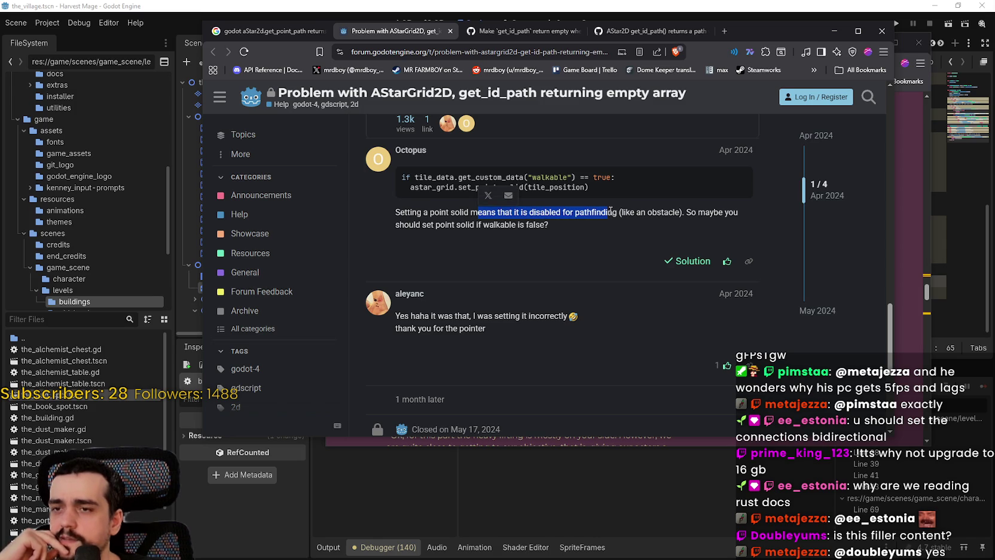
pyautogui.moveTo(510, 212); pyautogui.dragTo(425, 198)
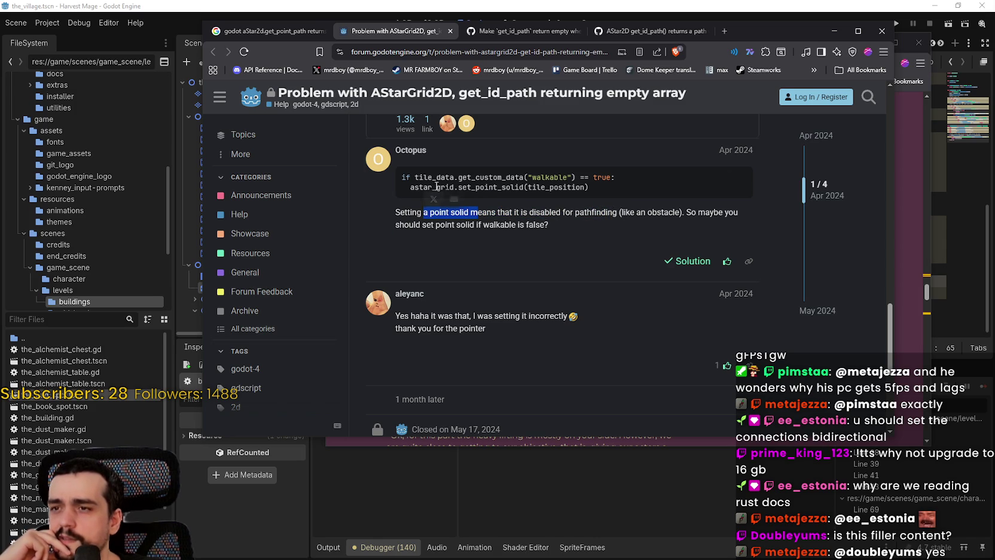
pyautogui.doubleClick(511, 189)
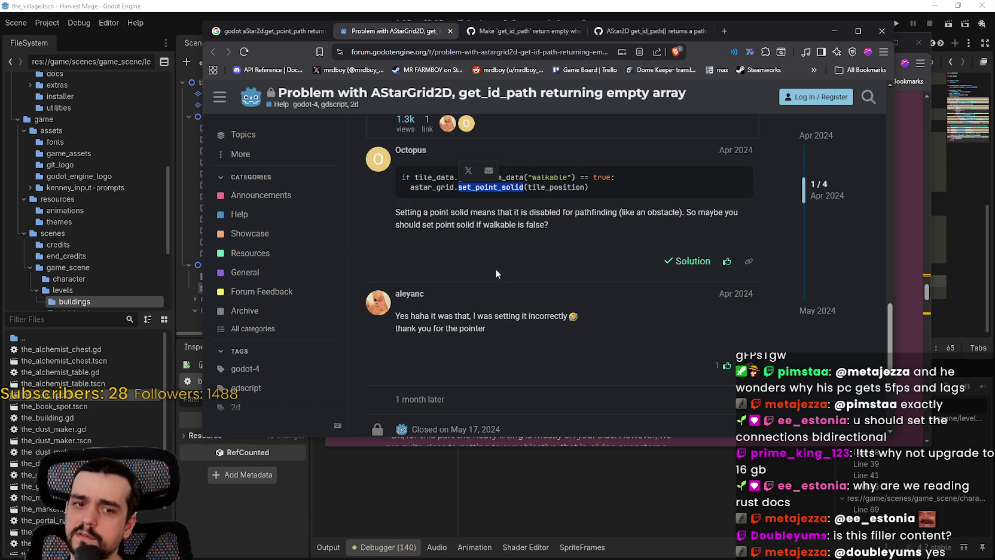
# Step: Copy set_point_solid and search background_map.gd for it, finding no match
pyautogui.scroll(-1, 496, 274)
pyautogui.hotkey('ctrl', 'c')
pyautogui.hotkey('alt', 'Tab')
pyautogui.hotkey('ctrl', 'f')
pyautogui.hotkey('ctrl', 'v')
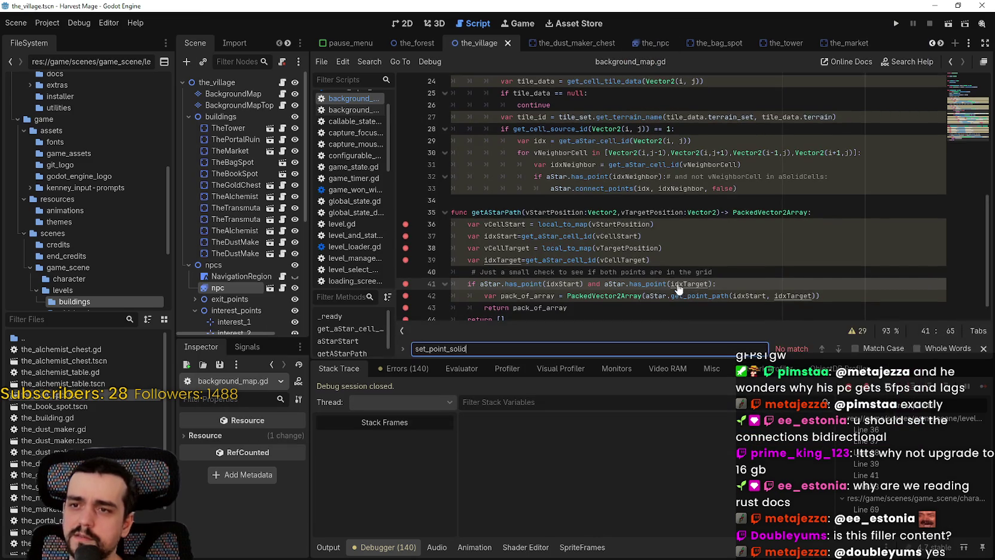
pyautogui.hotkey('ctrl', 'a')
pyautogui.press('BackSpace')
pyautogui.click(647, 213)
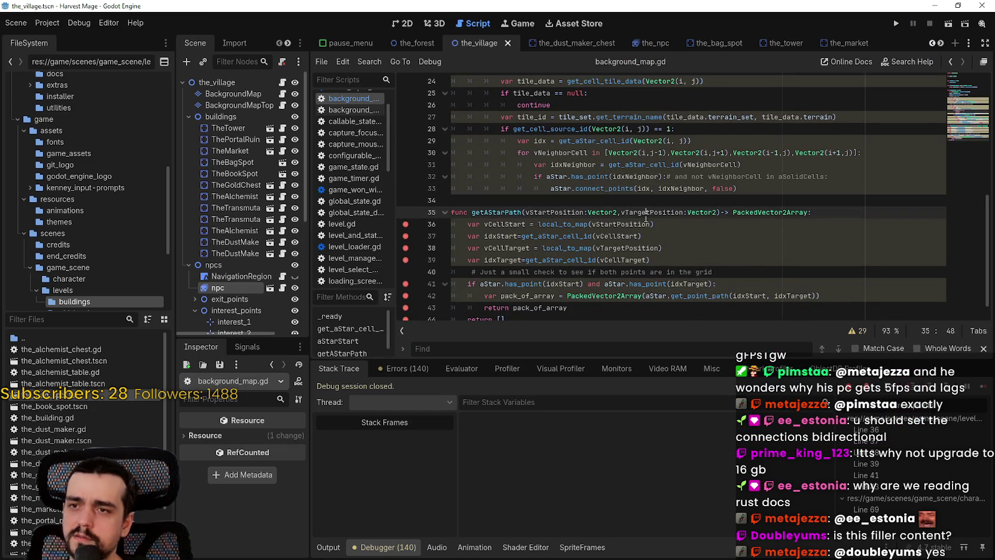
pyautogui.click(639, 203)
pyautogui.scroll(3, 635, 227)
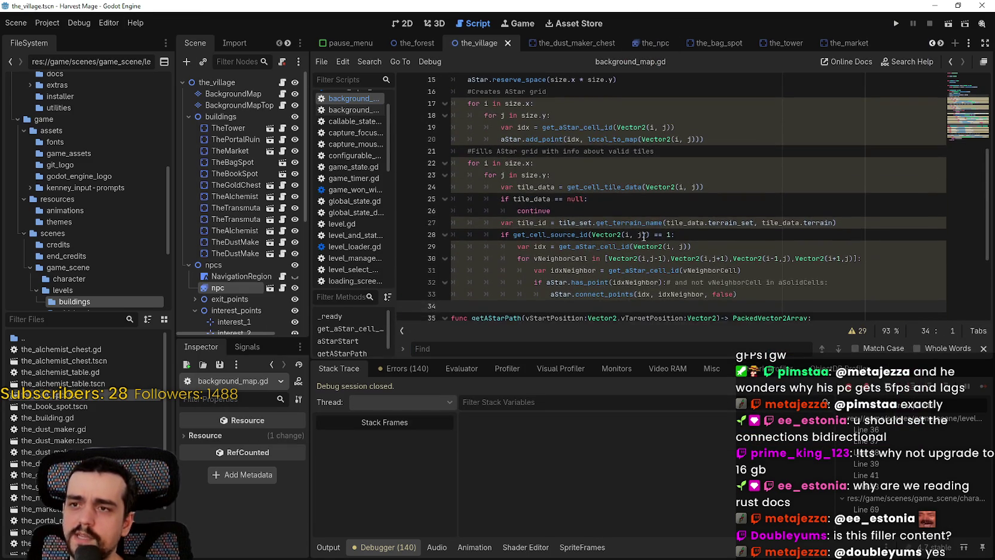
pyautogui.scroll(1, 635, 226)
pyautogui.scroll(3, 649, 234)
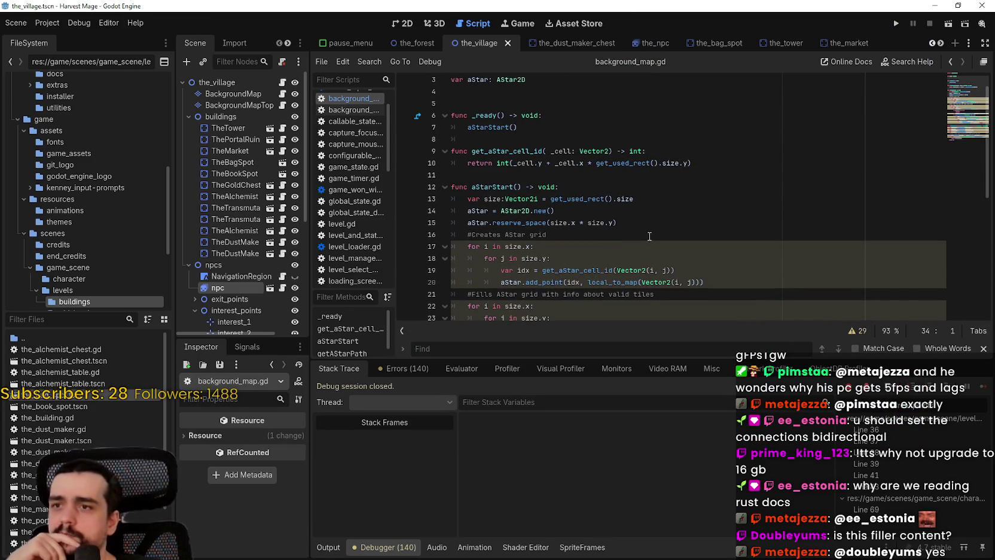
pyautogui.scroll(-3, 650, 235)
pyautogui.scroll(-1, 651, 237)
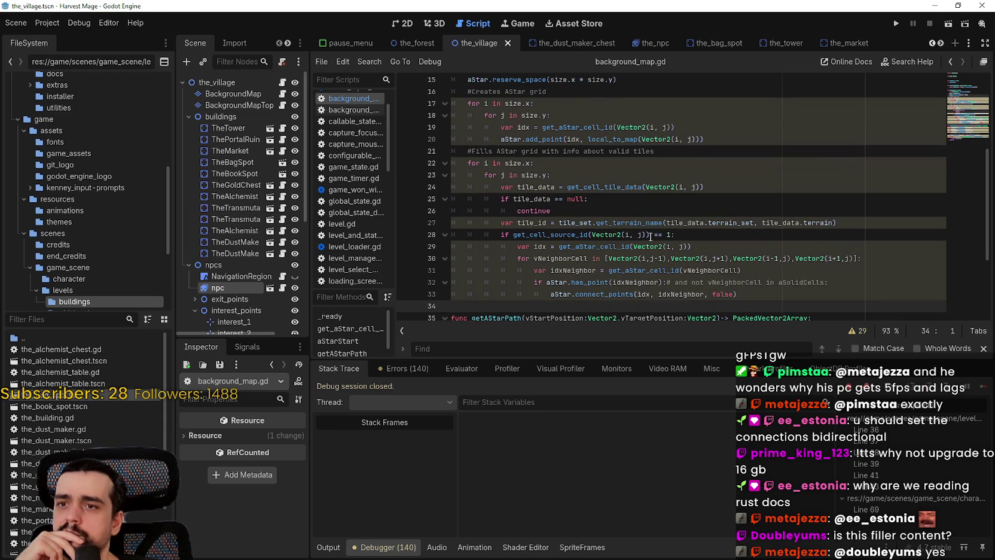
pyautogui.scroll(-1, 651, 237)
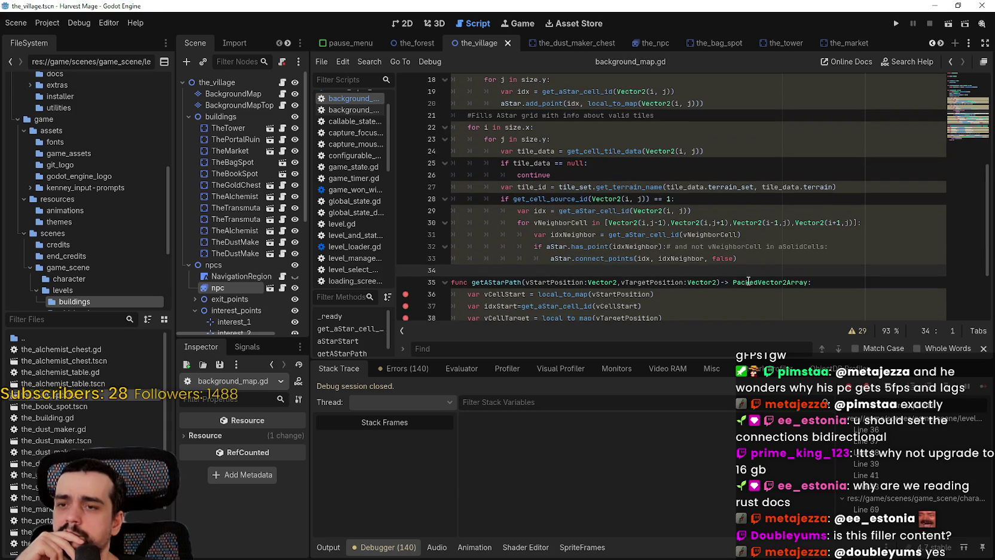
pyautogui.moveTo(717, 234)
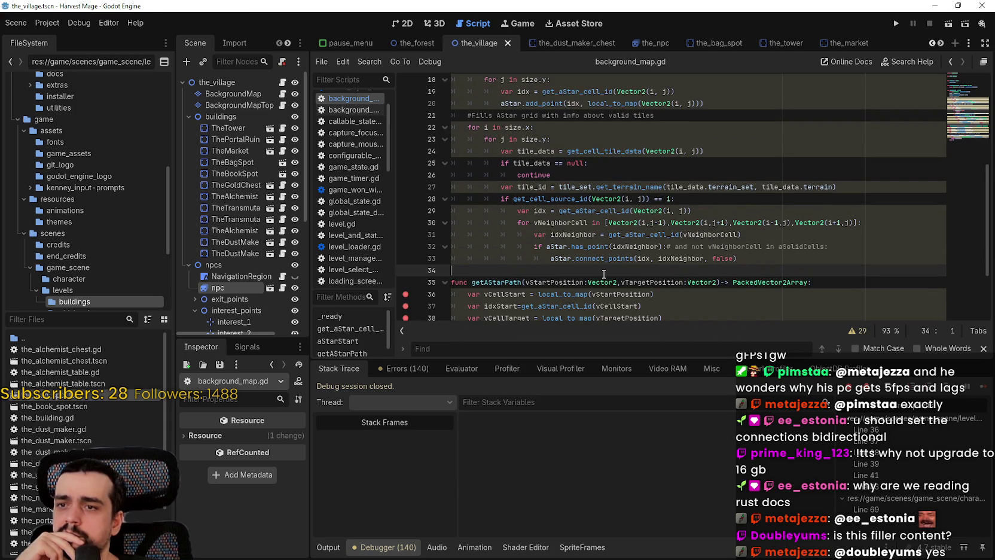
pyautogui.hotkey('alt', 'Tab')
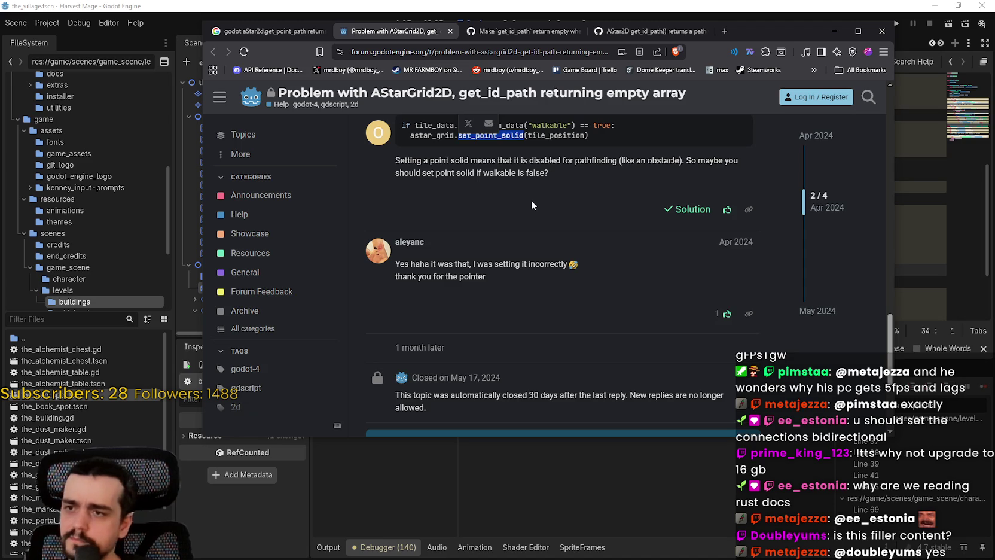
pyautogui.hotkey('alt', 'Tab')
pyautogui.click(818, 258)
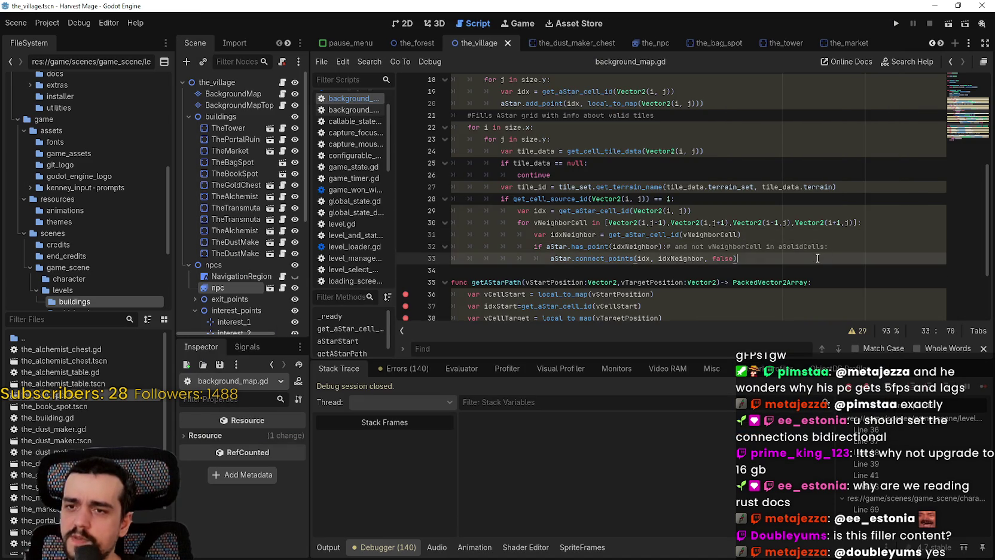
pyautogui.click(856, 249)
# Step: Insert a new line 33 reading aStar.set_point_solid( after line 32
pyautogui.press('Return')
pyautogui.write('set_point_solid')
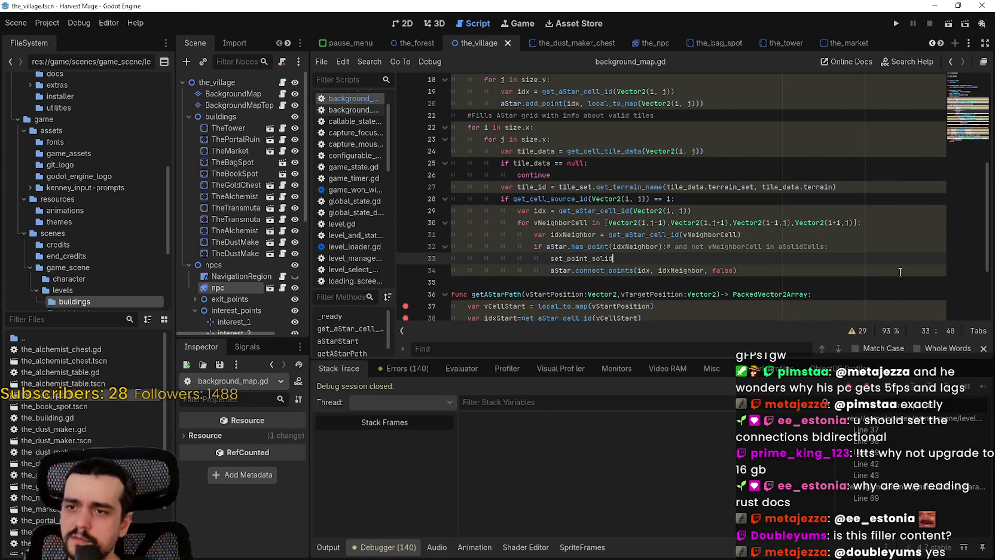
pyautogui.doubleClick(555, 269)
pyautogui.hotkey('ctrl', 'c')
pyautogui.click(551, 258)
pyautogui.hotkey('ctrl', 'v')
pyautogui.write(',')
pyautogui.press('End')
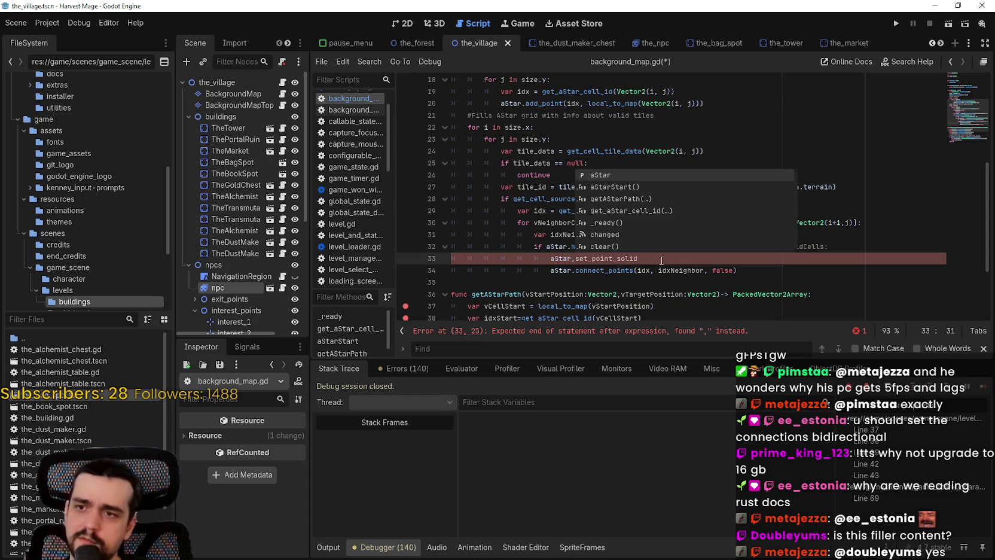
pyautogui.click(577, 258)
pyautogui.press('BackSpace')
pyautogui.write('.')
pyautogui.press('End')
pyautogui.write('(')
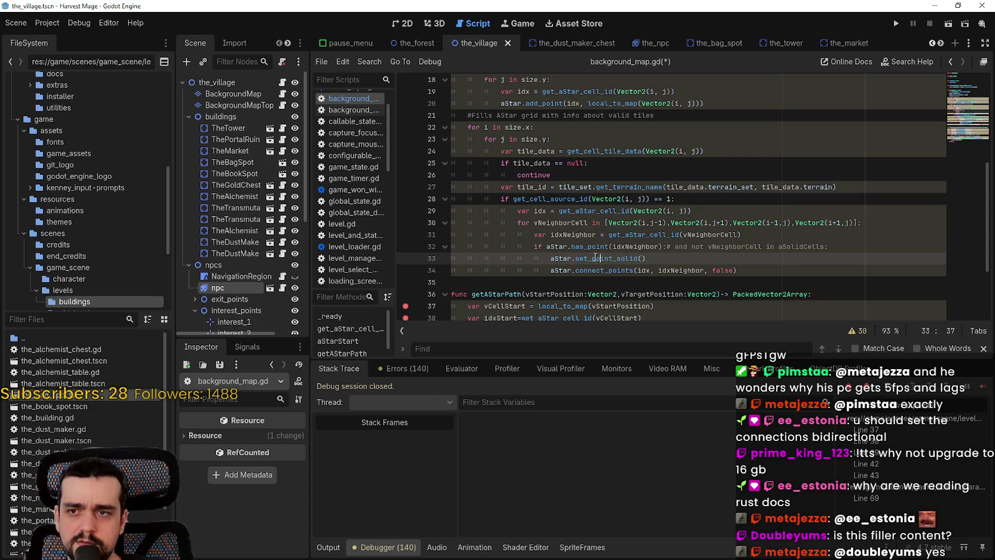
# Step: Replace the call with set_point_disabled(idxNeighbor, true) and save the script
pyautogui.doubleClick(598, 259)
pyautogui.hotkey('shift', 'End')
pyautogui.write('set_s')
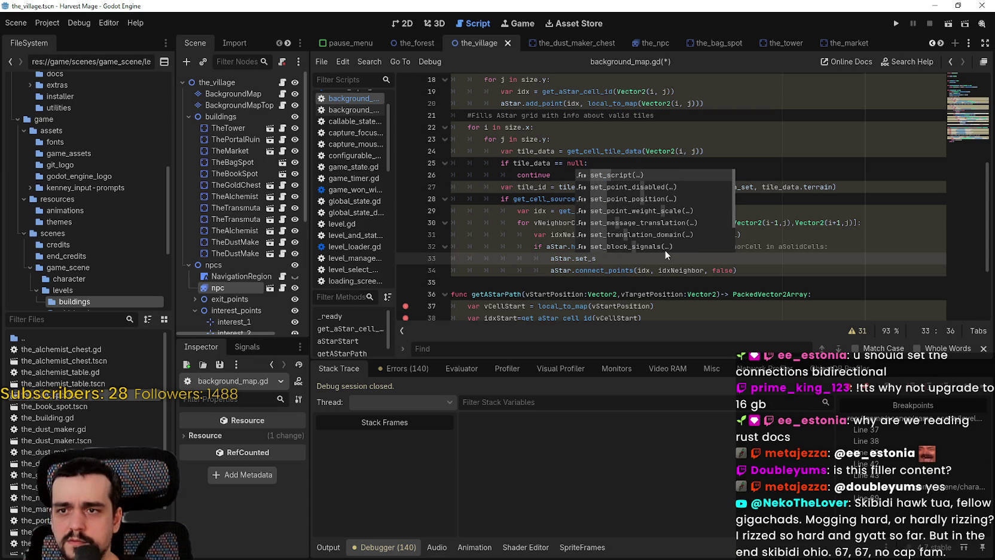
pyautogui.press('Down')
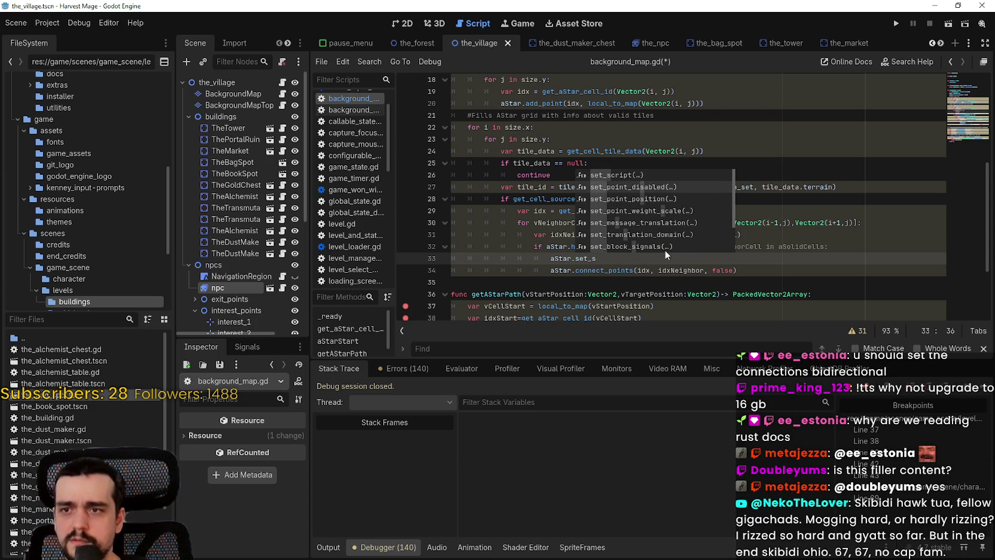
pyautogui.press('BackSpace')
pyautogui.write('point')
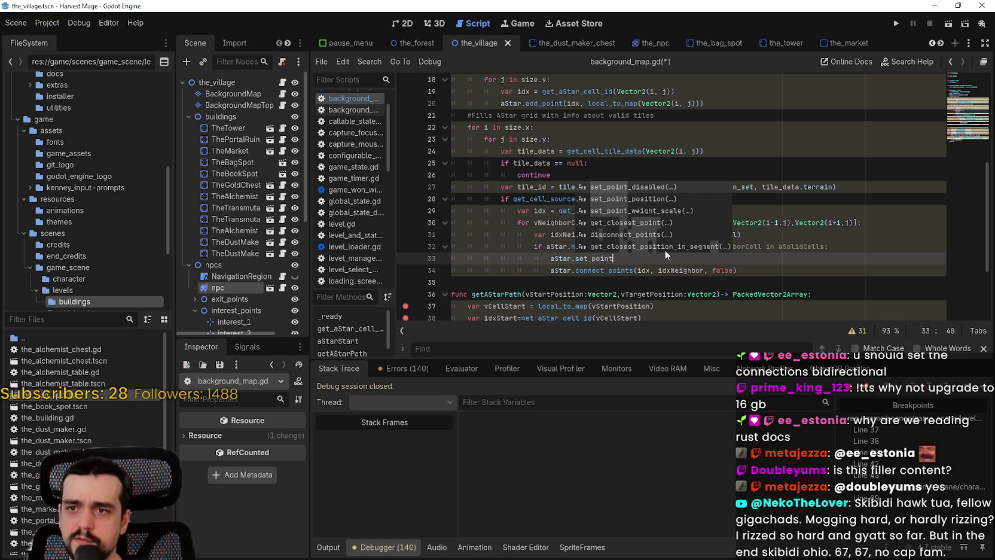
pyautogui.write('_')
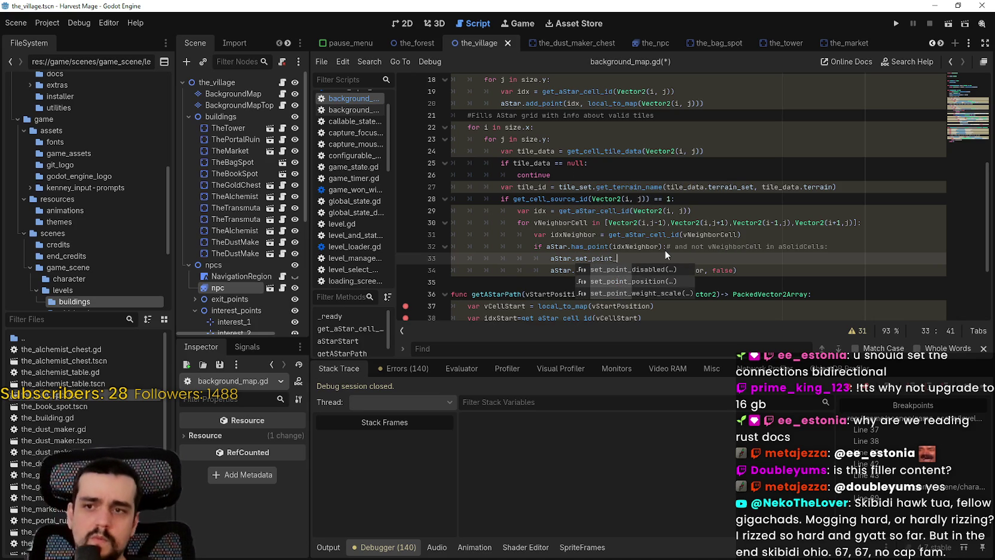
pyautogui.press('Return')
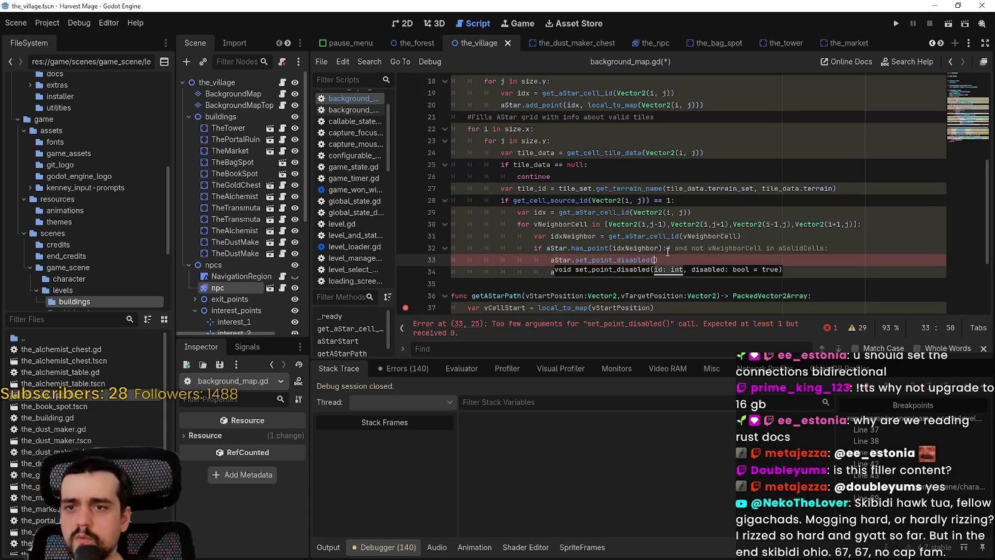
pyautogui.click(654, 260)
pyautogui.write('idxNeighbor, ')
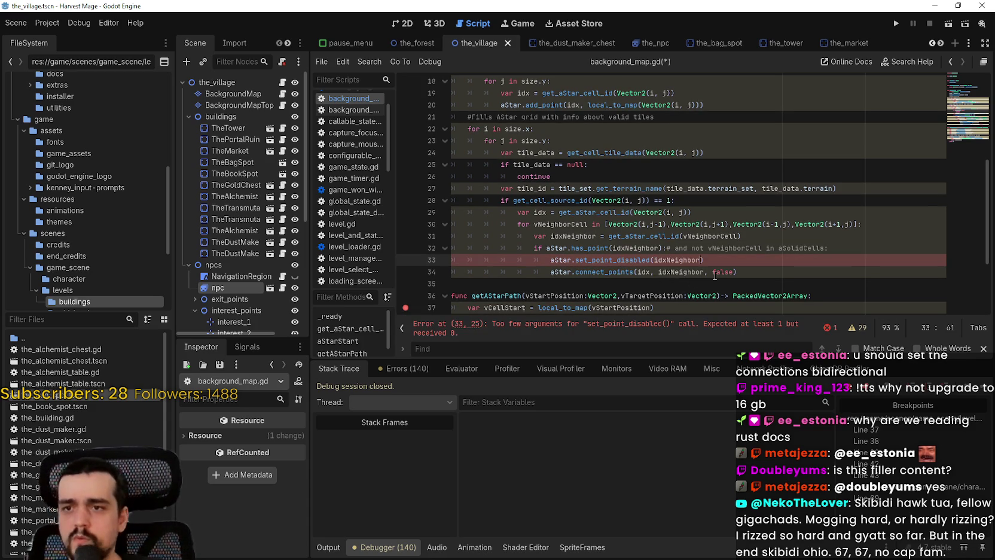
pyautogui.write('true')
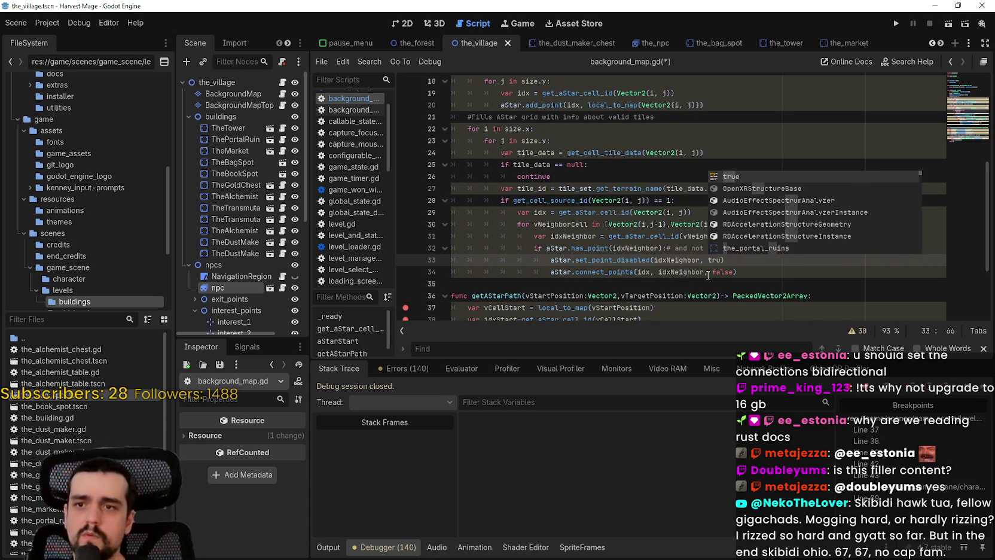
pyautogui.hotkey('ctrl', 's')
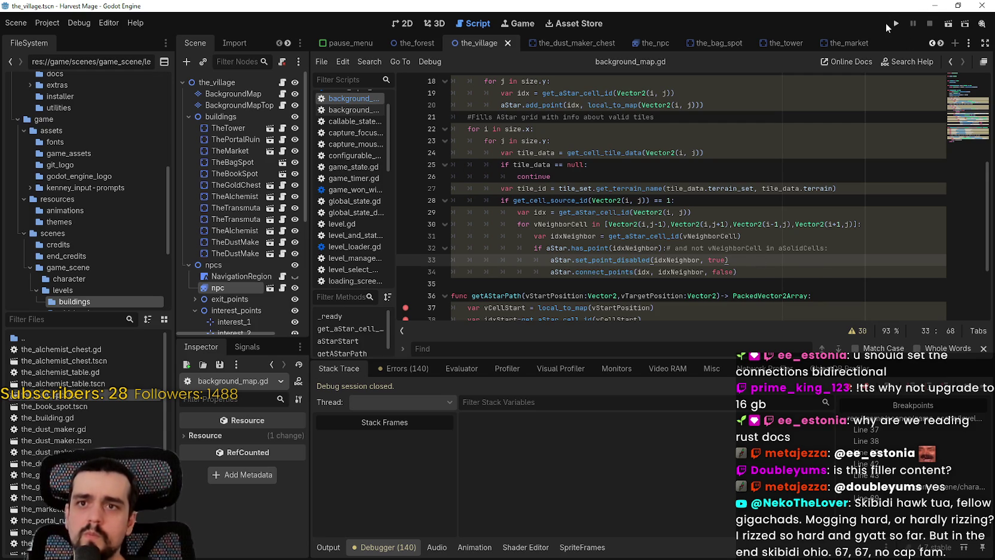
# Step: Run the game, walk the player, and step to line 44, seeing pack_of_array size 0
pyautogui.click(895, 24)
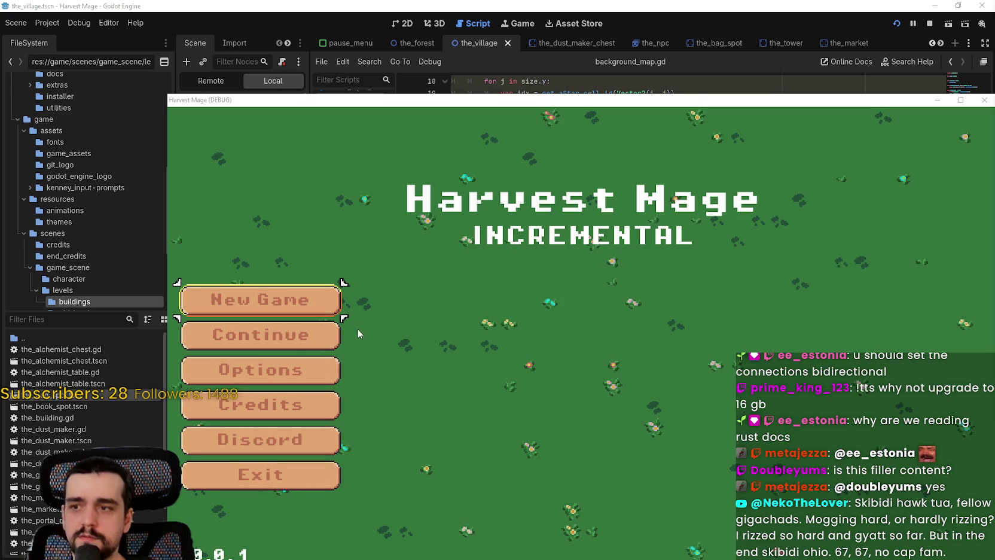
pyautogui.press('Return')
pyautogui.press('Right')
pyautogui.press('Up')
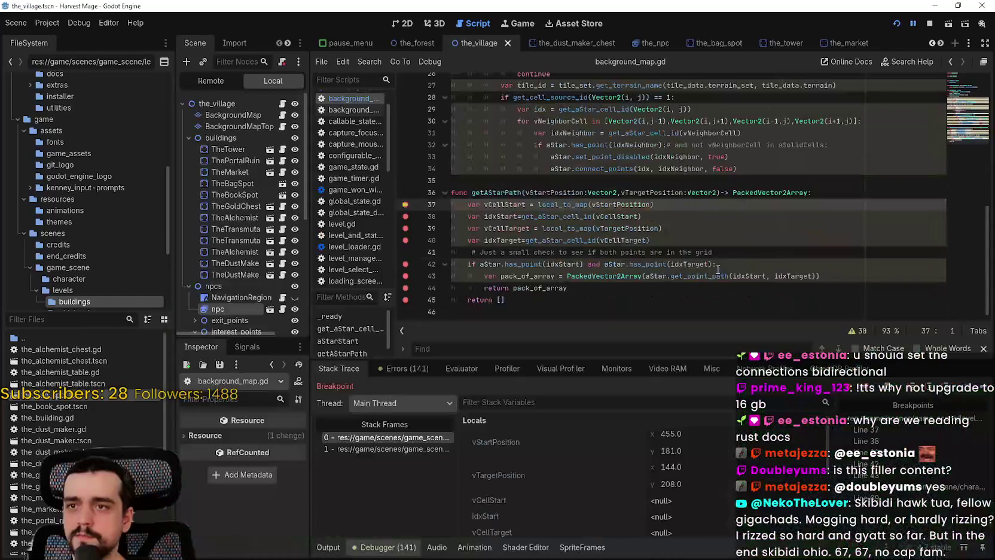
pyautogui.press('F10')
pyautogui.press('F10')
pyautogui.press('F10')
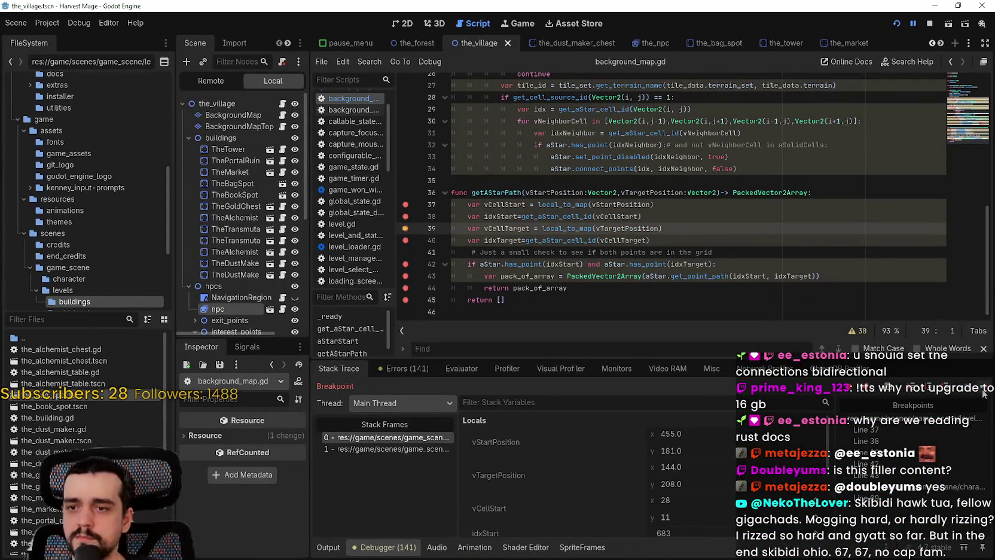
pyautogui.press('F10')
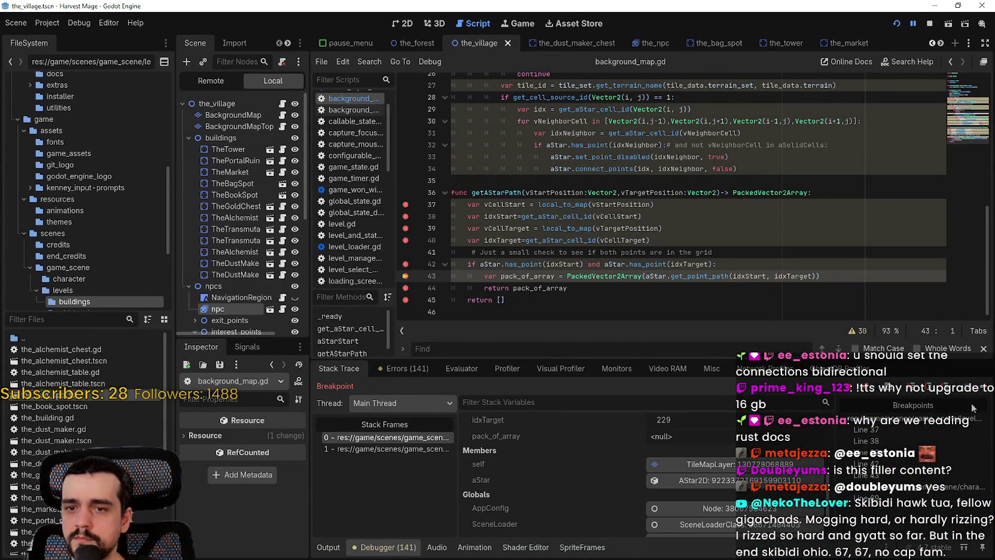
pyautogui.press('F10')
pyautogui.scroll(-2, 761, 411)
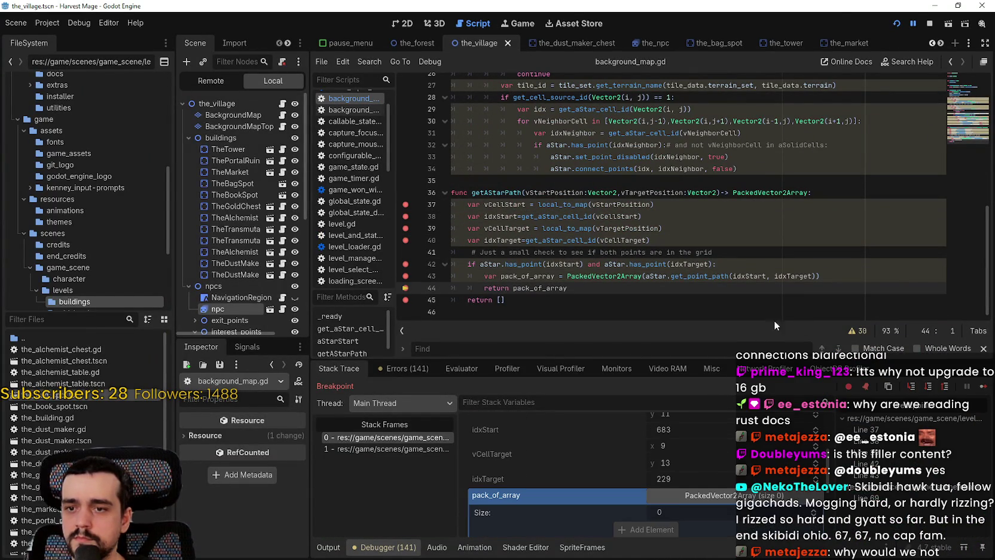
# Step: Stop the debug session and select the true argument on line 33
pyautogui.click(930, 23)
pyautogui.click(721, 179)
pyautogui.doubleClick(721, 168)
pyautogui.doubleClick(719, 158)
# Step: Change line 33's flag to false, rerun the project, and walk the player in a new game
pyautogui.write('fals')
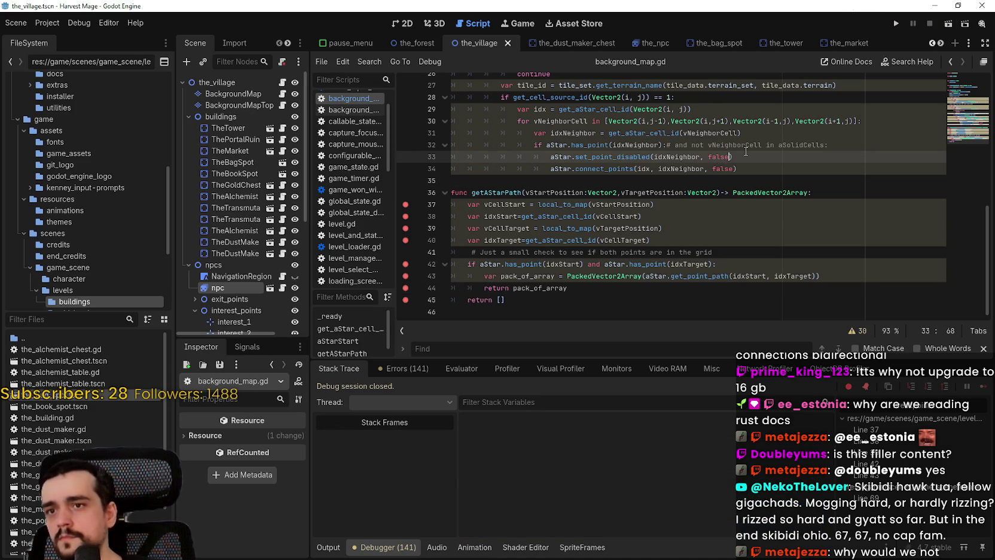
pyautogui.press('F5')
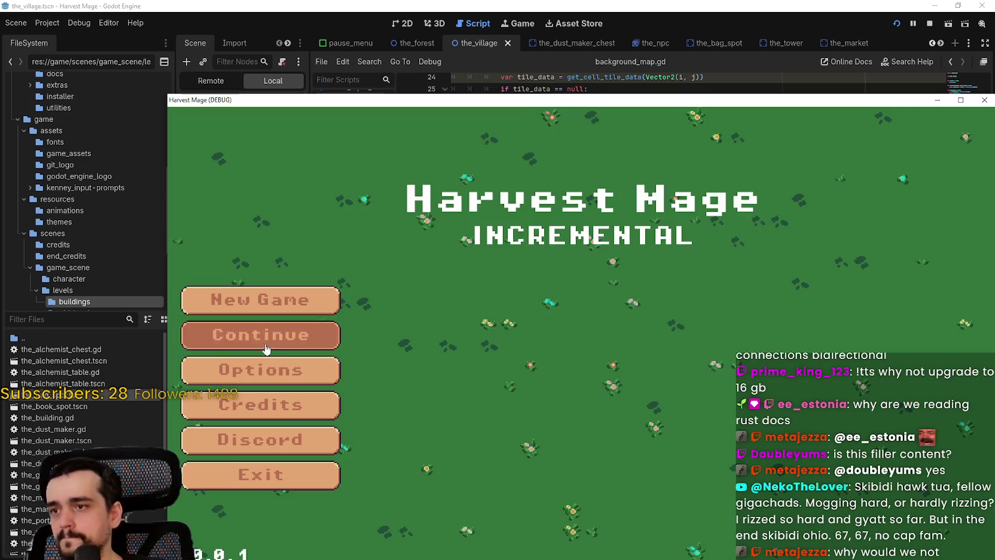
pyautogui.click(262, 340)
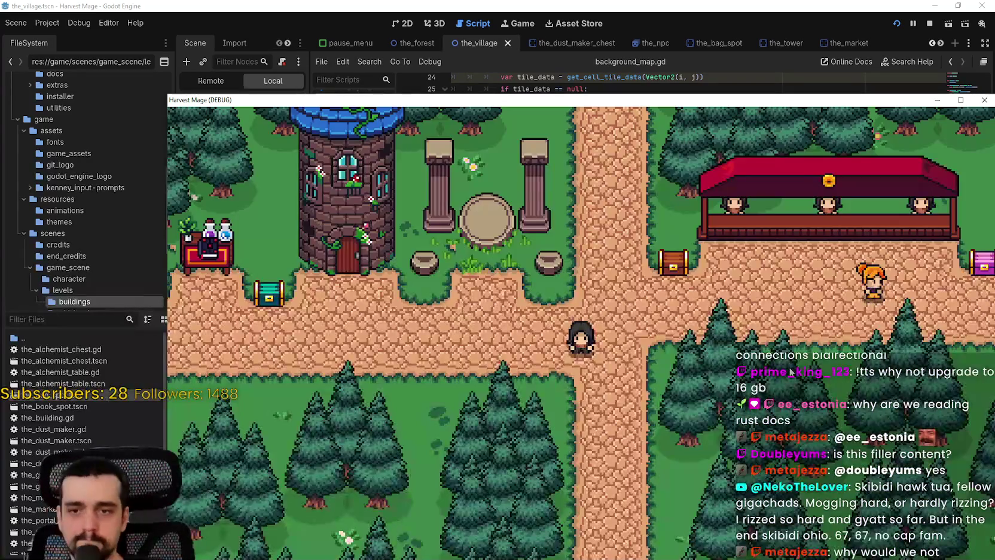
pyautogui.press('Right')
pyautogui.press('Up')
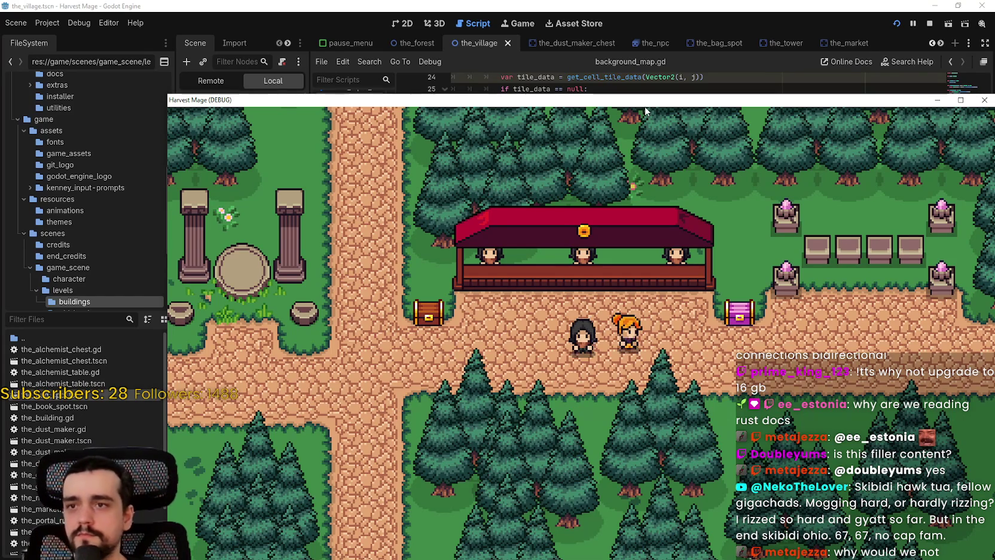
# Step: Step through getAStarPath to line 44 and find pack_of_array still empty
pyautogui.moveTo(642, 102); pyautogui.dragTo(570, 30)
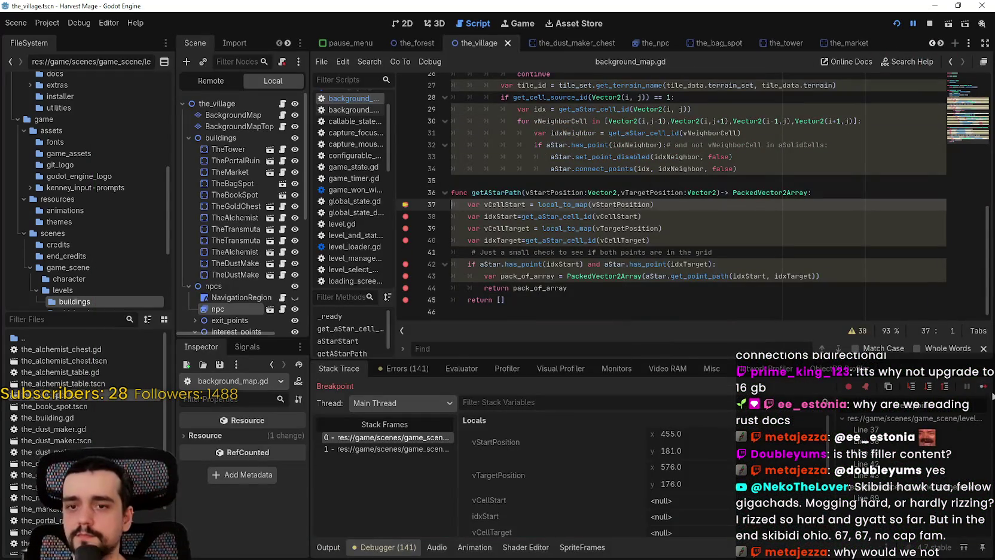
pyautogui.click(984, 387)
pyautogui.click(984, 387)
pyautogui.click(983, 387)
pyautogui.click(984, 387)
pyautogui.click(983, 387)
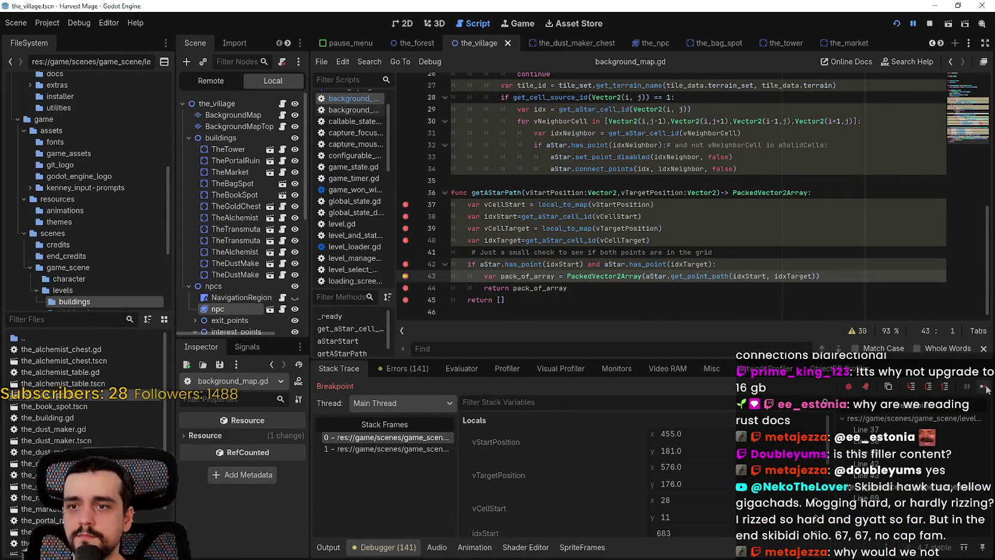
pyautogui.click(984, 387)
pyautogui.scroll(-3, 598, 478)
pyautogui.click(735, 454)
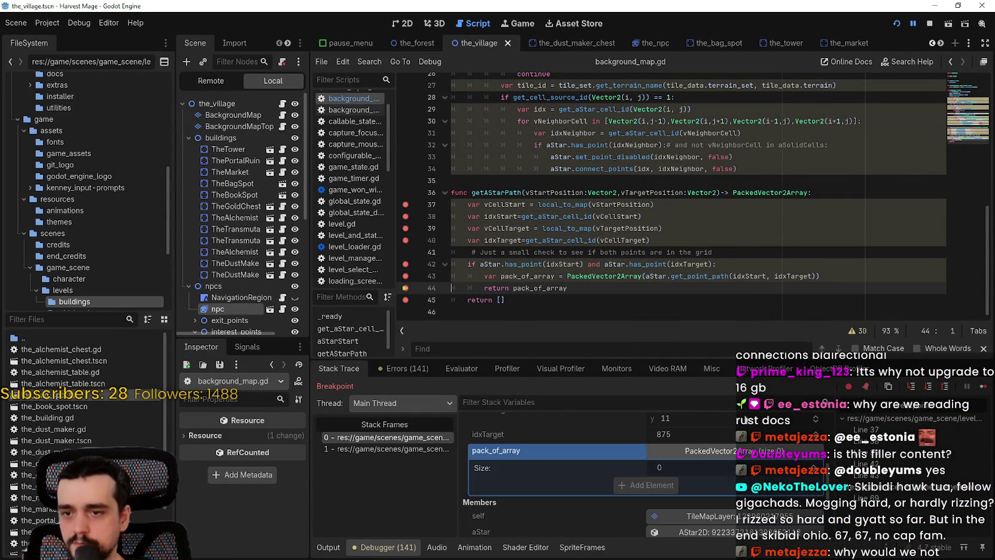
# Step: Comment out line 33 with #, save the script, and stop the game
pyautogui.click(550, 157)
pyautogui.write('#')
pyautogui.hotkey('ctrl', 's')
pyautogui.click(930, 23)
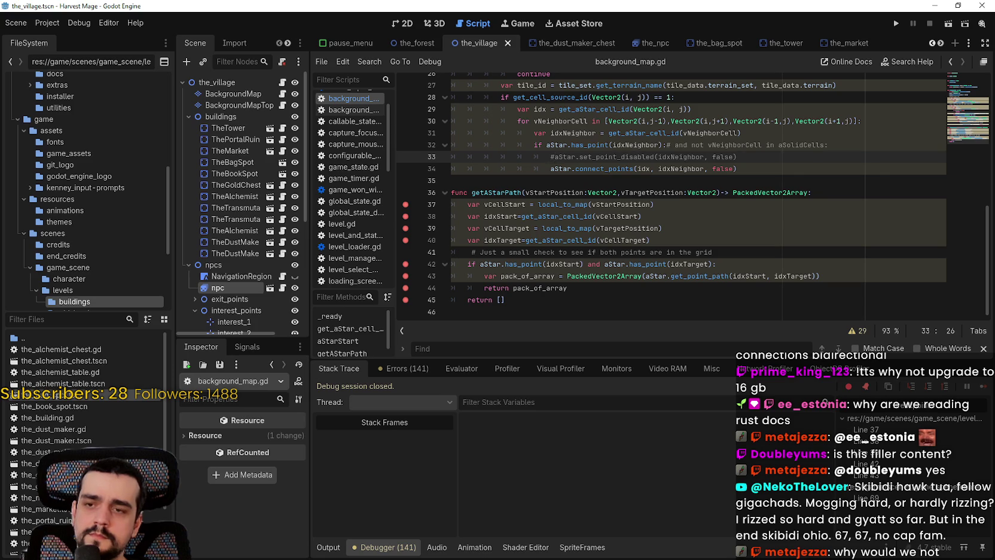
# Step: Restrict the get_point_path search to forum.godotengine.org and open its top thread in a new tab
pyautogui.hotkey('alt', 'Tab')
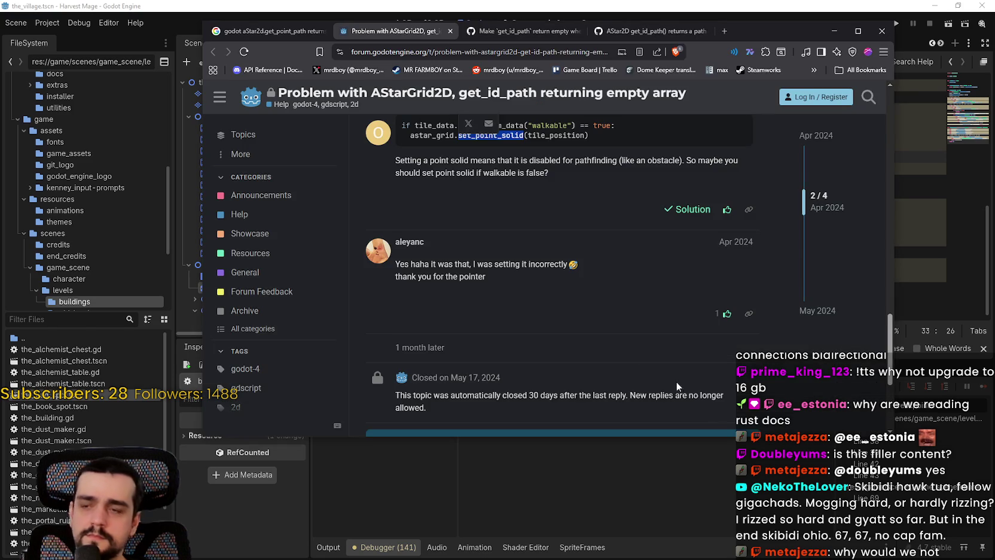
pyautogui.hotkey('ctrl', 'shift', 'Tab')
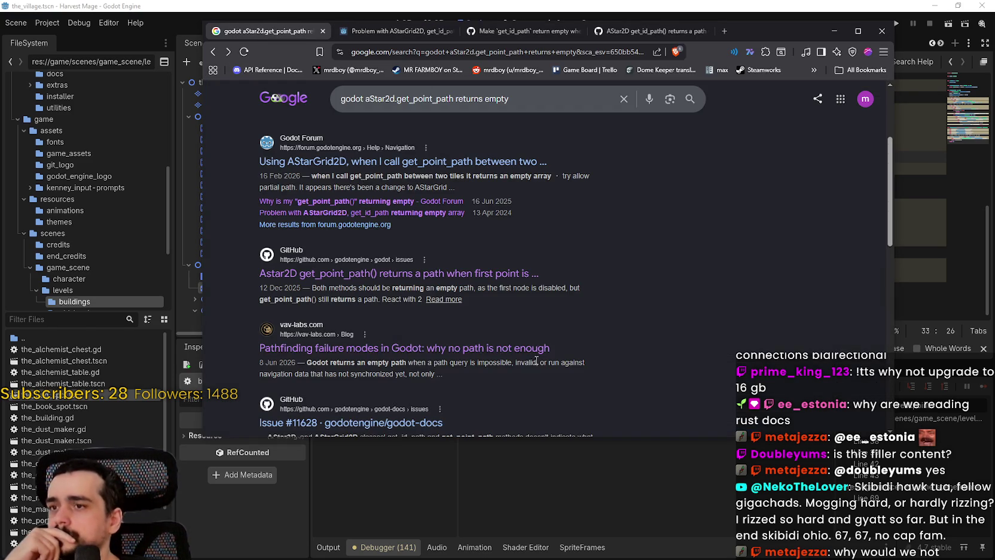
pyautogui.click(353, 226)
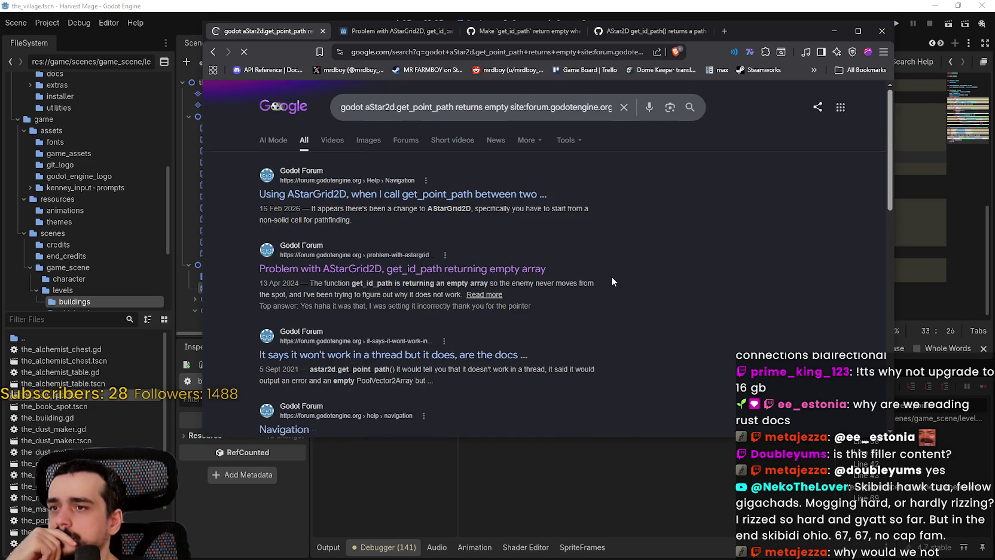
pyautogui.rightClick(470, 201)
pyautogui.click(487, 206)
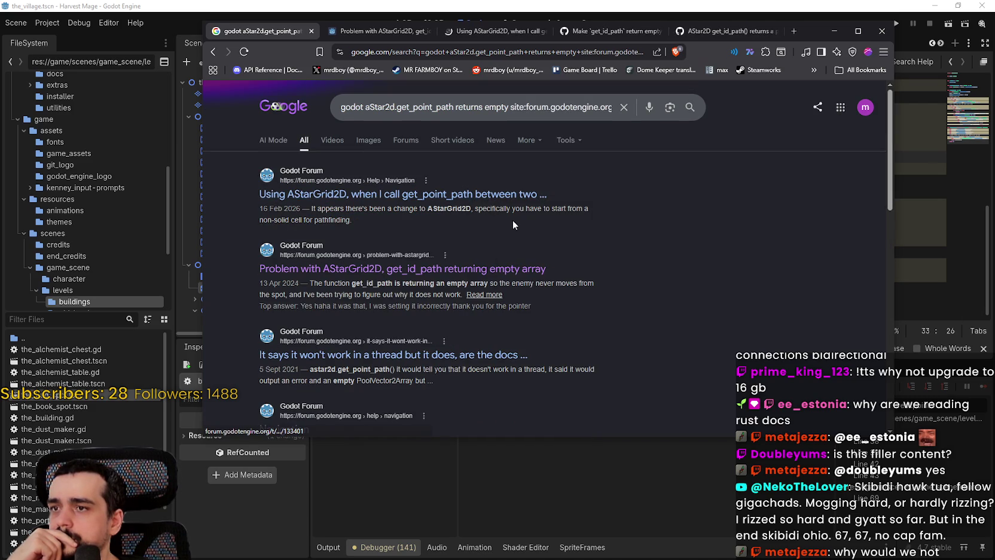
pyautogui.doubleClick(454, 210)
pyautogui.click(487, 30)
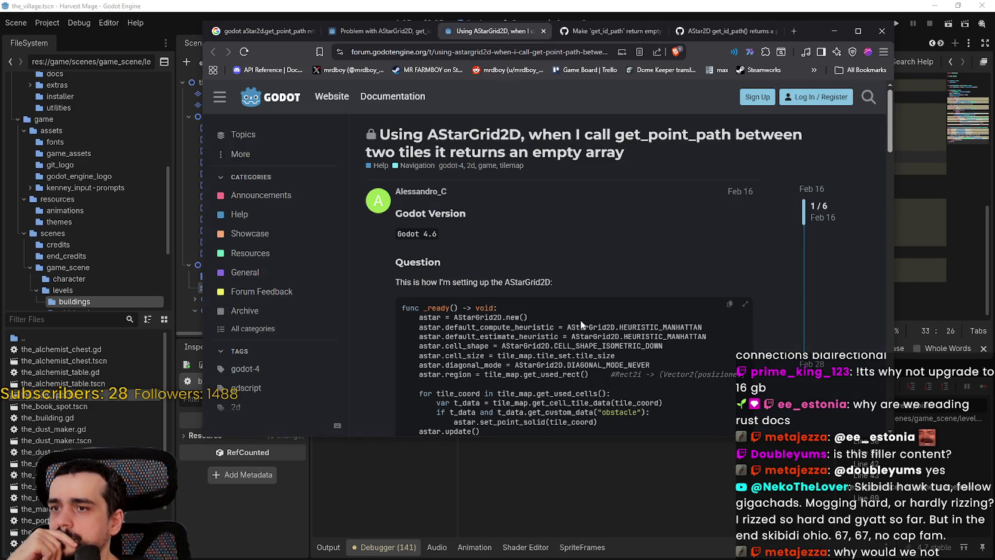
# Step: Scroll the forum thread and pick out get_point_path in the posted code
pyautogui.scroll(-1, 557, 290)
pyautogui.scroll(-1, 598, 311)
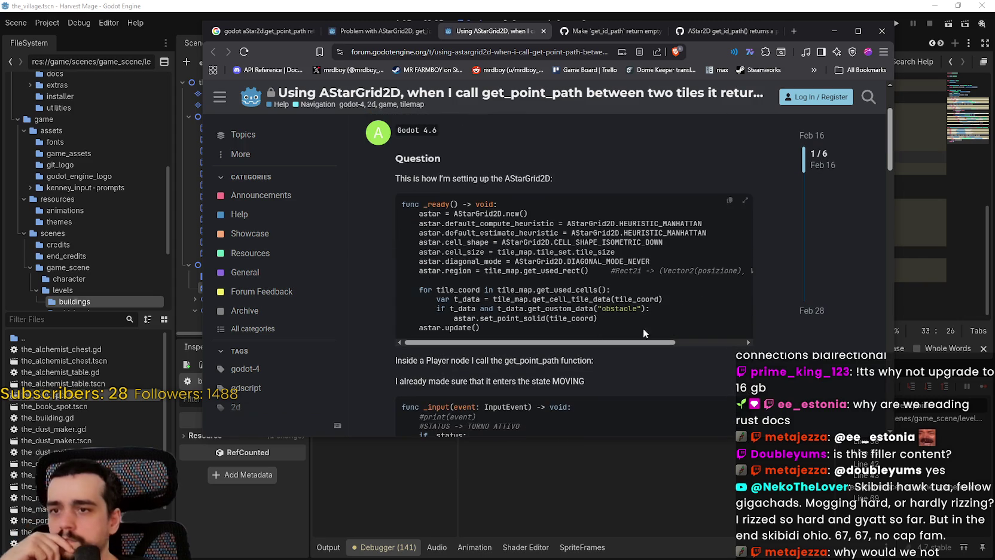
pyautogui.scroll(-4, 658, 320)
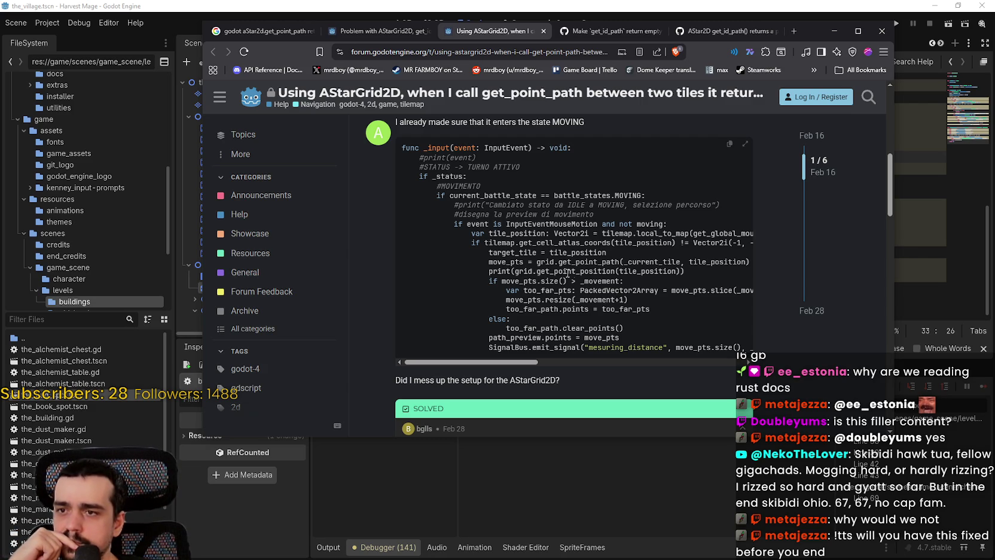
pyautogui.doubleClick(592, 265)
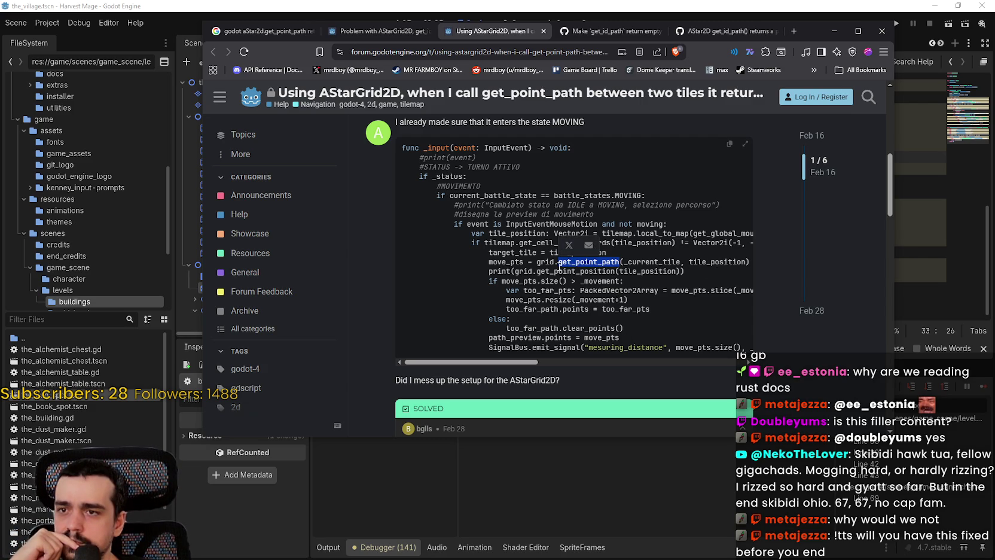
pyautogui.click(695, 288)
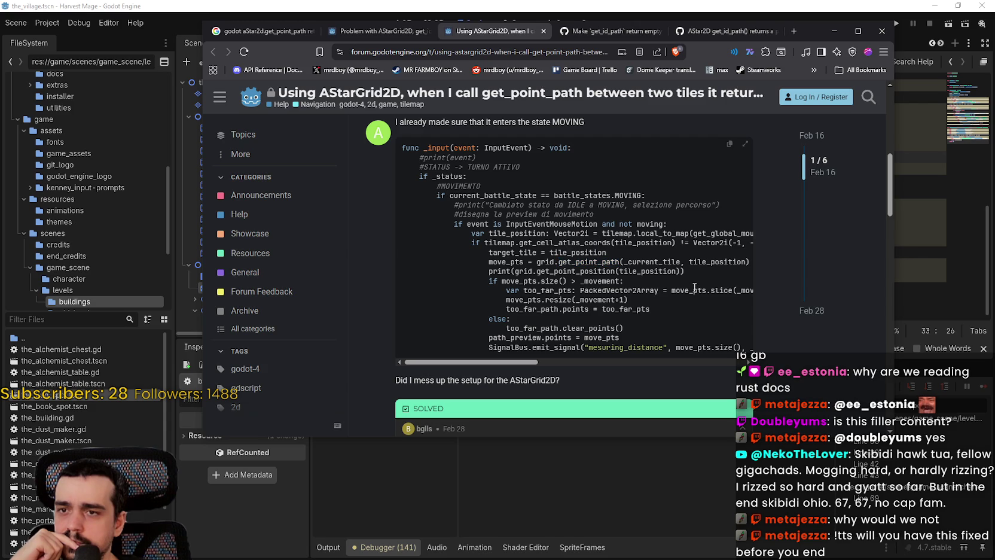
# Step: Read the reply about the 4.6 AStarGrid2D change, highlighting 'non-solid cell for pathfinding'
pyautogui.scroll(-4, 688, 286)
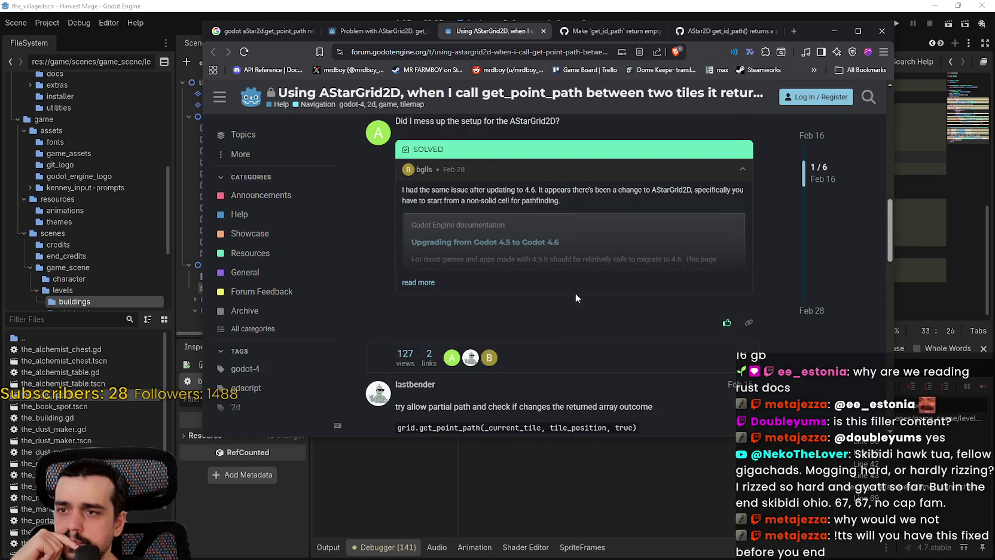
pyautogui.scroll(-2, 576, 296)
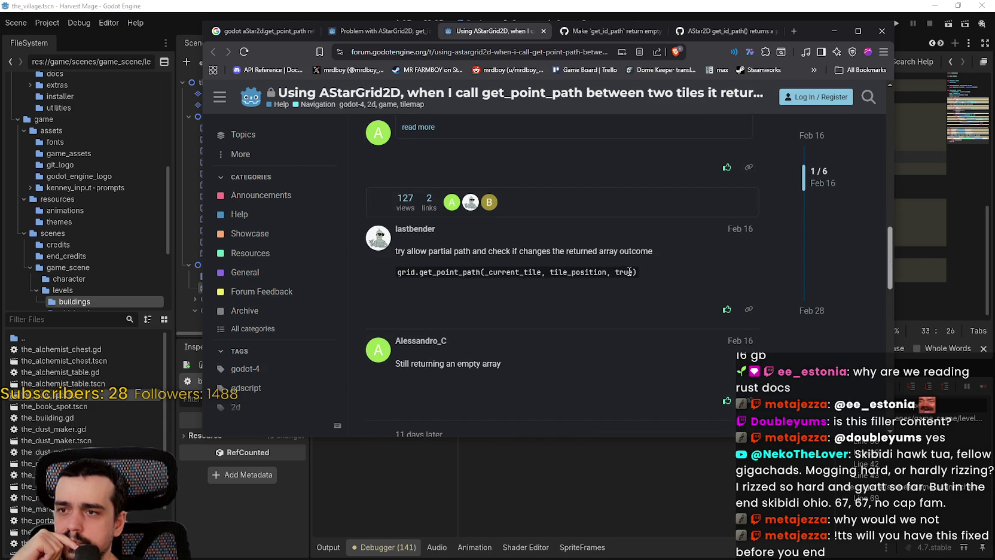
pyautogui.scroll(-2, 598, 283)
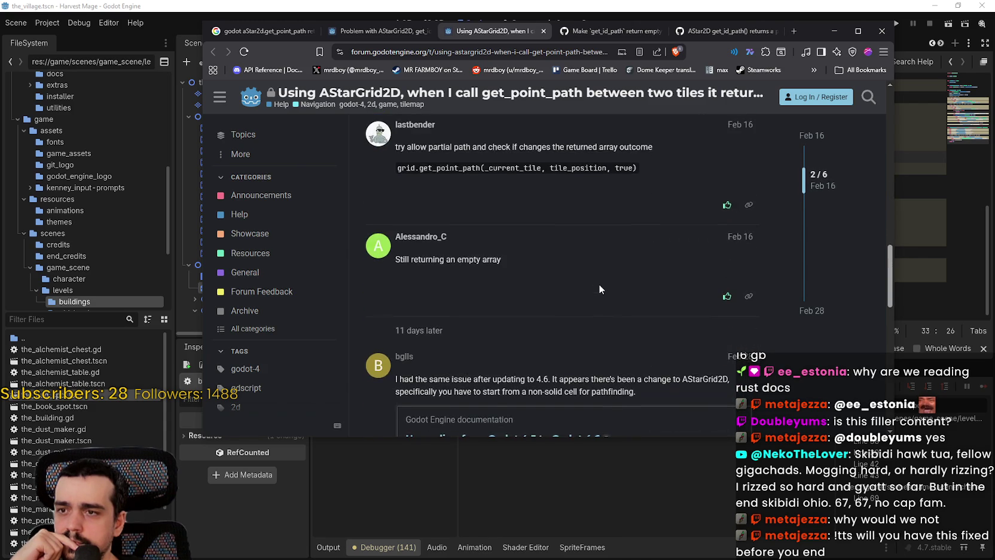
pyautogui.moveTo(486, 209); pyautogui.dragTo(358, 211)
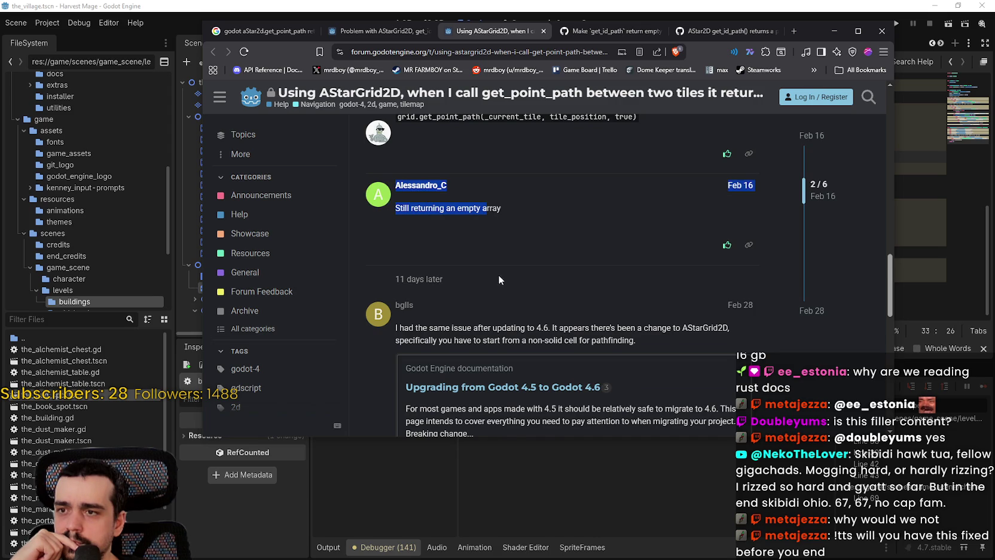
pyautogui.scroll(-2, 496, 274)
pyautogui.moveTo(428, 224); pyautogui.dragTo(707, 238)
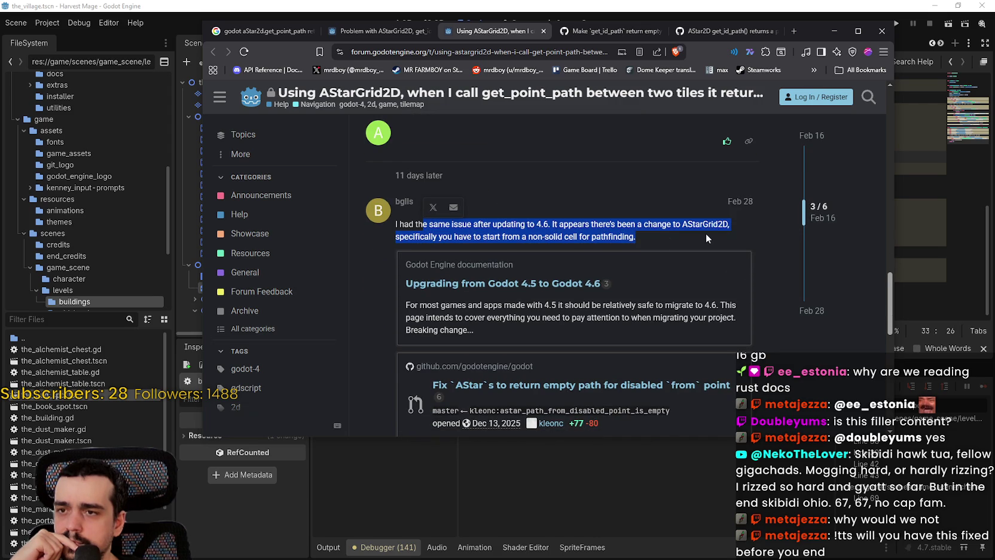
pyautogui.moveTo(694, 242)
pyautogui.mouseDown()
pyautogui.moveTo(495, 238)
pyautogui.moveTo(520, 237)
pyautogui.mouseUp()
pyautogui.doubleClick(552, 237)
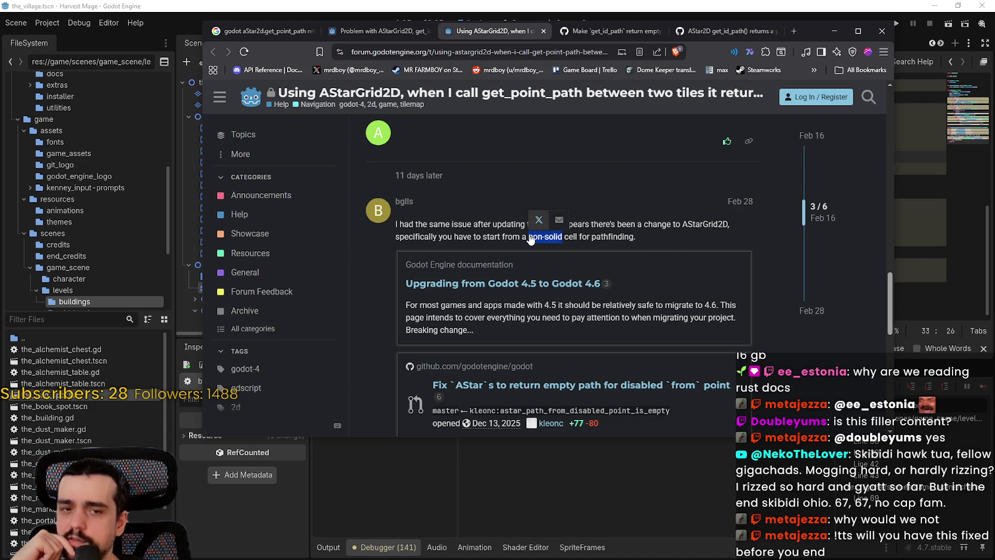
pyautogui.doubleClick(628, 235)
pyautogui.moveTo(629, 235); pyautogui.dragTo(532, 238)
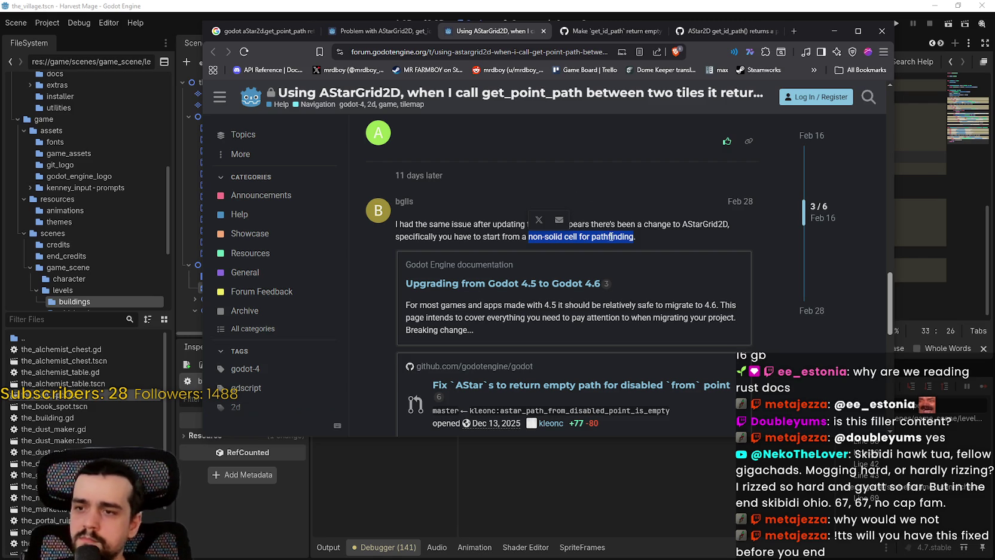
# Step: Open the GitHub pull request link from the bglls reply in a new tab and view it
pyautogui.scroll(-2, 613, 272)
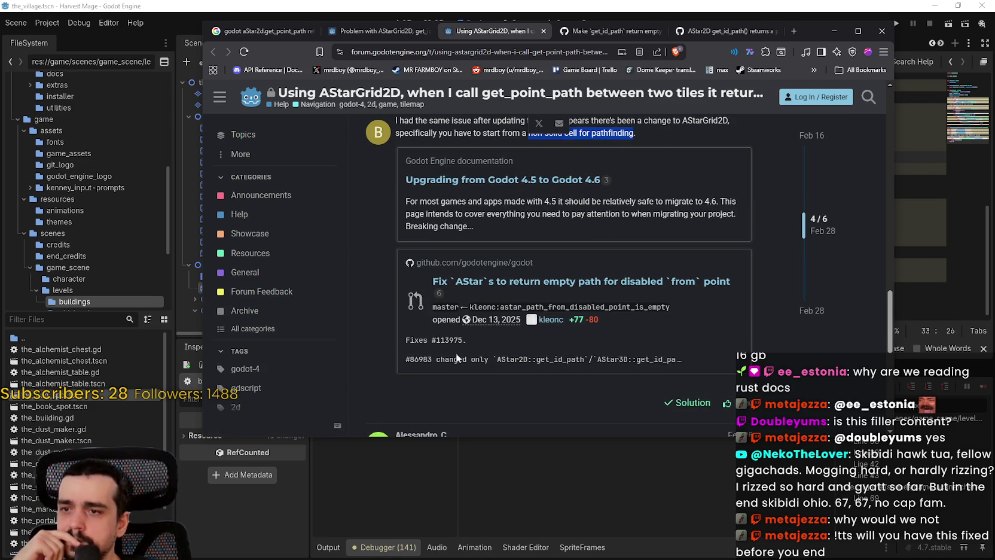
pyautogui.scroll(-1, 448, 351)
pyautogui.scroll(-2, 474, 298)
pyautogui.scroll(-1, 474, 297)
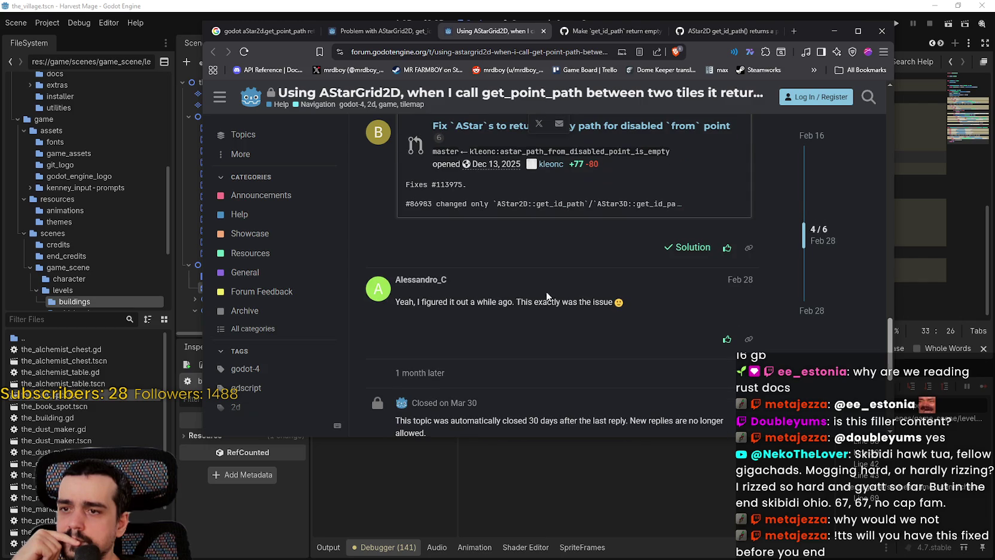
pyautogui.moveTo(602, 303); pyautogui.dragTo(395, 303)
pyautogui.scroll(3, 606, 312)
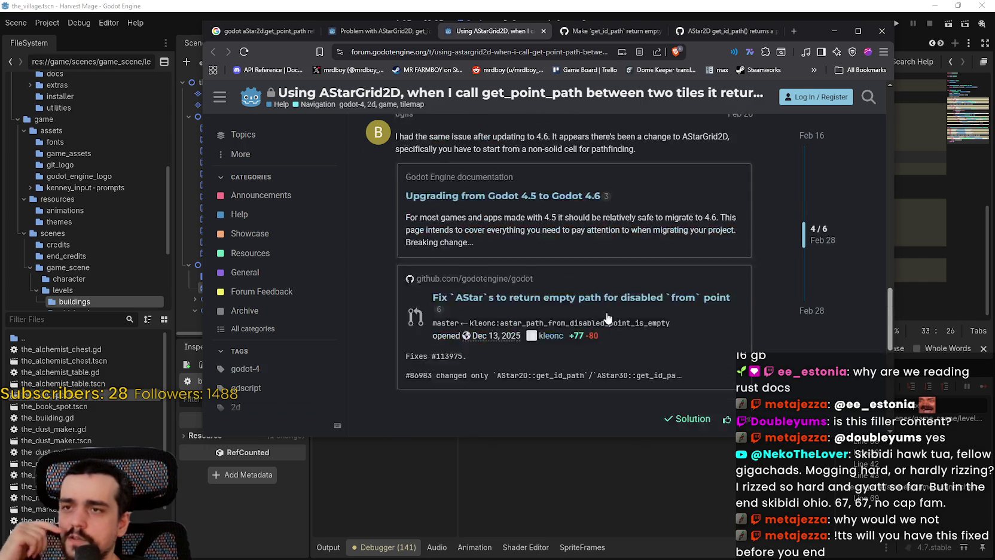
pyautogui.scroll(-2, 610, 323)
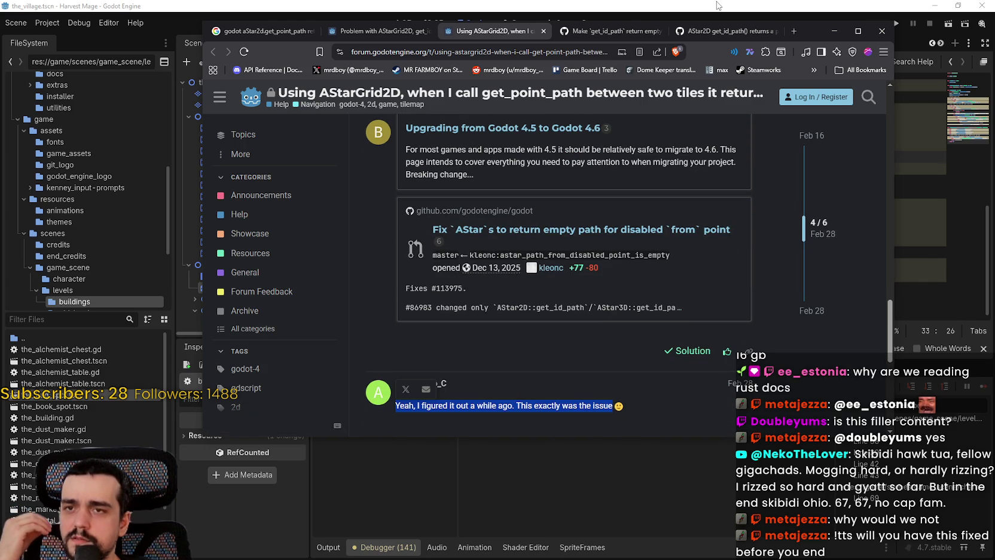
pyautogui.scroll(2, 598, 329)
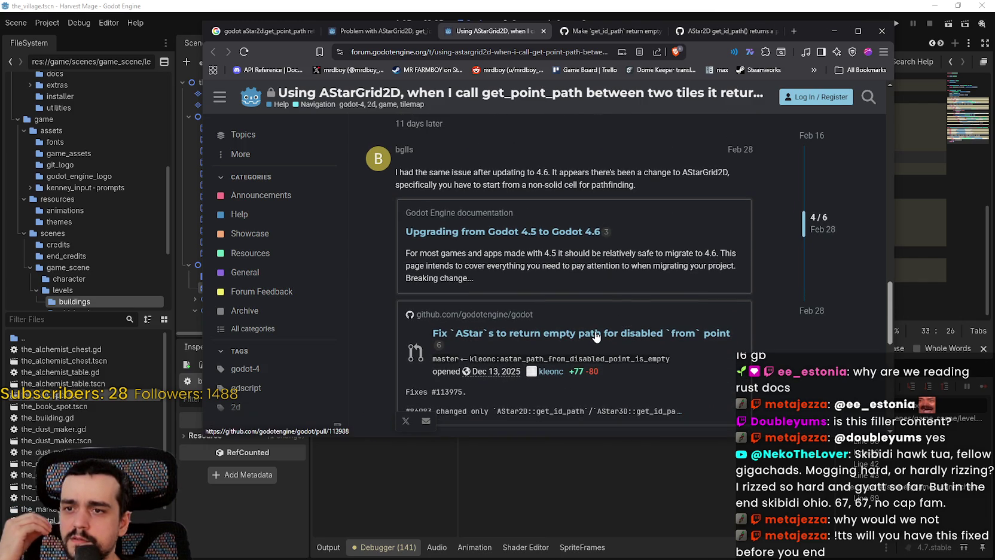
pyautogui.rightClick(610, 343)
pyautogui.click(610, 343)
pyautogui.click(526, 34)
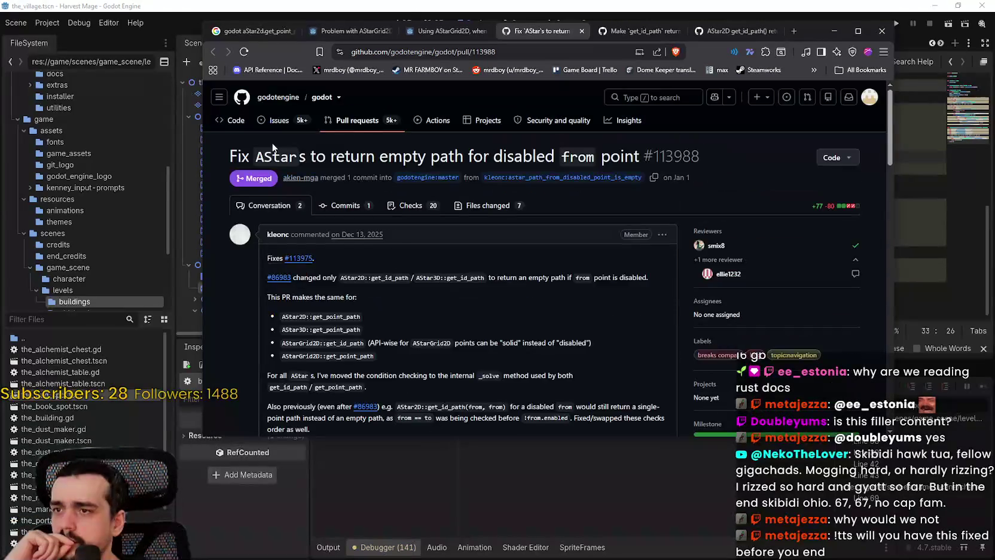
# Step: Read PR #113988's get_id_path(from, from) and swapped-checks explanation, then return to background_map.gd
pyautogui.scroll(-3, 435, 368)
pyautogui.scroll(-1, 436, 368)
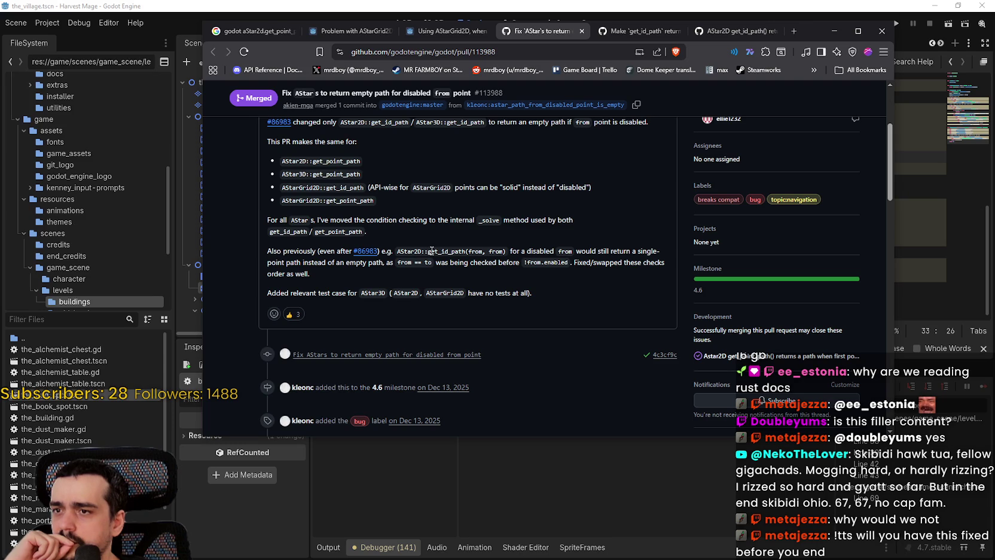
pyautogui.moveTo(452, 249)
pyautogui.mouseDown()
pyautogui.moveTo(619, 254)
pyautogui.moveTo(344, 260)
pyautogui.moveTo(662, 257)
pyautogui.mouseUp()
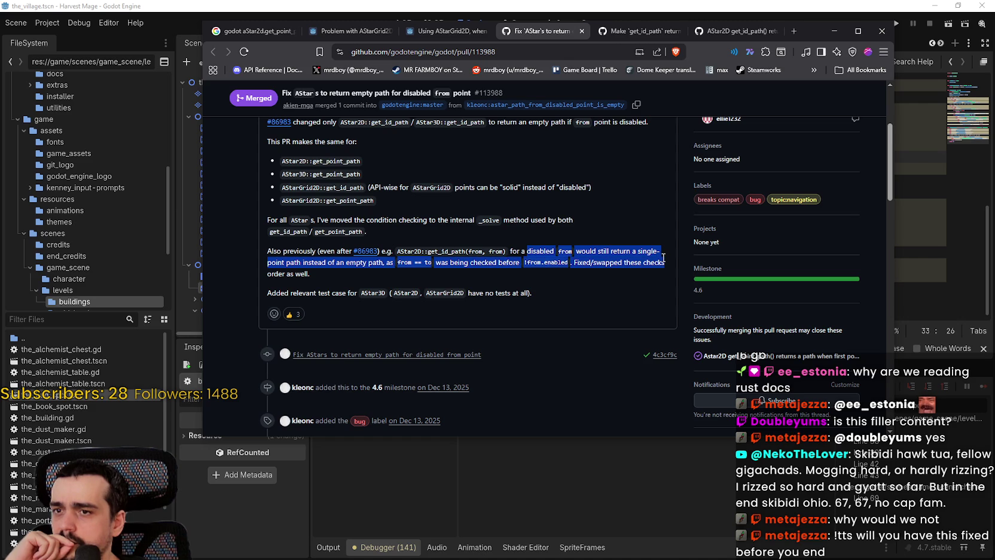
pyautogui.moveTo(662, 258); pyautogui.dragTo(653, 279)
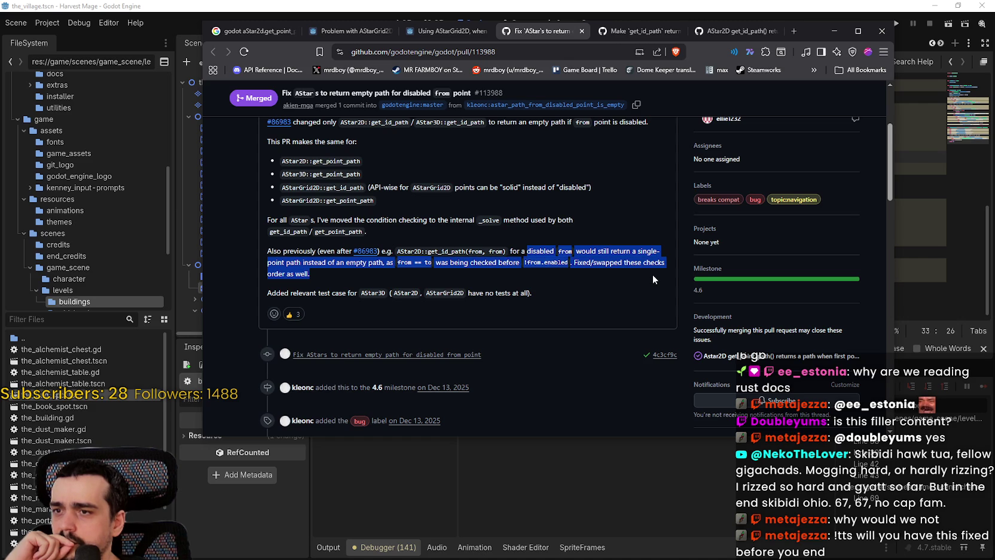
pyautogui.click(539, 272)
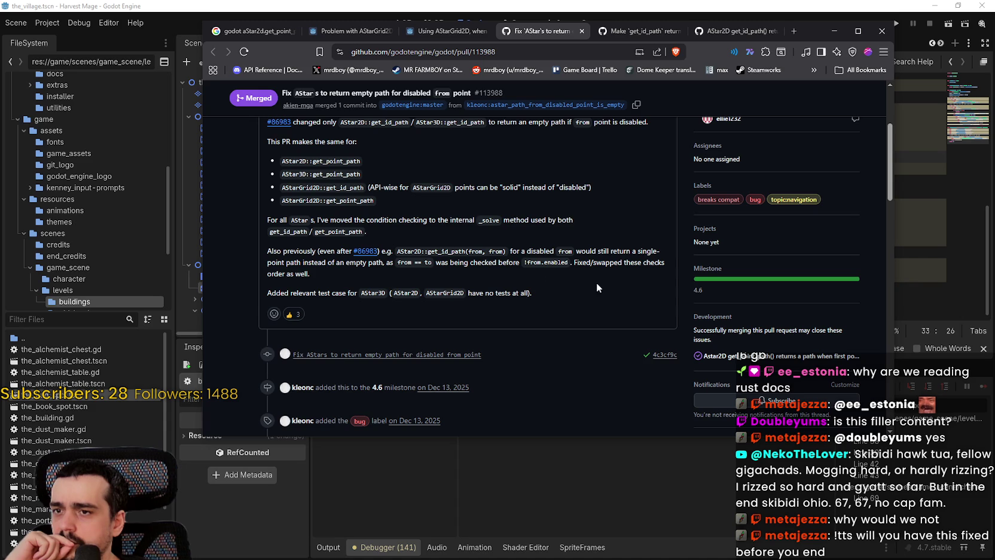
pyautogui.click(665, 5)
pyautogui.click(640, 181)
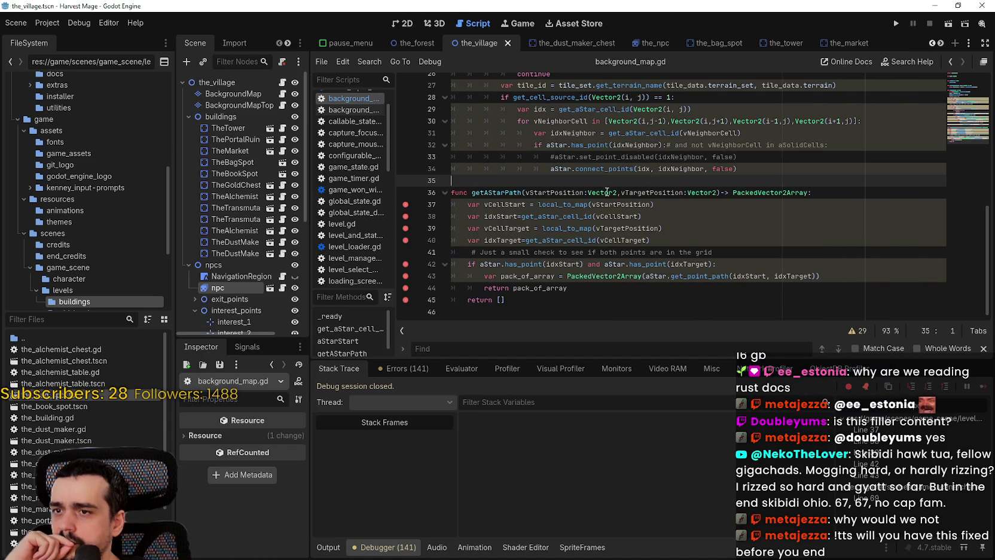
# Step: Look over getAStarPath, viewing the get_point_path documentation and the function signature
pyautogui.moveTo(712, 277)
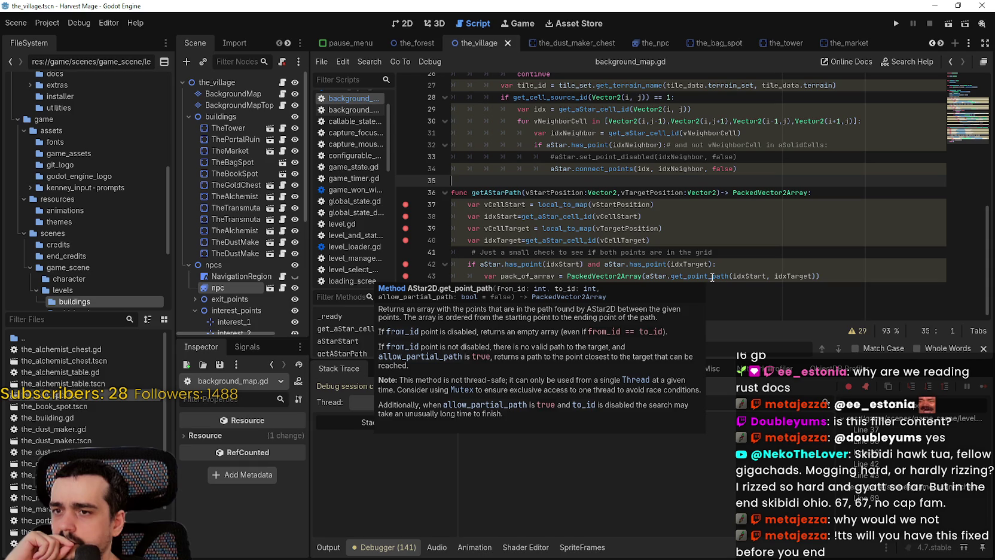
pyautogui.scroll(2, 709, 272)
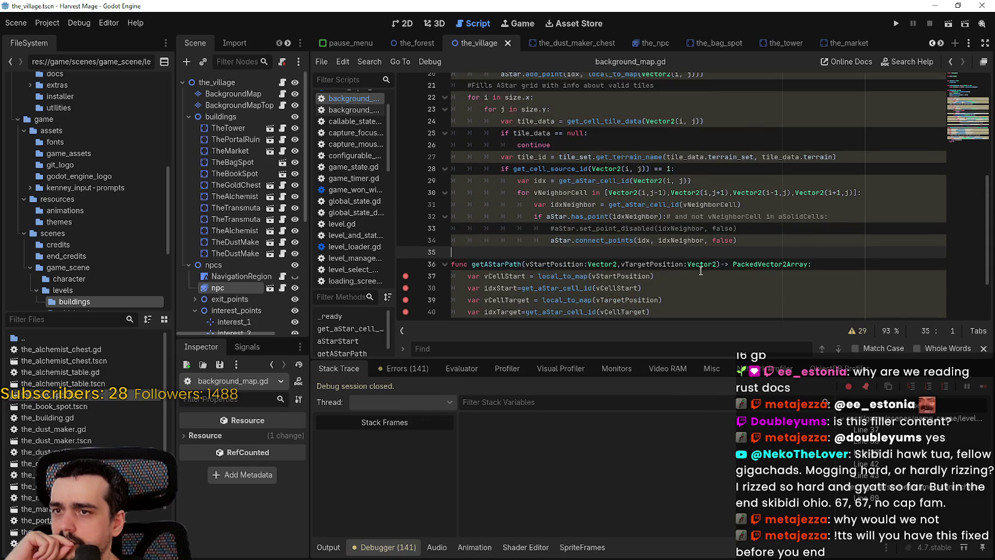
pyautogui.click(695, 263)
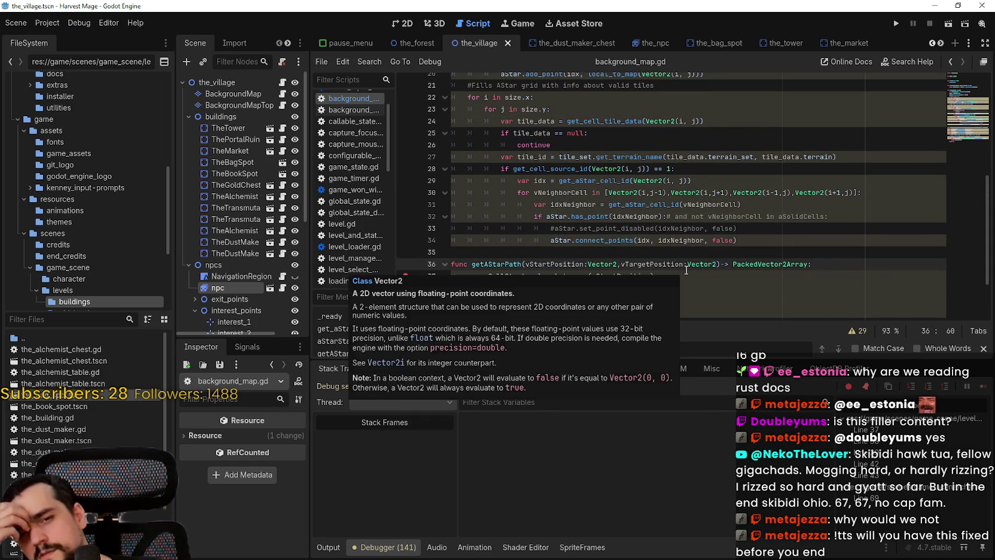
pyautogui.scroll(2, 688, 270)
pyautogui.moveTo(686, 271)
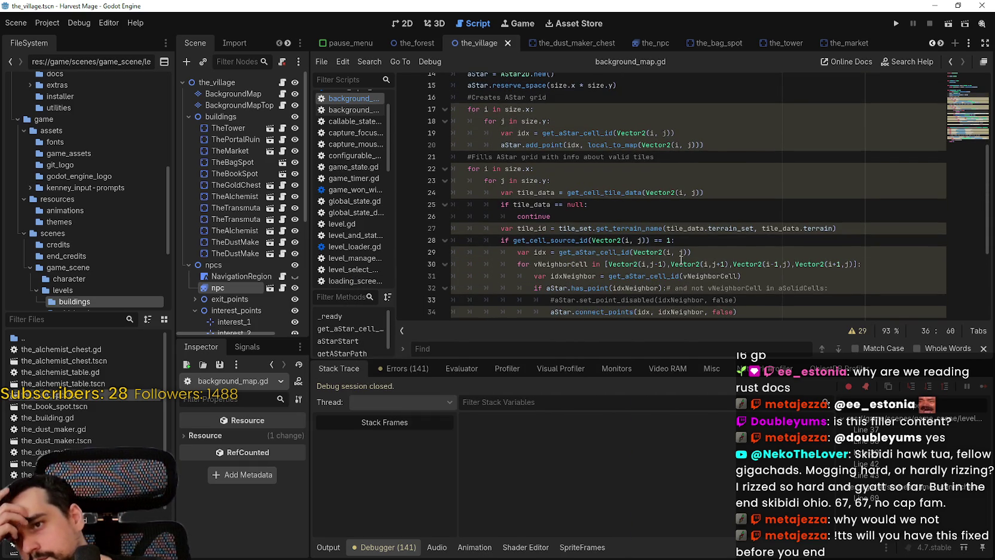
pyautogui.scroll(2, 676, 251)
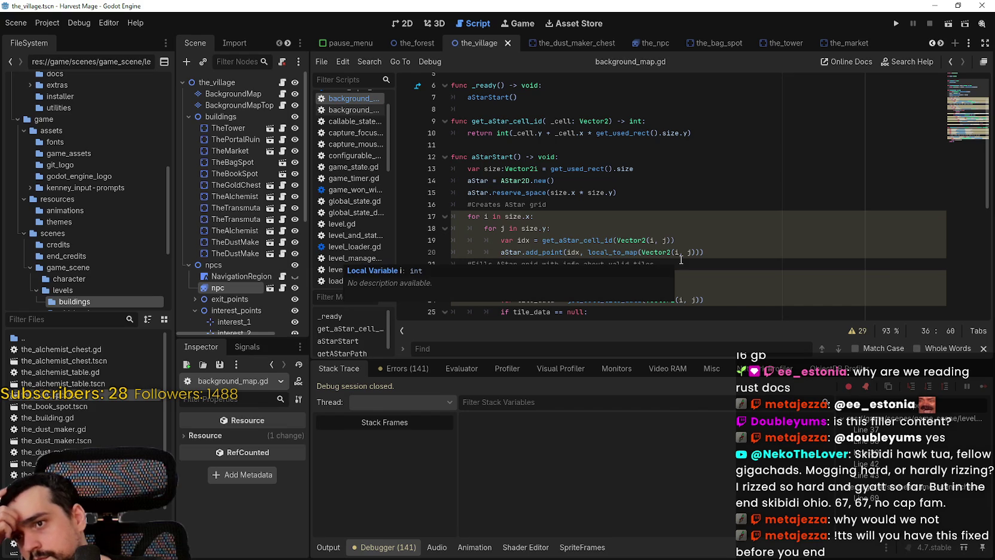
pyautogui.scroll(-6, 662, 233)
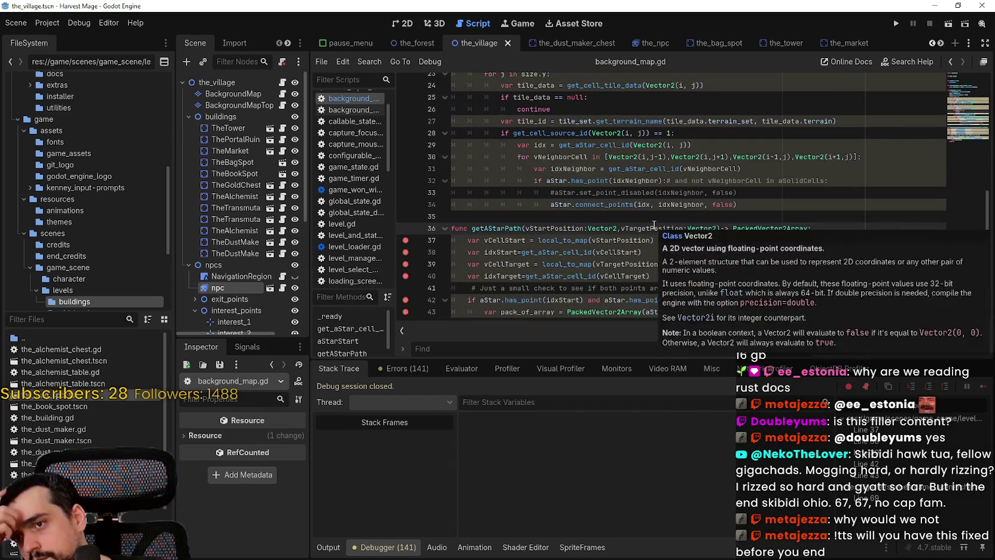
pyautogui.doubleClick(510, 194)
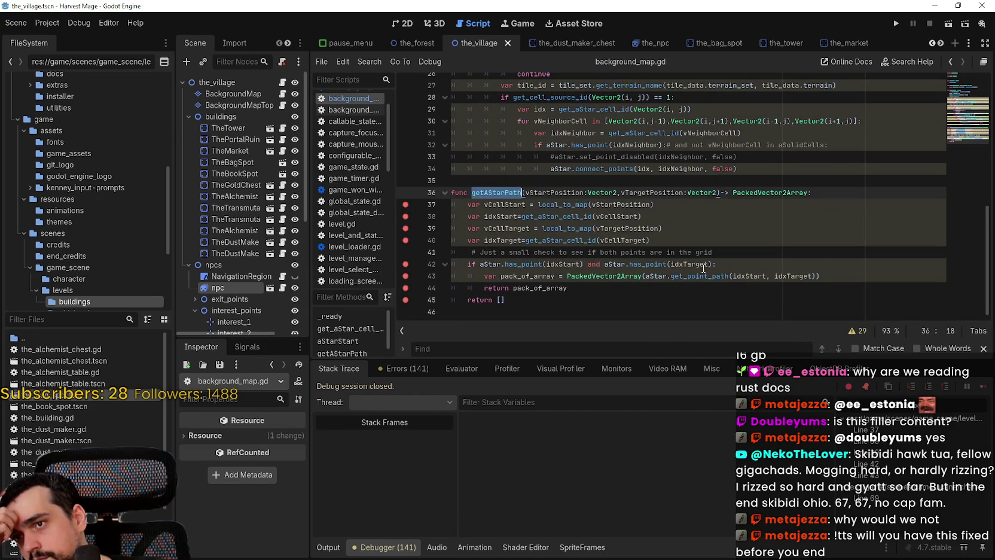
# Step: Insert a blank line after the idxTarget assignment on line 40, then return to the browser
pyautogui.click(684, 240)
pyautogui.press('Return')
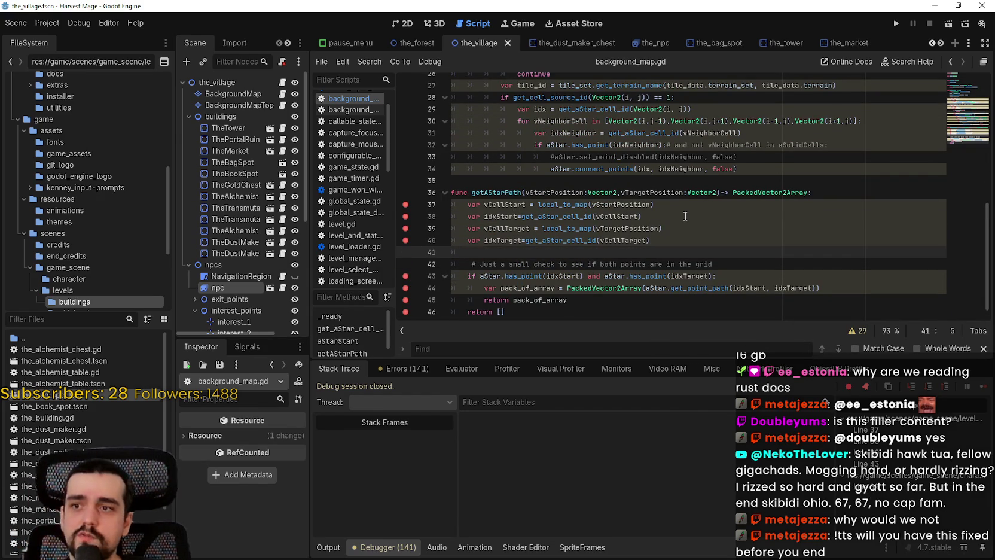
pyautogui.hotkey('alt', 'Tab')
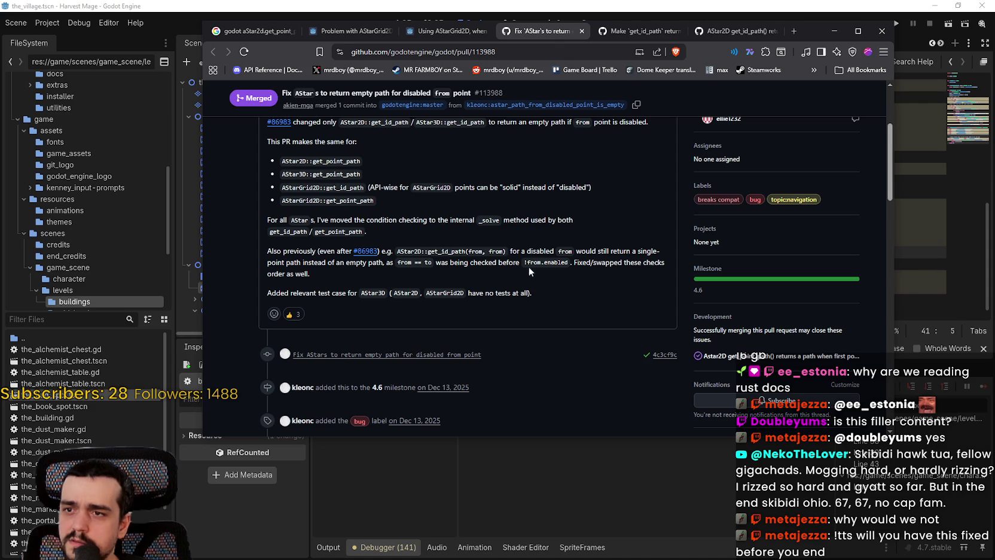
# Step: Copy the PR's idea into getAStarPath with a trial 'if !from.enabled:' check after line 40
pyautogui.moveTo(557, 260); pyautogui.dragTo(526, 261)
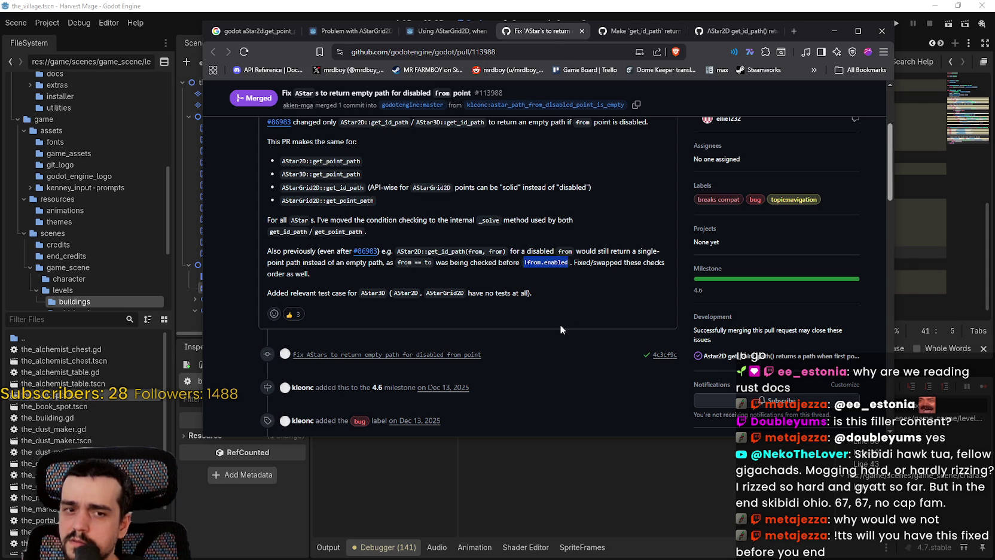
pyautogui.hotkey('alt', 'Tab')
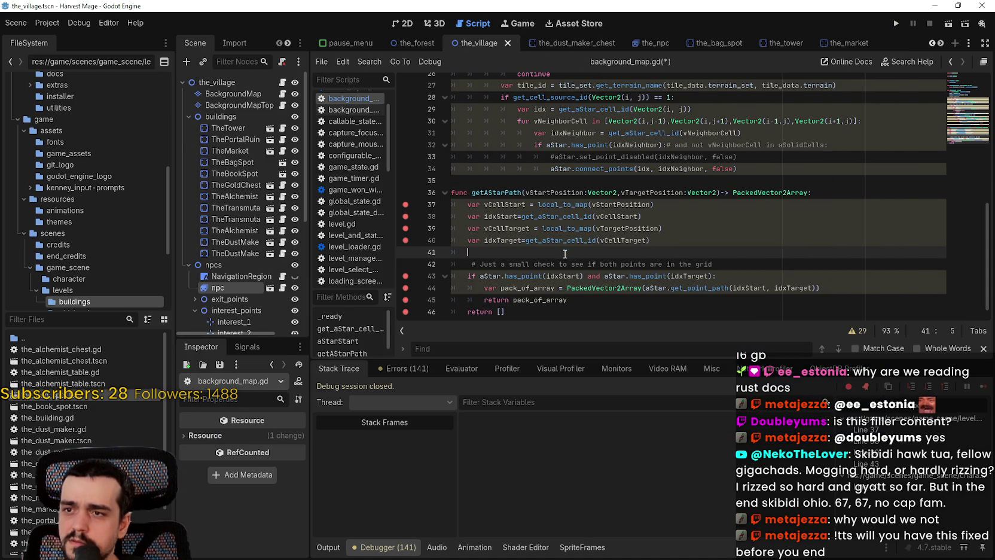
pyautogui.write('if ')
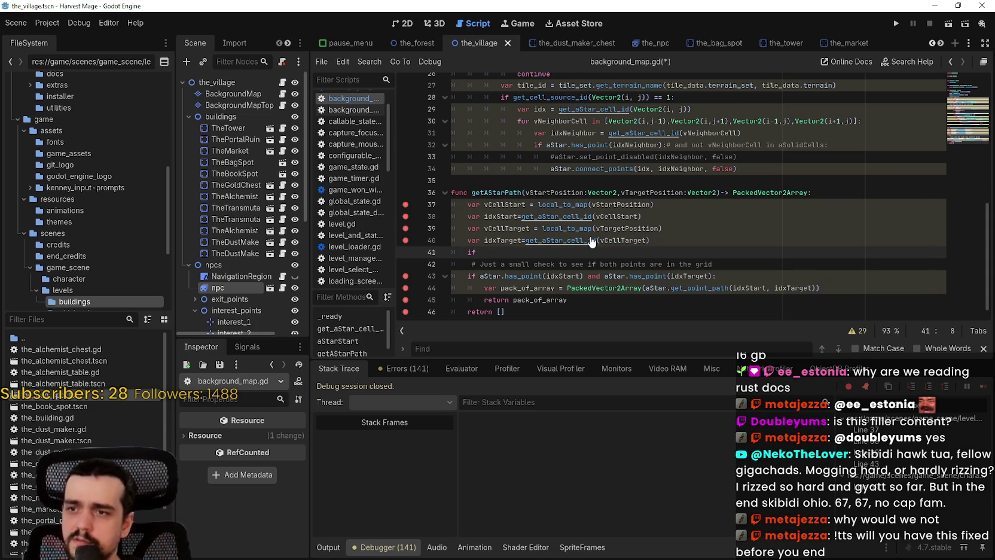
pyautogui.write('!from.enabled:')
pyautogui.press('Return')
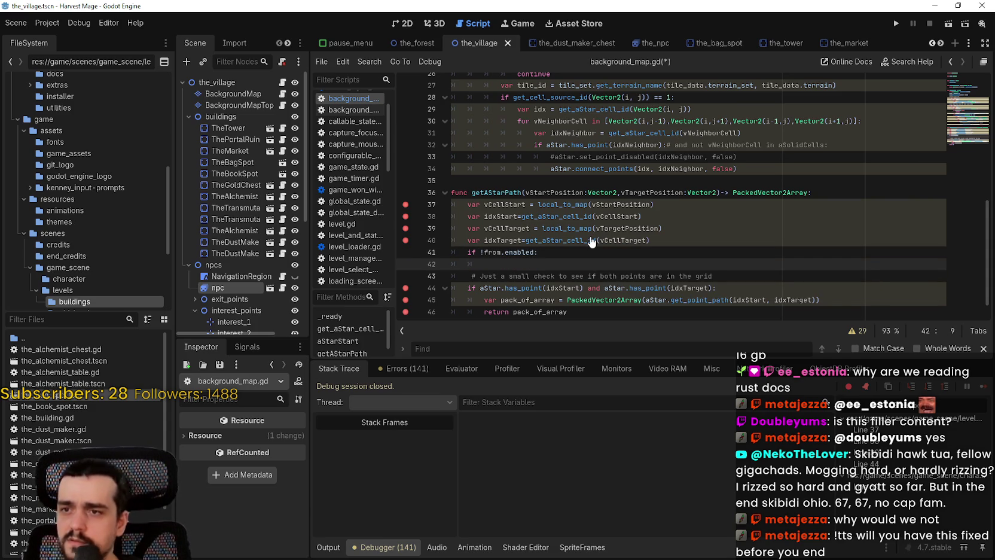
# Step: Review the surrounding getAStarPath lines and select the trial if check on line 41
pyautogui.doubleClick(505, 240)
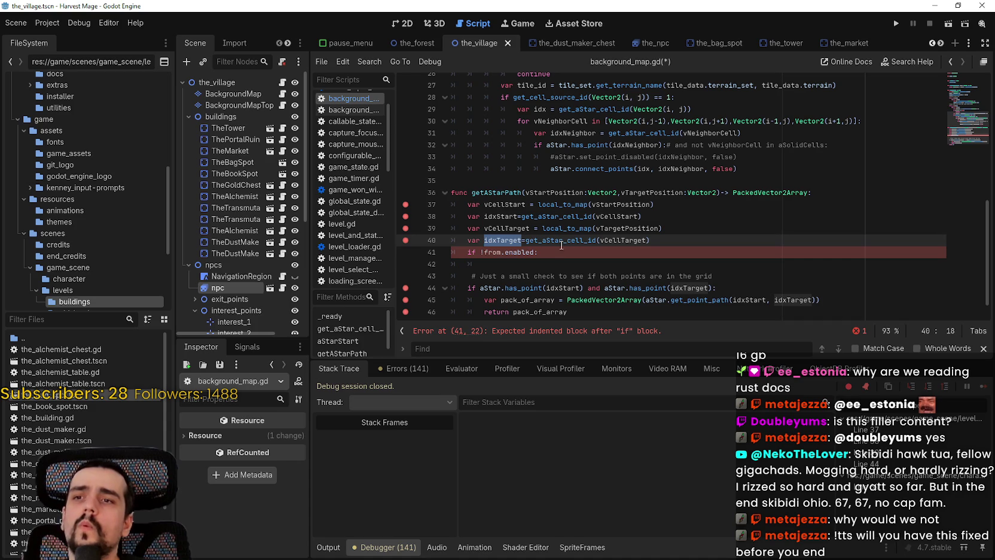
pyautogui.click(556, 275)
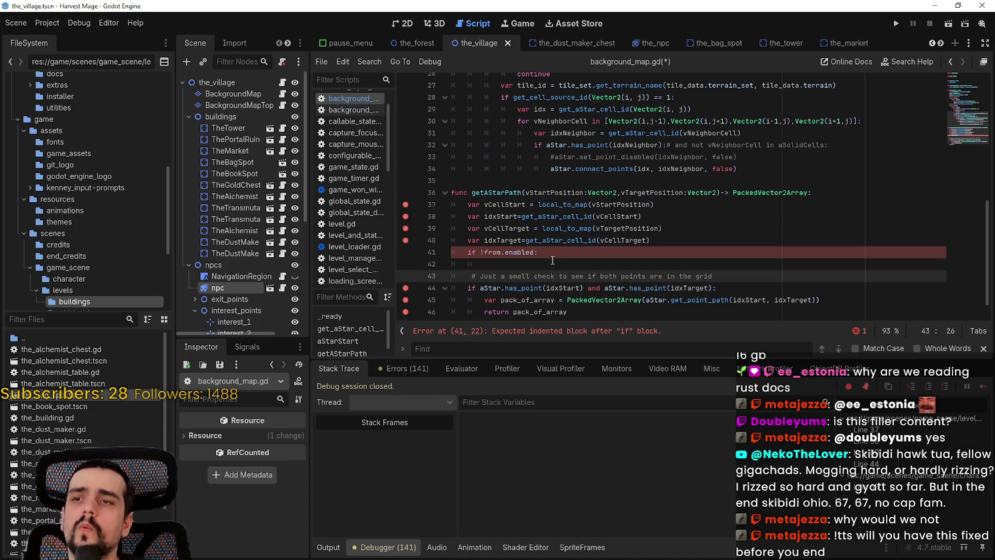
pyautogui.scroll(-1, 553, 261)
pyautogui.doubleClick(615, 264)
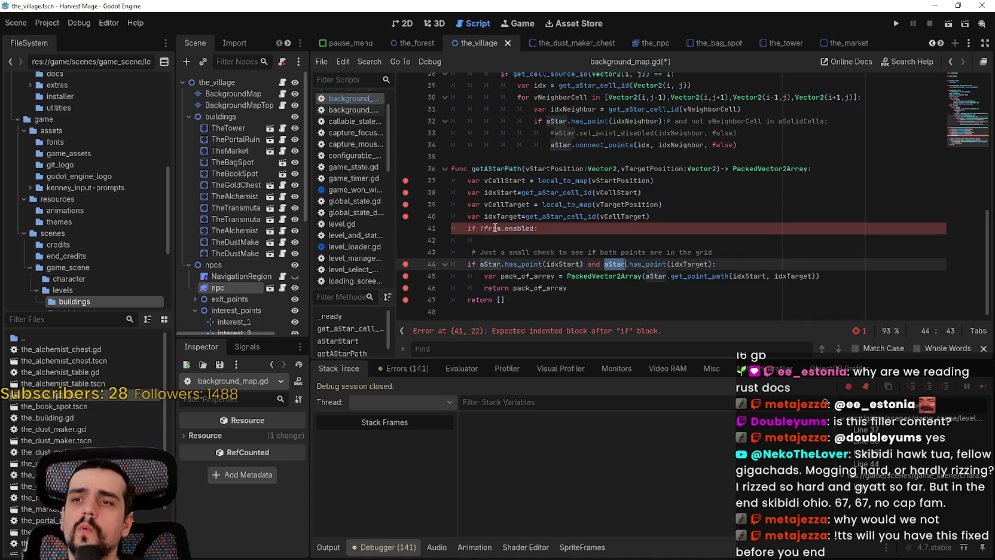
pyautogui.click(482, 229)
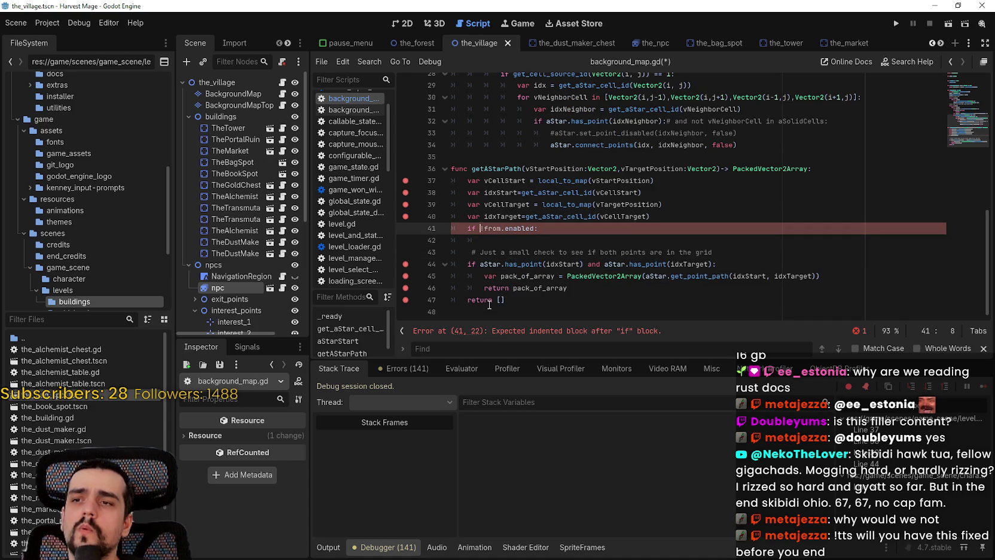
pyautogui.tripleClick(504, 228)
# Step: Re-check the pull request timeline in the browser, then go back to the script editor
pyautogui.hotkey('alt', 'Tab')
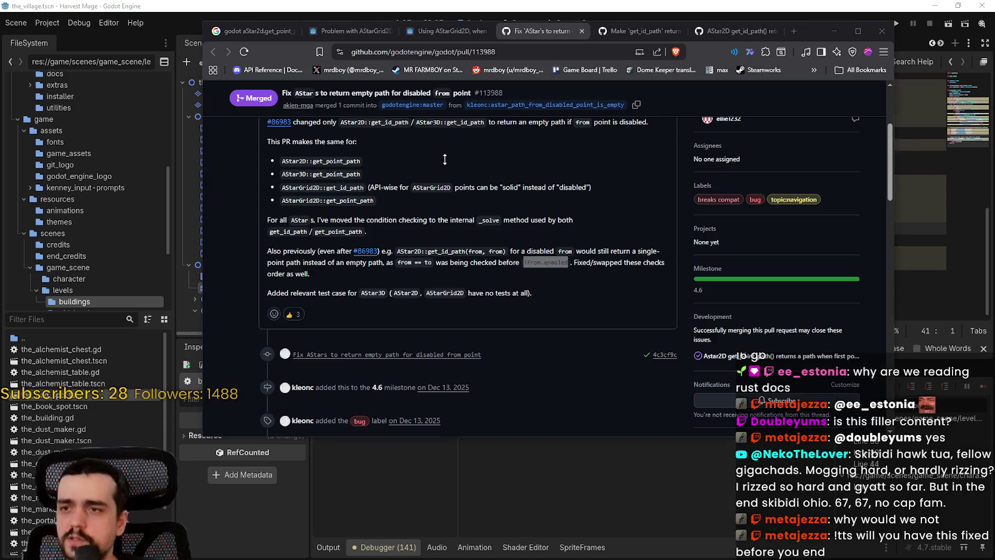
pyautogui.scroll(-6, 508, 275)
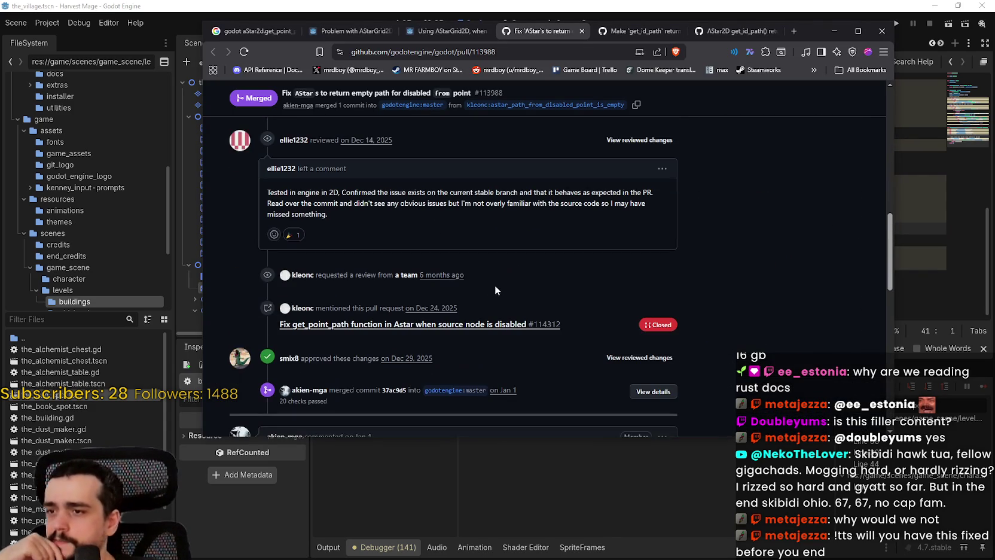
pyautogui.scroll(-4, 487, 274)
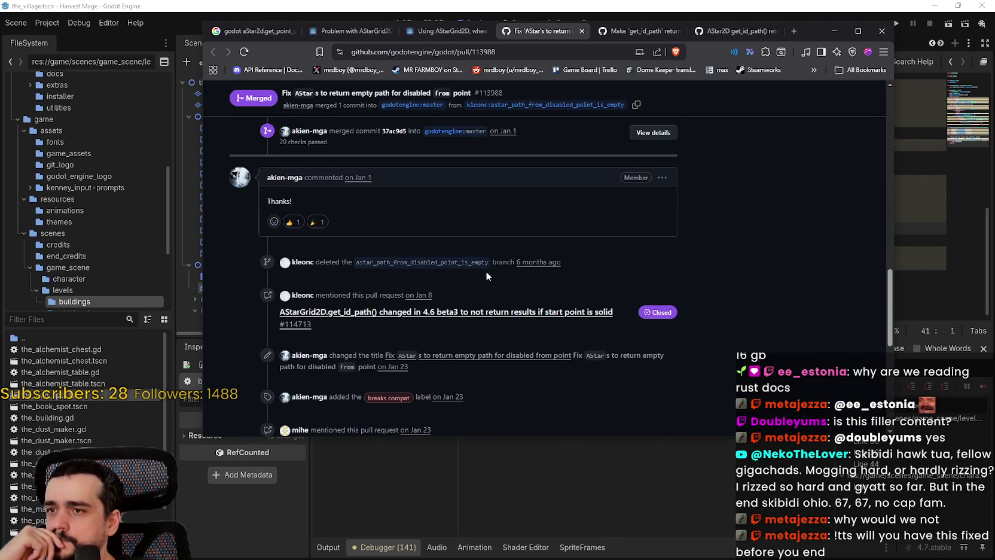
pyautogui.scroll(-2, 485, 270)
pyautogui.scroll(3, 335, 210)
pyautogui.hotkey('alt', 'Tab')
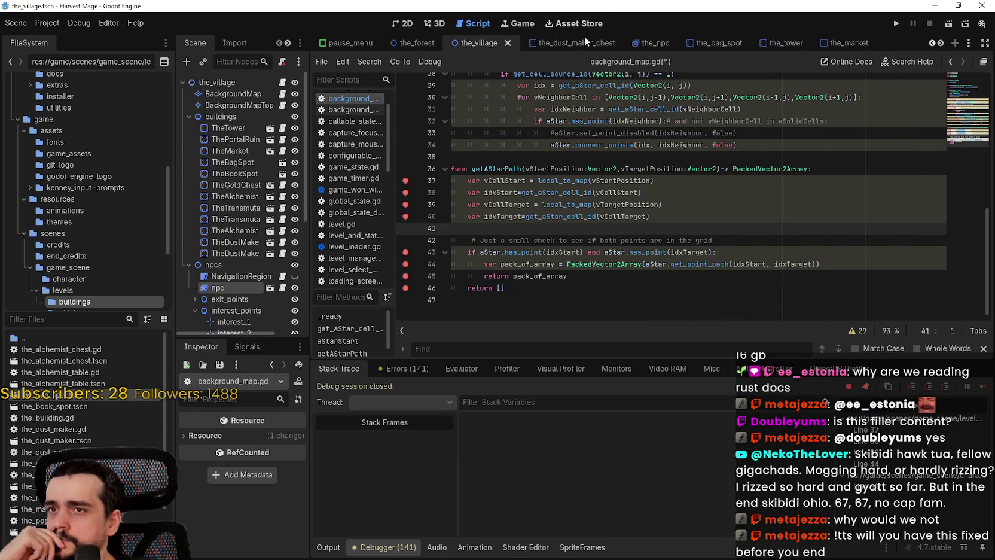
# Step: Drag the npc further left along the village path in the 2D view and run the game with F5
pyautogui.click(405, 24)
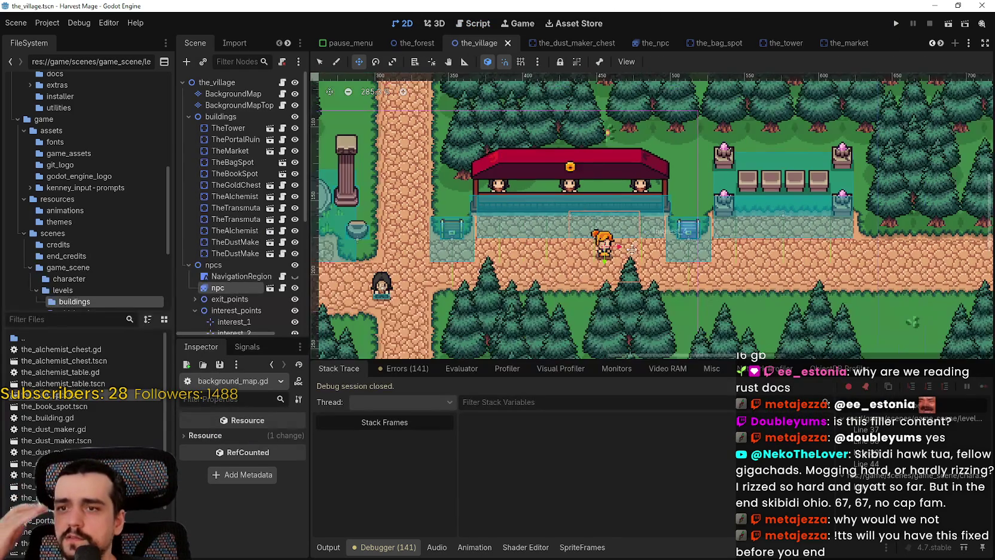
pyautogui.moveTo(605, 247)
pyautogui.mouseDown()
pyautogui.moveTo(549, 254)
pyautogui.moveTo(541, 269)
pyautogui.moveTo(574, 238)
pyautogui.moveTo(583, 253)
pyautogui.moveTo(502, 247)
pyautogui.moveTo(608, 247)
pyautogui.mouseUp()
pyautogui.scroll(5, 668, 235)
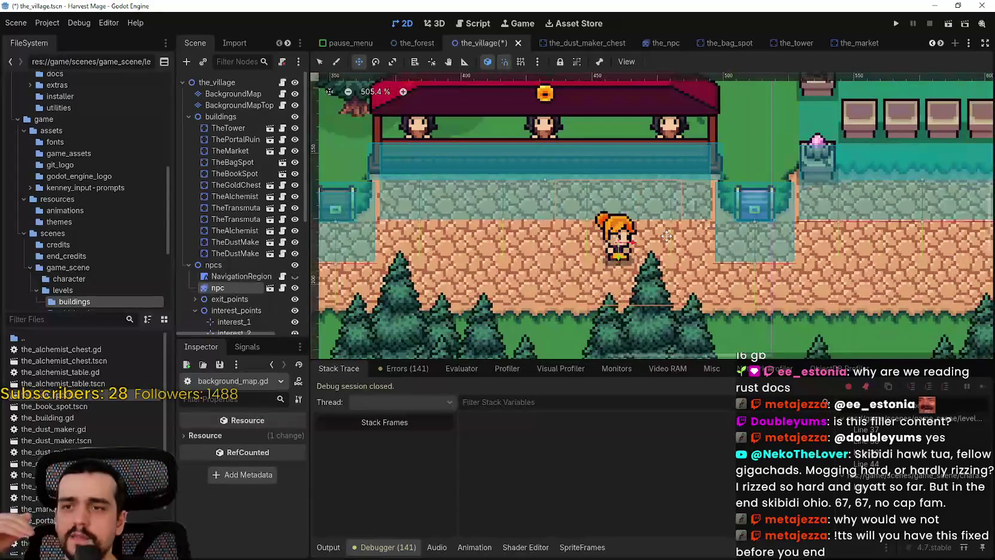
pyautogui.scroll(-2, 636, 232)
pyautogui.moveTo(636, 232)
pyautogui.mouseDown()
pyautogui.moveTo(511, 231)
pyautogui.moveTo(587, 249)
pyautogui.moveTo(527, 229)
pyautogui.moveTo(627, 229)
pyautogui.moveTo(605, 209)
pyautogui.mouseUp()
pyautogui.scroll(-3, 587, 249)
pyautogui.press('F5')
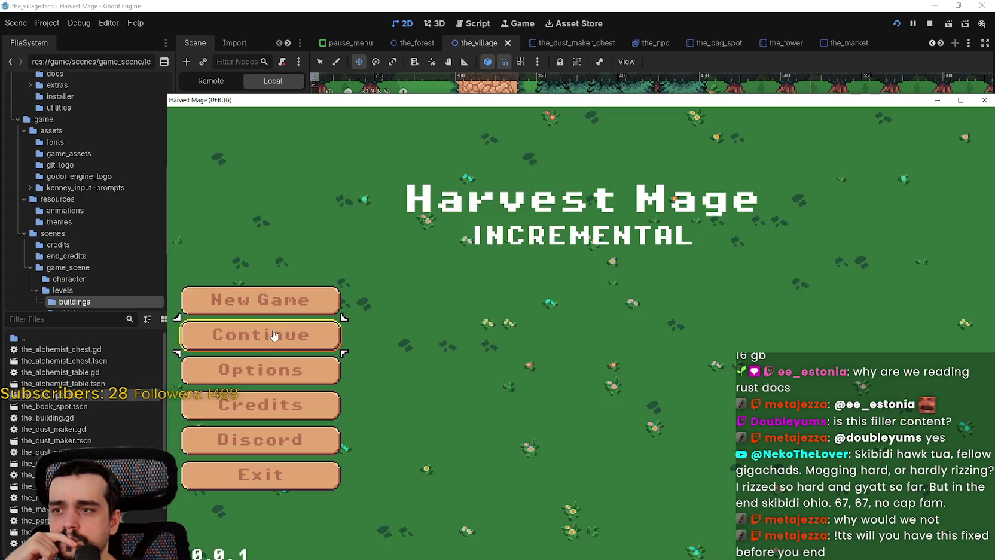
# Step: Start playing, step over getAStarPath to line 45, and inspect pack_of_array in Locals (size 0)
pyautogui.press('Return')
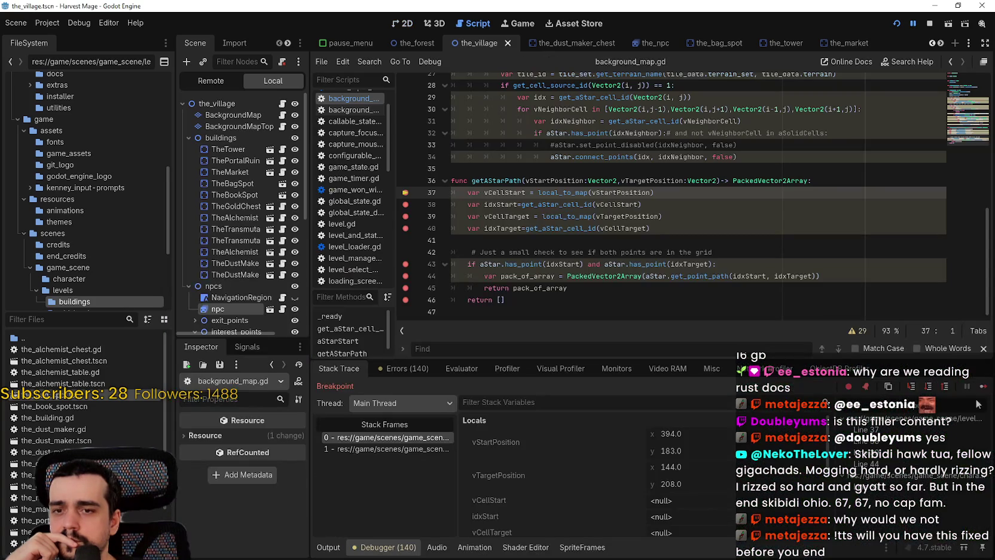
pyautogui.click(978, 388)
pyautogui.click(978, 388)
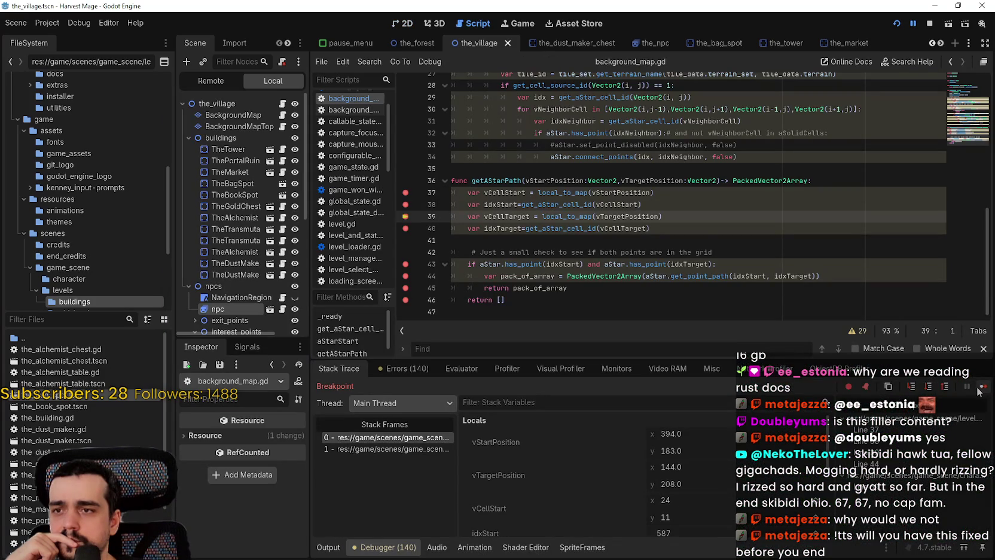
pyautogui.click(978, 388)
pyautogui.click(979, 388)
pyautogui.click(978, 388)
pyautogui.scroll(-2, 653, 484)
pyautogui.click(983, 387)
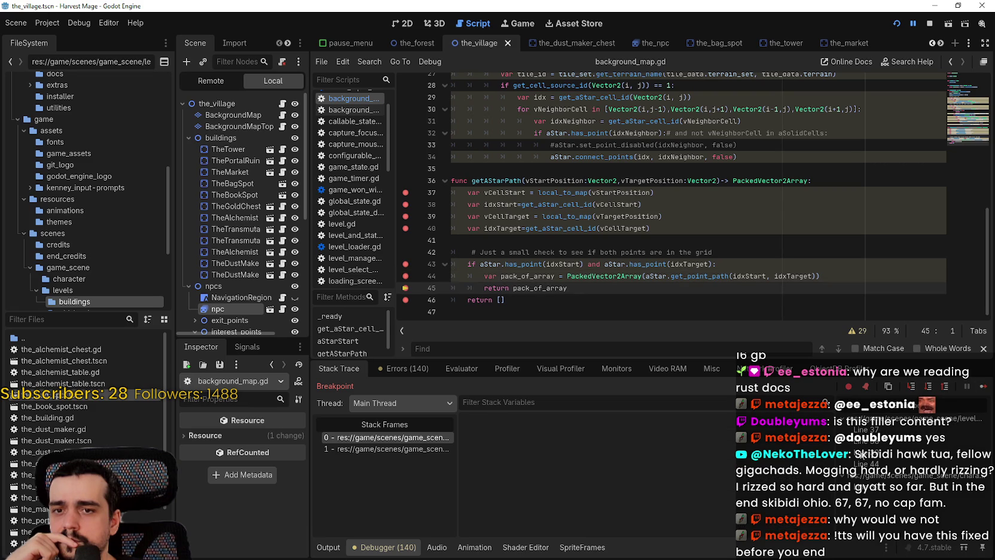
pyautogui.scroll(-2, 740, 508)
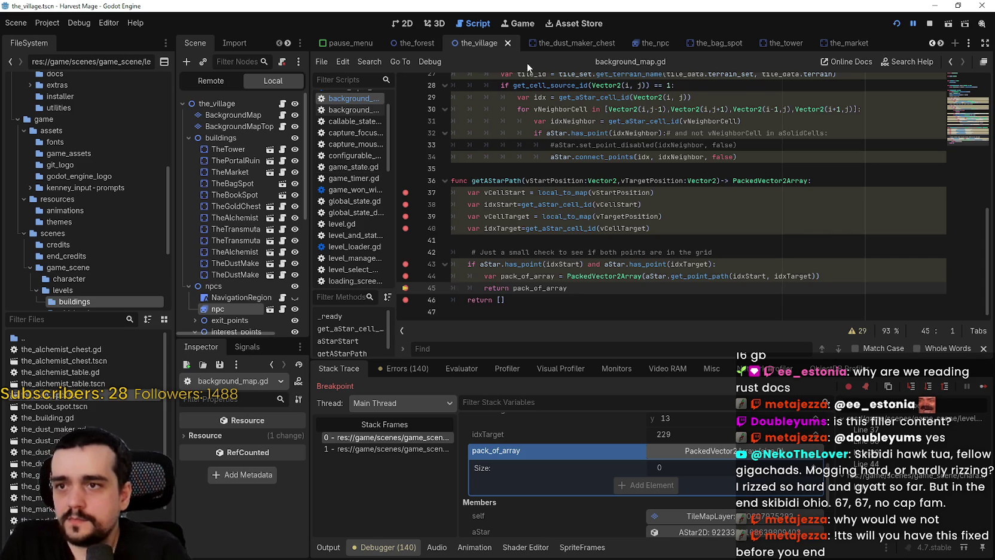
pyautogui.scroll(1, 559, 137)
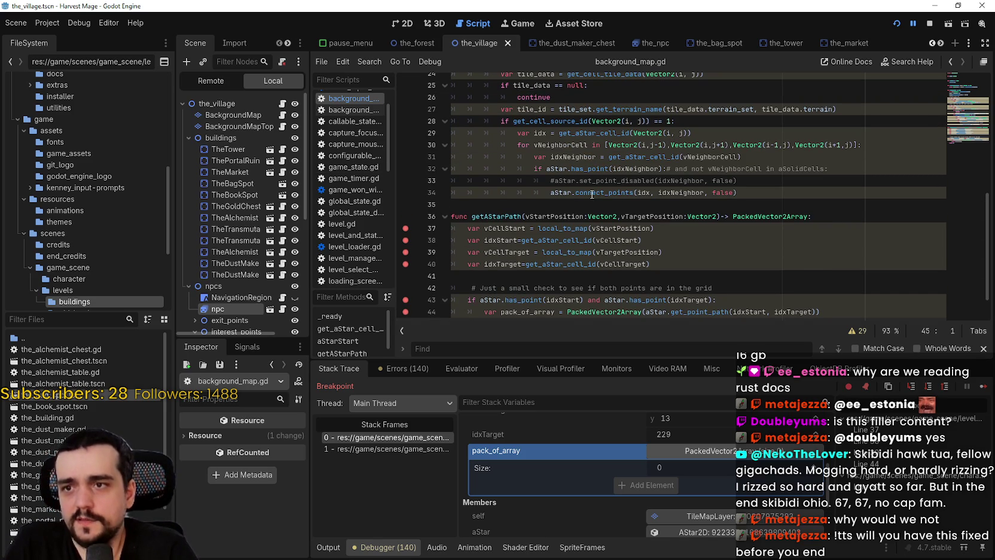
pyautogui.doubleClick(592, 194)
pyautogui.scroll(2, 594, 192)
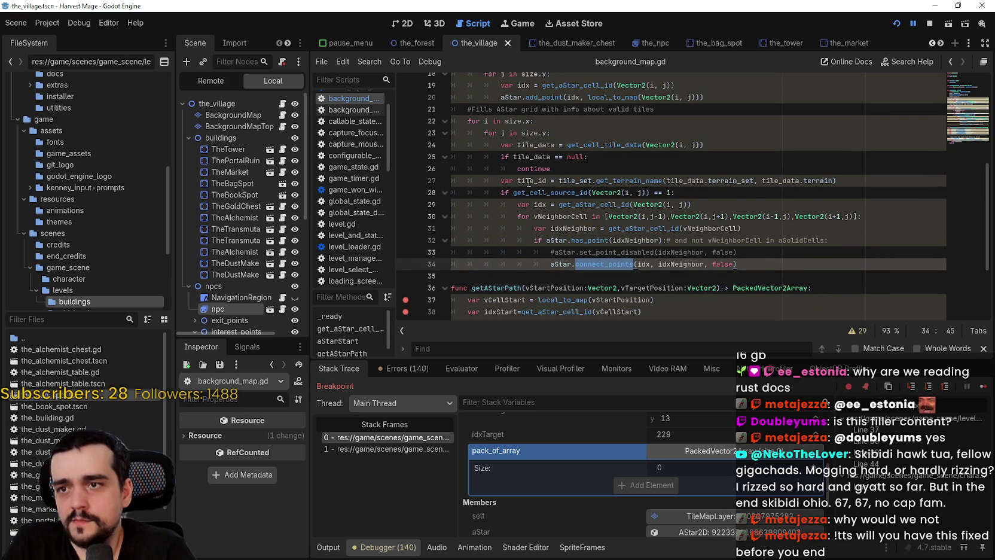
pyautogui.doubleClick(623, 181)
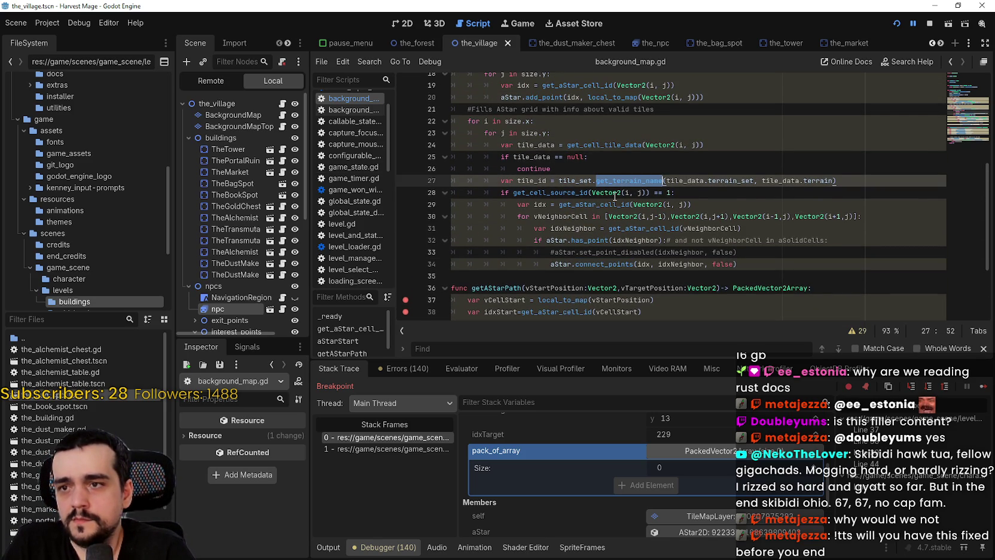
pyautogui.scroll(2, 646, 212)
pyautogui.doubleClick(539, 228)
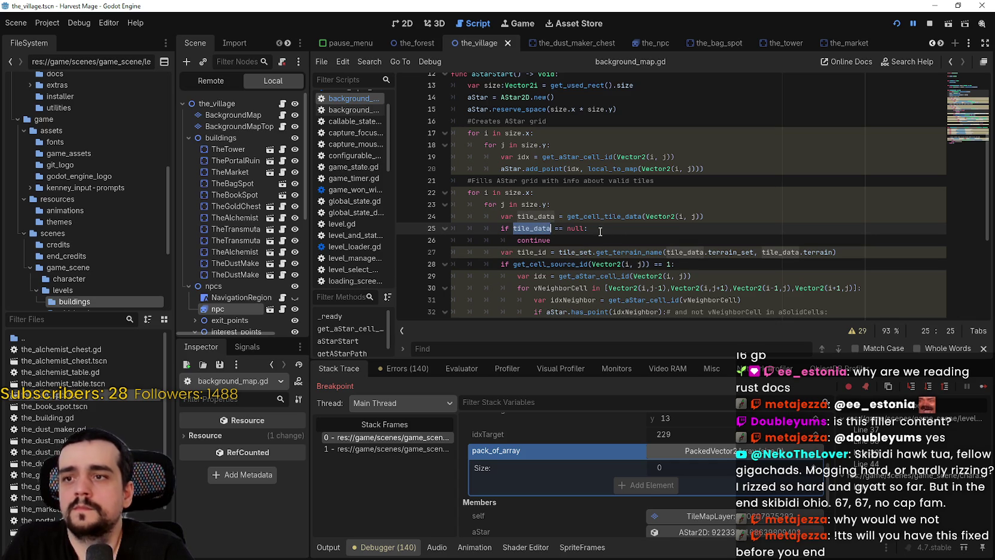
pyautogui.scroll(1, 511, 154)
pyautogui.click(508, 215)
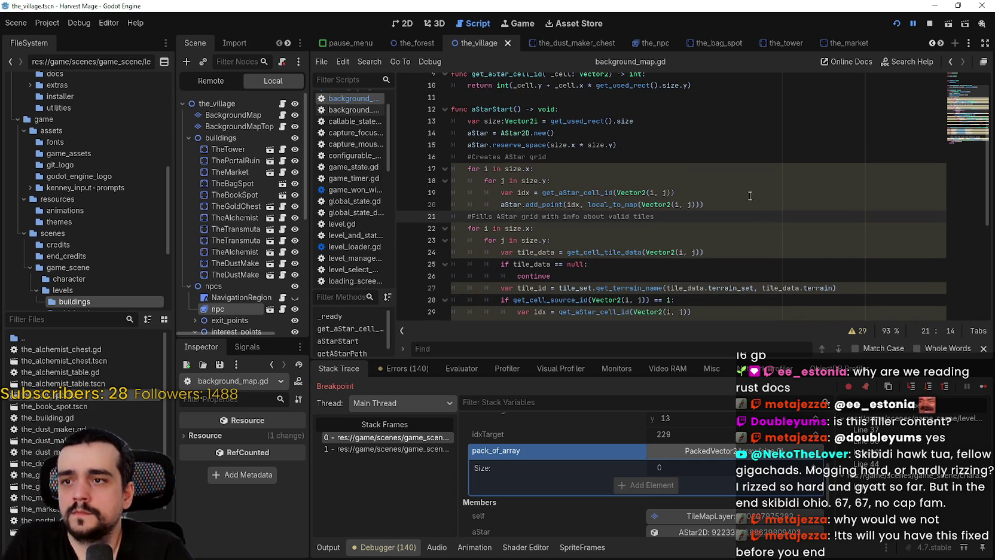
pyautogui.click(738, 205)
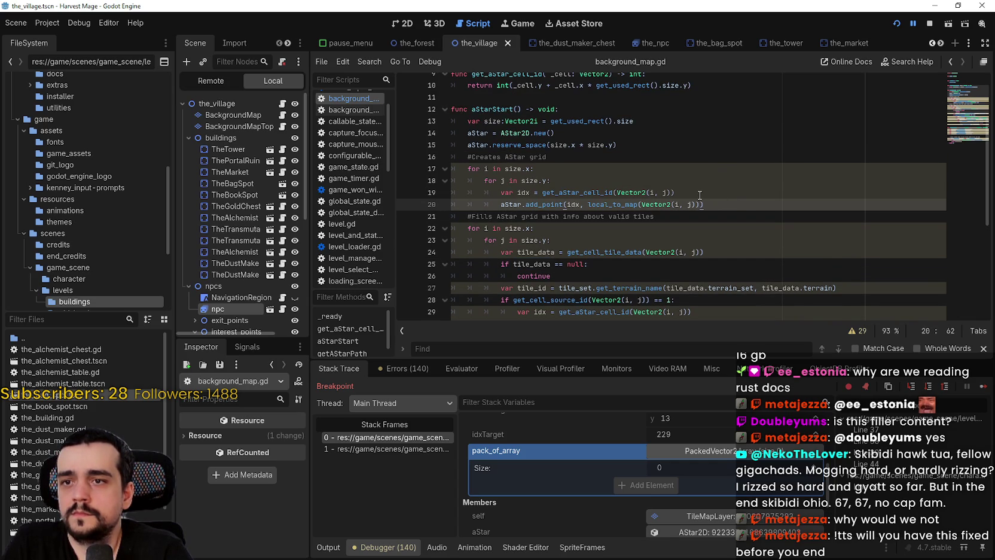
pyautogui.click(700, 196)
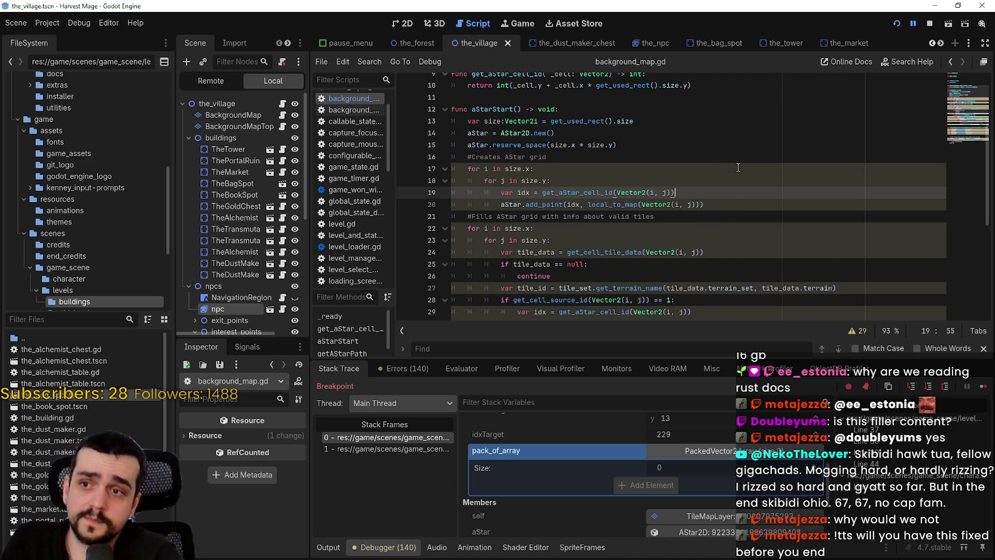
pyautogui.click(726, 209)
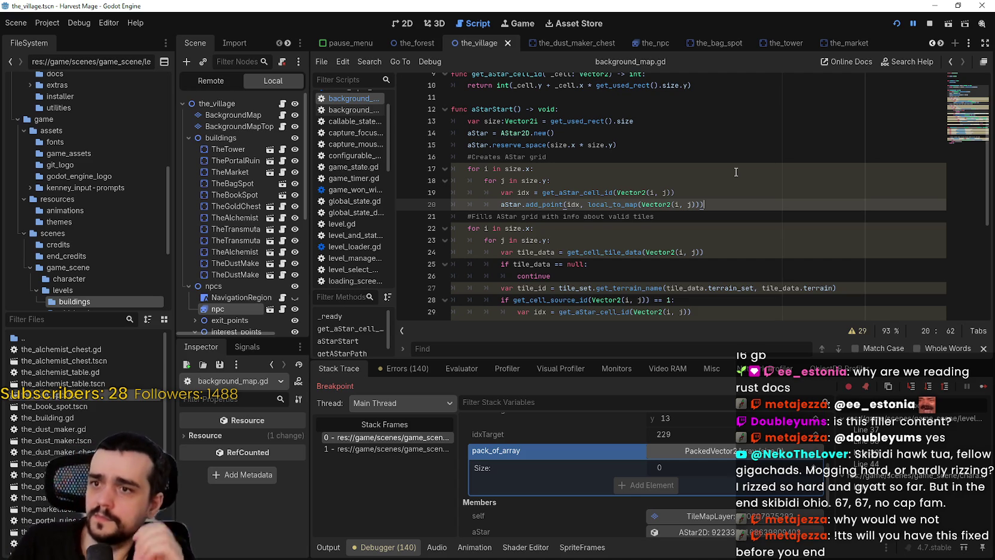
# Step: Add a line after add_point calling aStar.set_point_disabled, correcting a wrong is_point_disabled pick
pyautogui.press('Return')
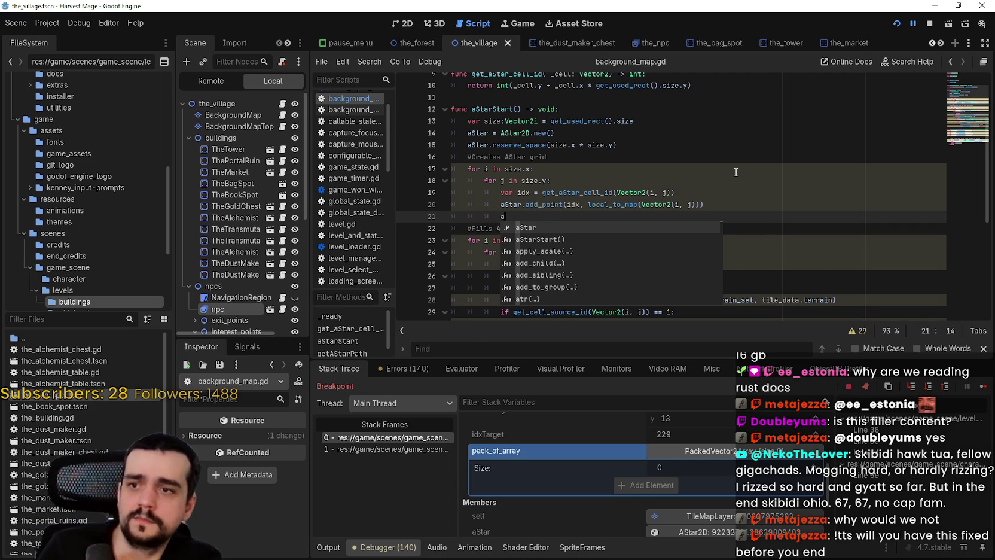
pyautogui.write('Star.sol')
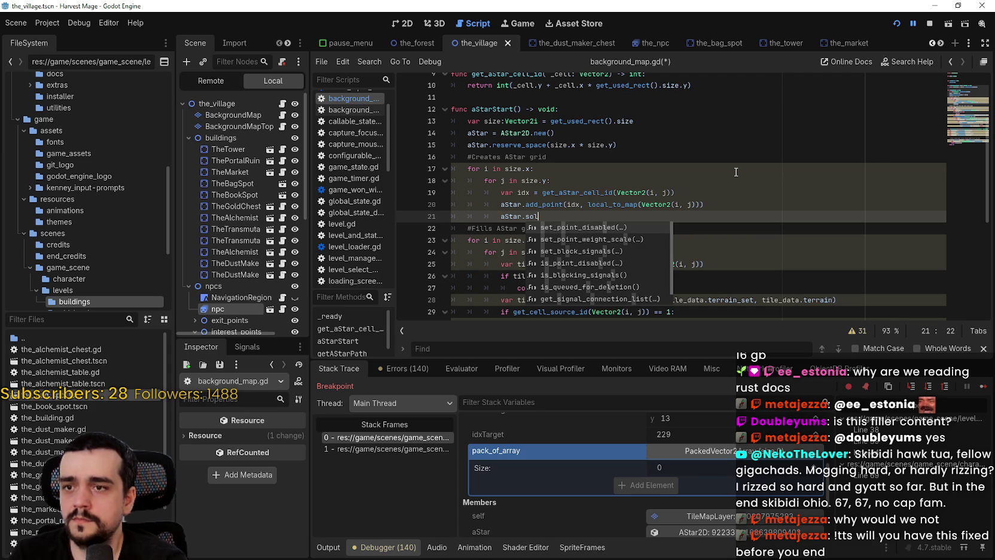
pyautogui.press('Down')
pyautogui.press('Down')
pyautogui.press('Down')
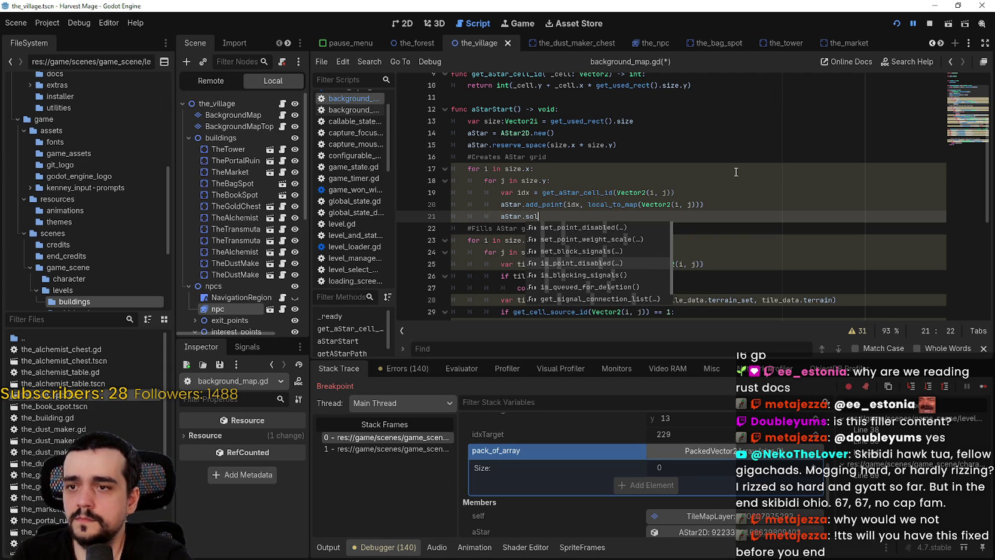
pyautogui.press('Down')
pyautogui.press('Down')
pyautogui.press('Up')
pyautogui.press('Up')
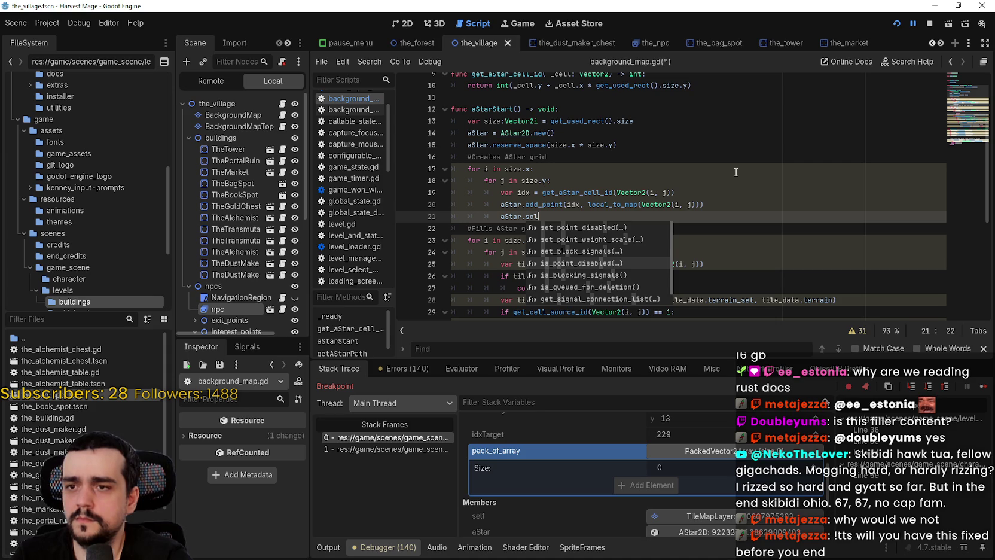
pyautogui.press('Return')
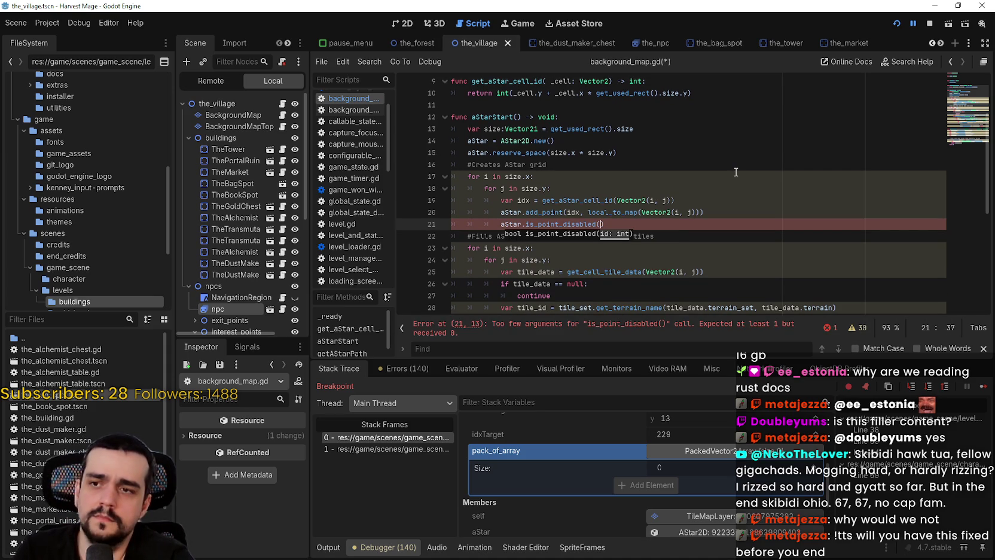
pyautogui.hotkey('ctrl', 'BackSpace')
pyautogui.hotkey('ctrl', 'BackSpace')
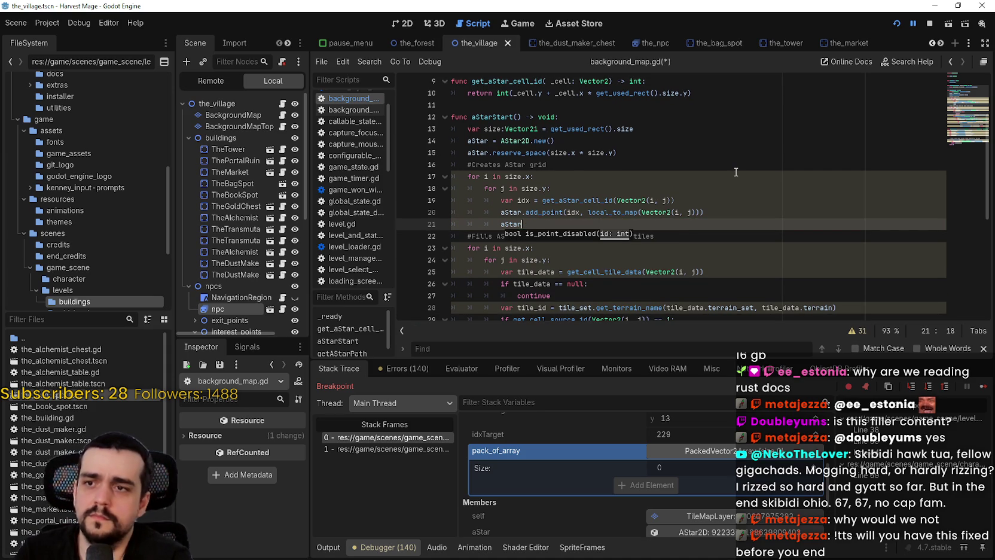
pyautogui.write('.set')
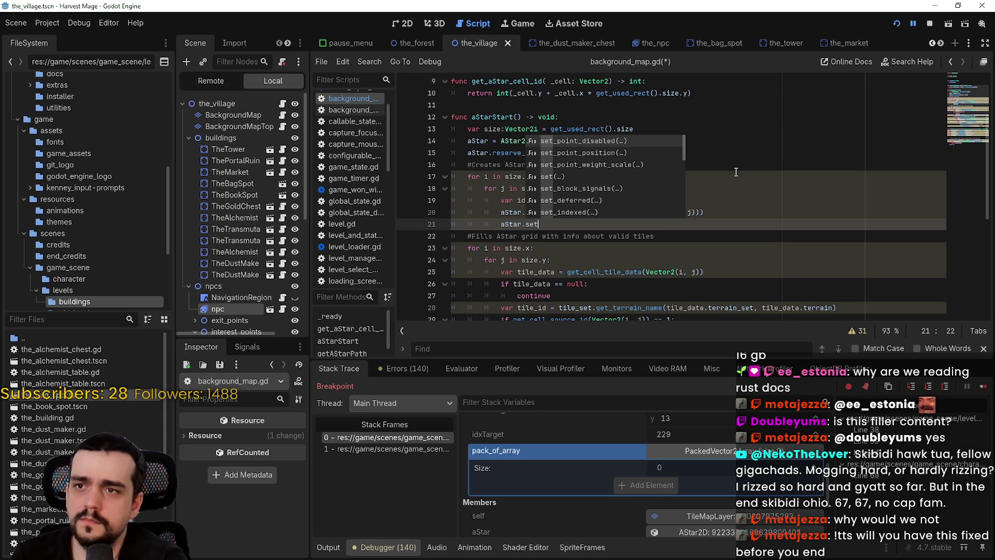
pyautogui.press('Return')
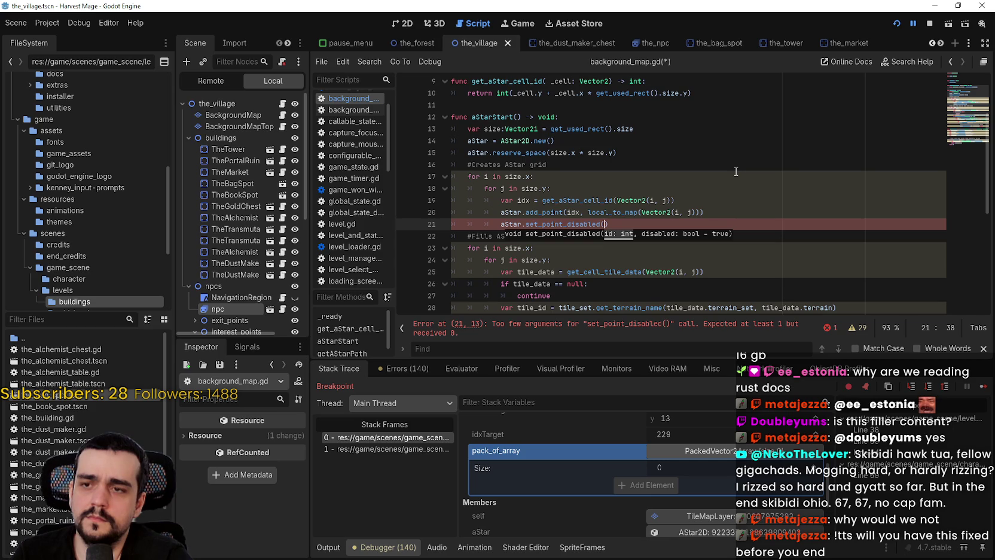
# Step: Fill in the arguments (idx, false), save the script, and stop the paused debug run
pyautogui.scroll(-1, 696, 176)
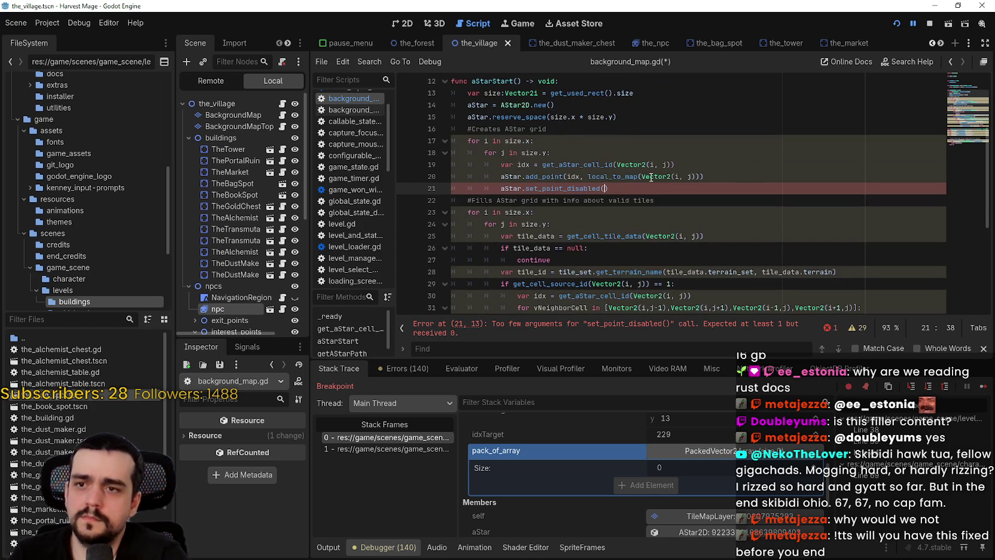
pyautogui.moveTo(579, 187)
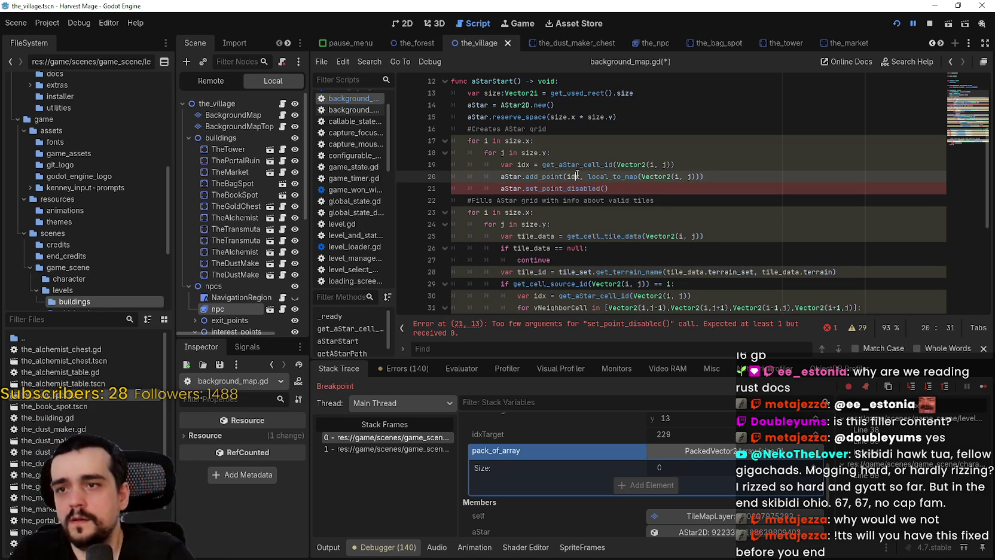
pyautogui.click(602, 189)
pyautogui.press('Right')
pyautogui.write('idx,')
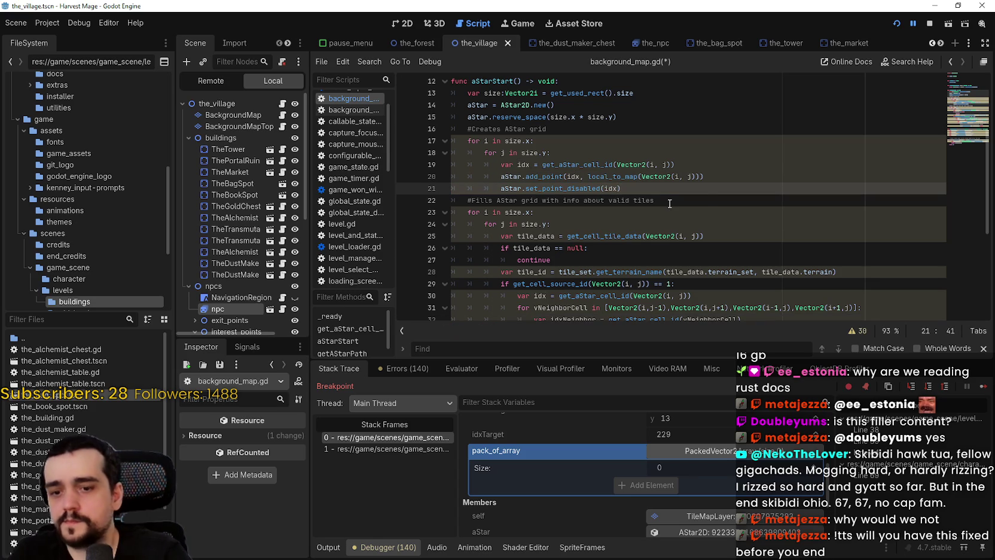
pyautogui.write(' false')
pyautogui.hotkey('ctrl', 's')
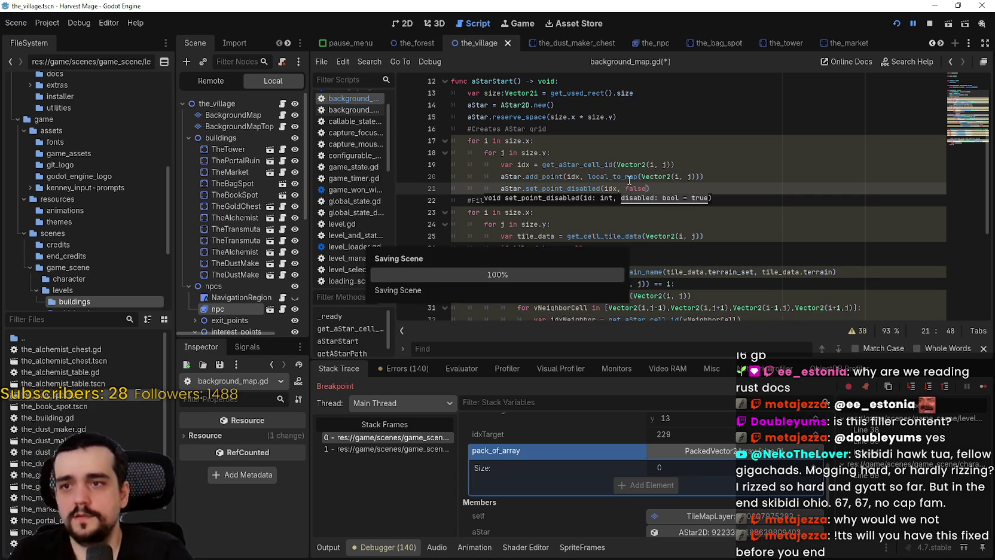
pyautogui.click(620, 200)
pyautogui.click(930, 23)
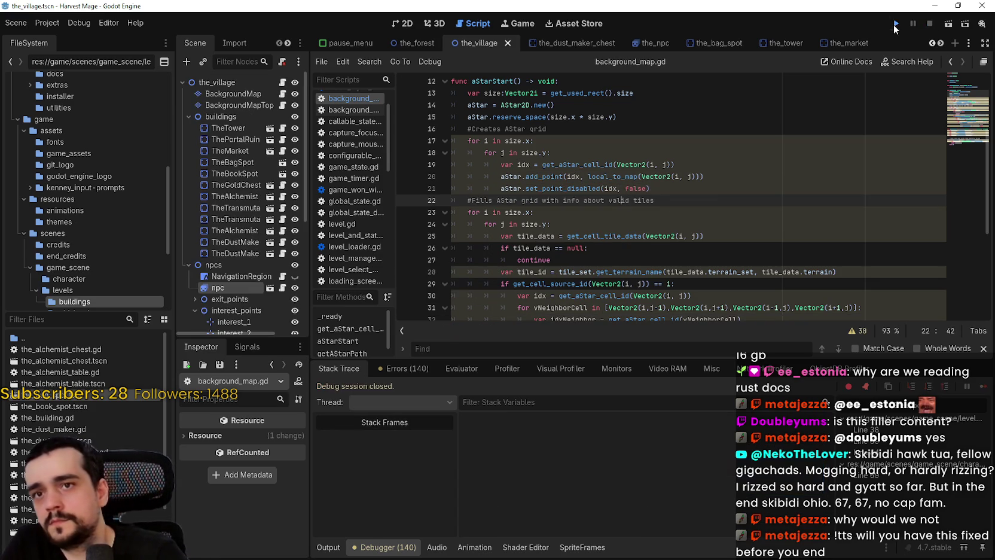
# Step: Run the game, continue the saved game, and step through getAStarPath past building pack_of_array
pyautogui.press('F5')
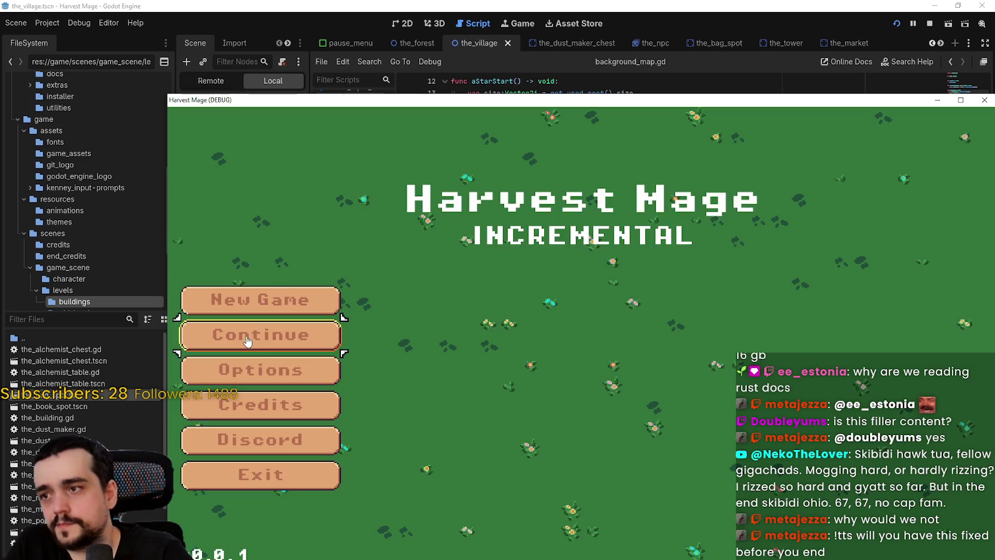
pyautogui.click(247, 341)
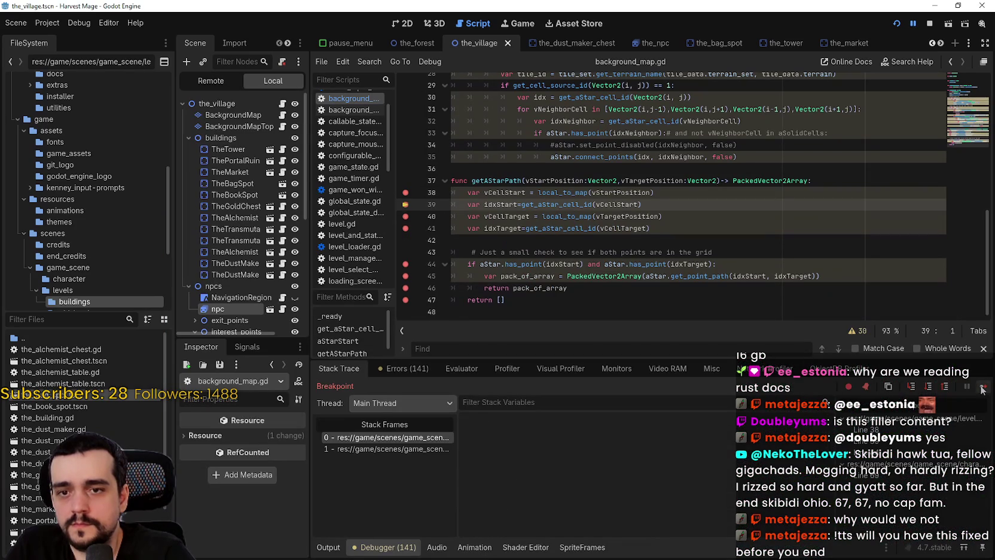
pyautogui.click(981, 388)
pyautogui.click(981, 388)
pyautogui.click(981, 388)
pyautogui.click(981, 388)
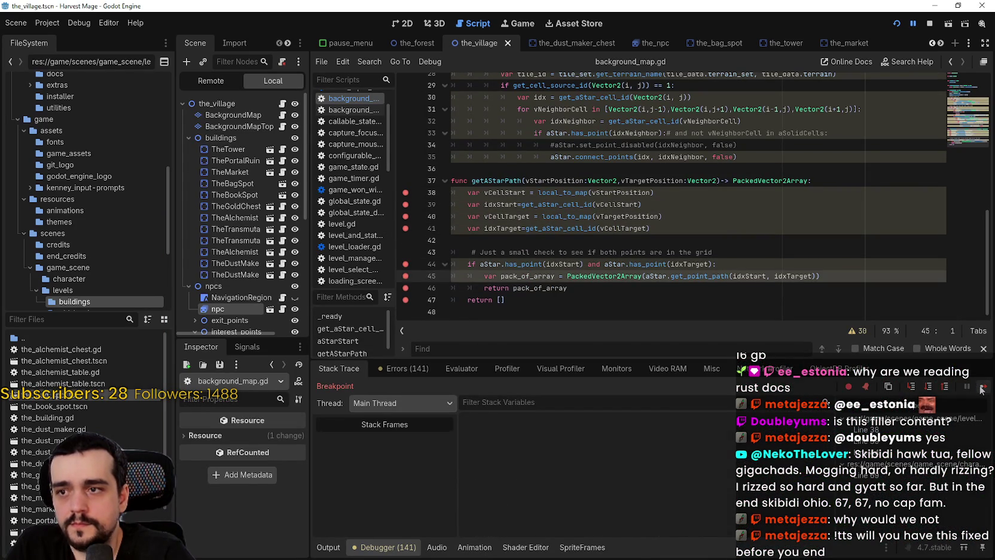
pyautogui.click(982, 388)
# Step: Check the empty result in Locals, step out into the NPC script, and stop debugging
pyautogui.scroll(-3, 659, 508)
pyautogui.scroll(-2, 660, 519)
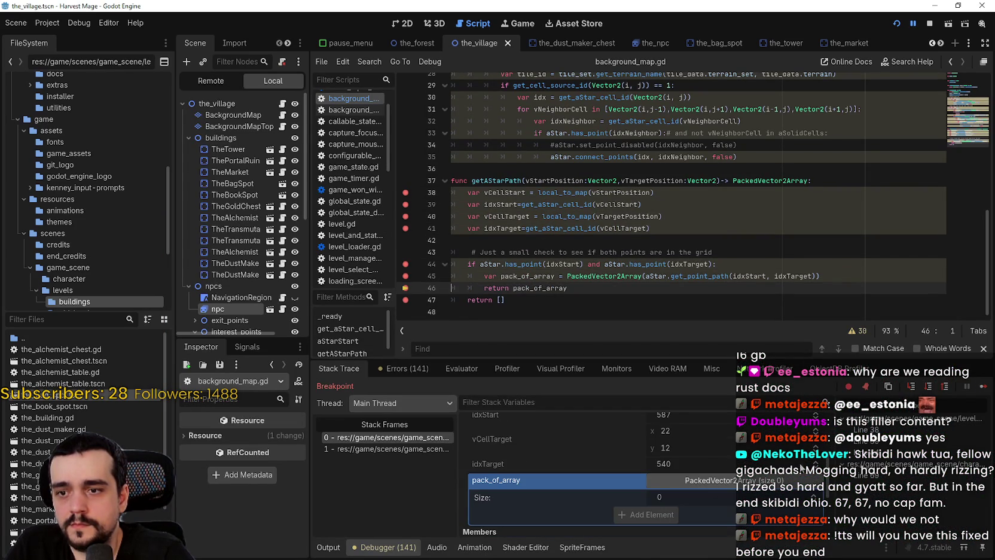
pyautogui.click(981, 388)
pyautogui.click(982, 388)
pyautogui.click(981, 389)
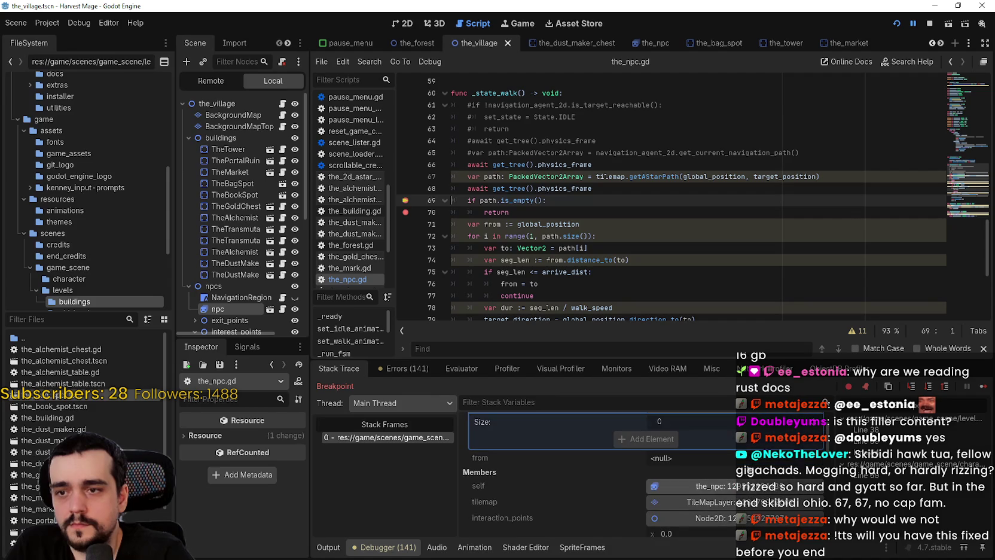
pyautogui.click(929, 23)
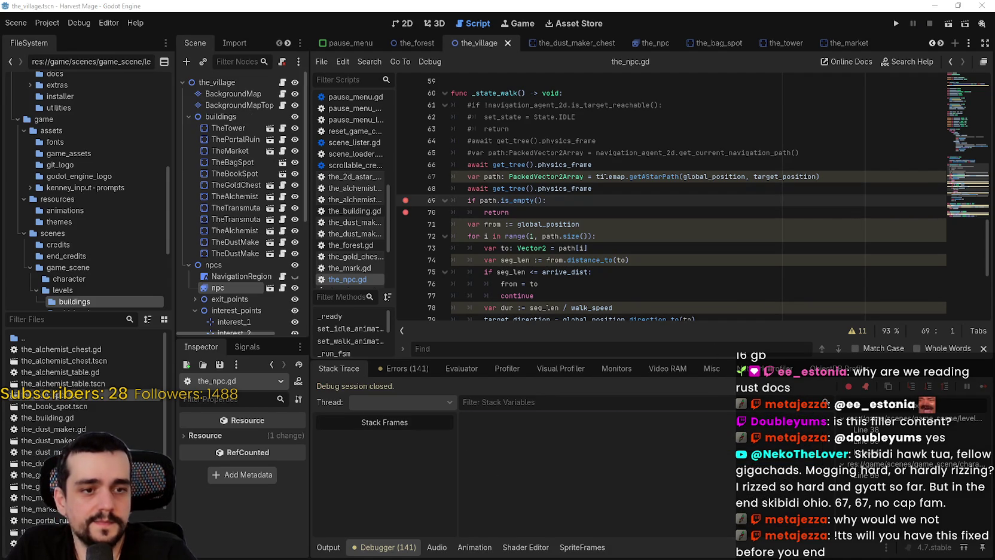
# Step: Open background_map.gd and examine the neighbour-linking connect_points code around lines 35-36
pyautogui.click(688, 235)
pyautogui.scroll(6, 688, 235)
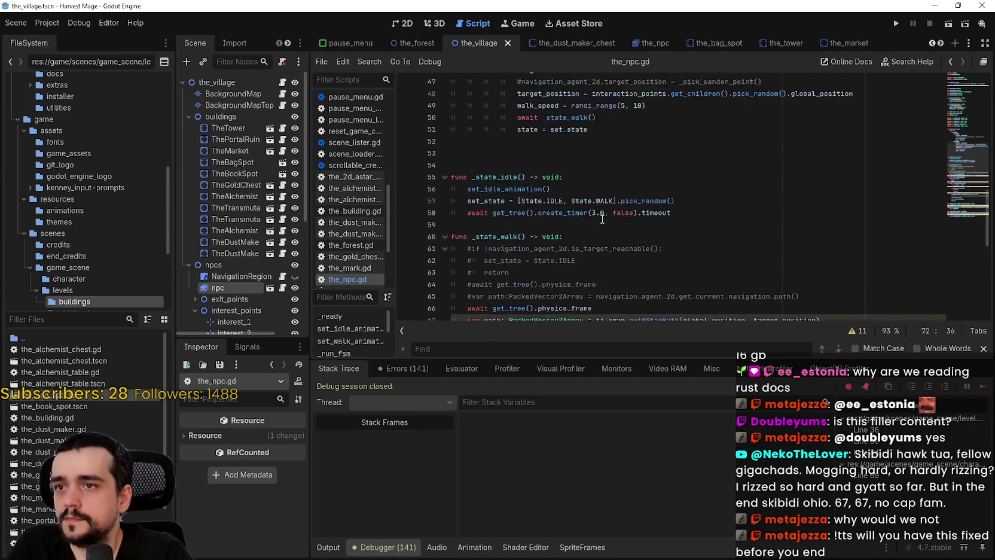
pyautogui.click(282, 94)
pyautogui.click(532, 200)
pyautogui.click(548, 200)
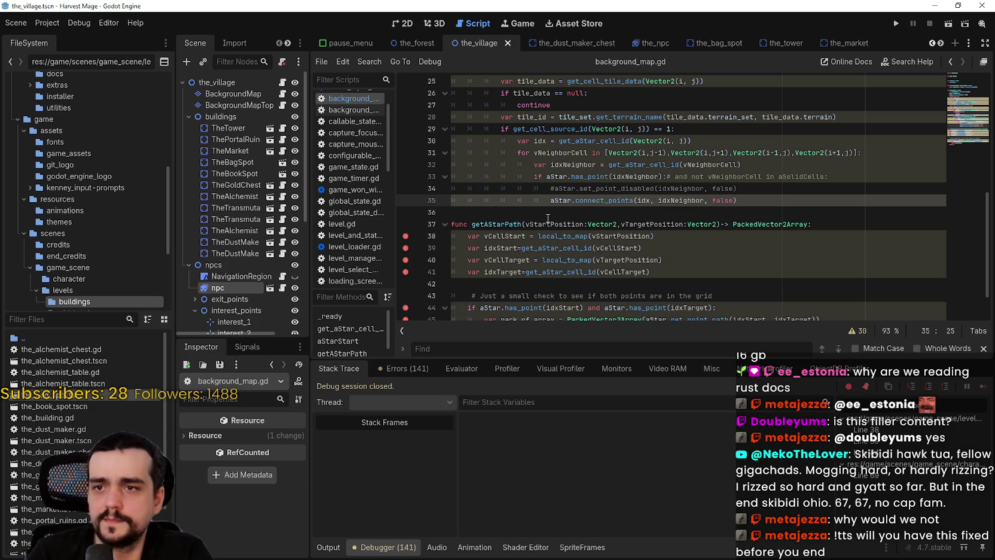
pyautogui.click(766, 210)
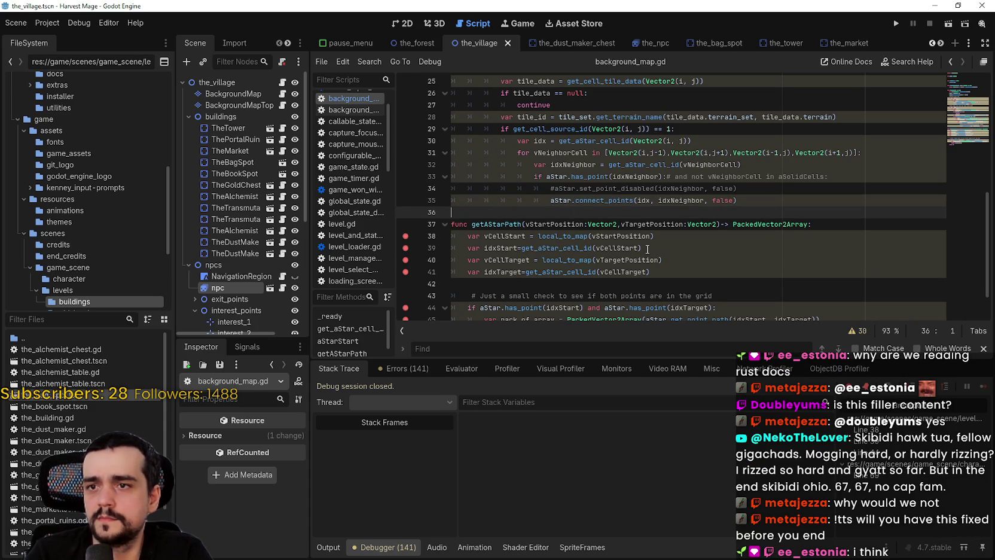
pyautogui.doubleClick(722, 200)
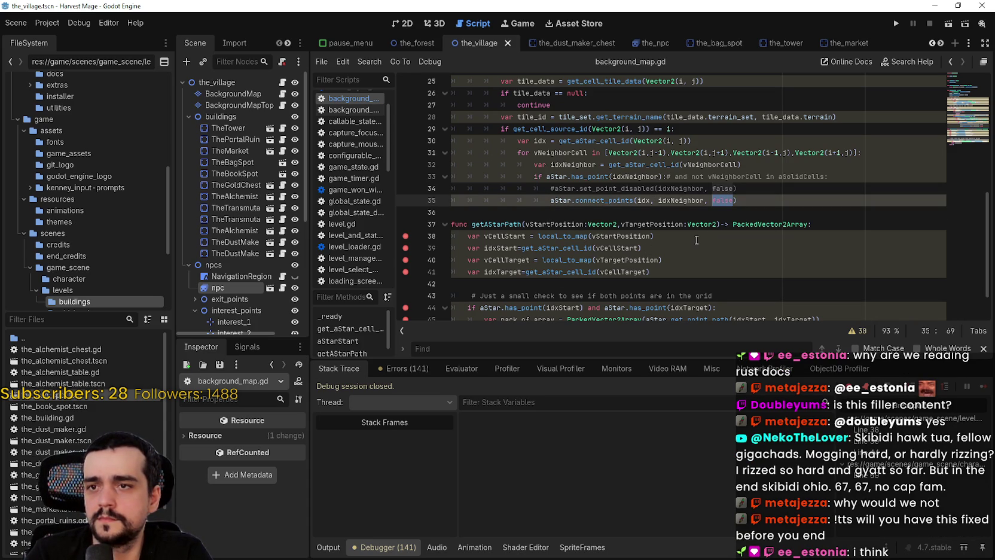
# Step: Prefix line 21's set_point_disabled(idx, false) with #, save, and bring back the GitHub PR page
pyautogui.scroll(1, 696, 238)
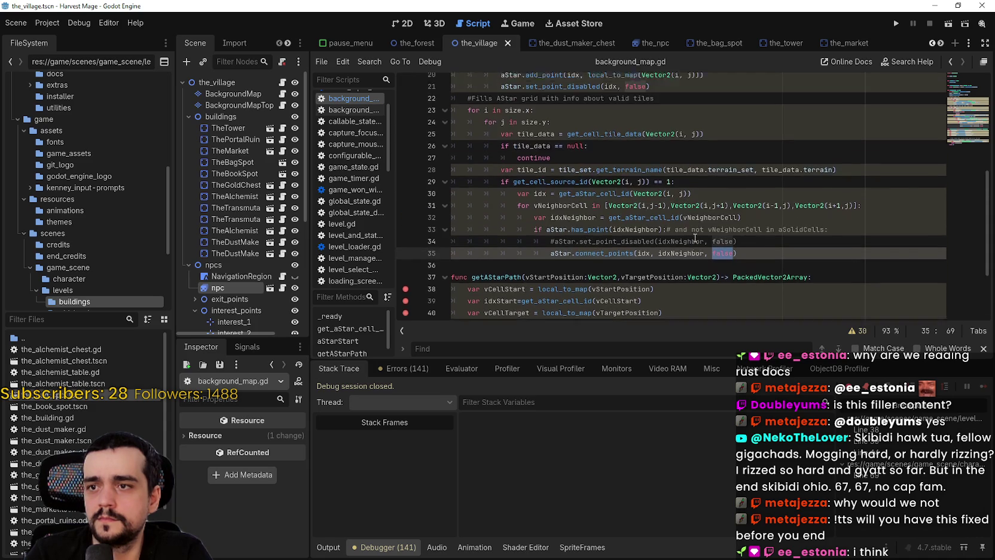
pyautogui.scroll(1, 695, 238)
pyautogui.click(649, 116)
pyautogui.scroll(2, 606, 144)
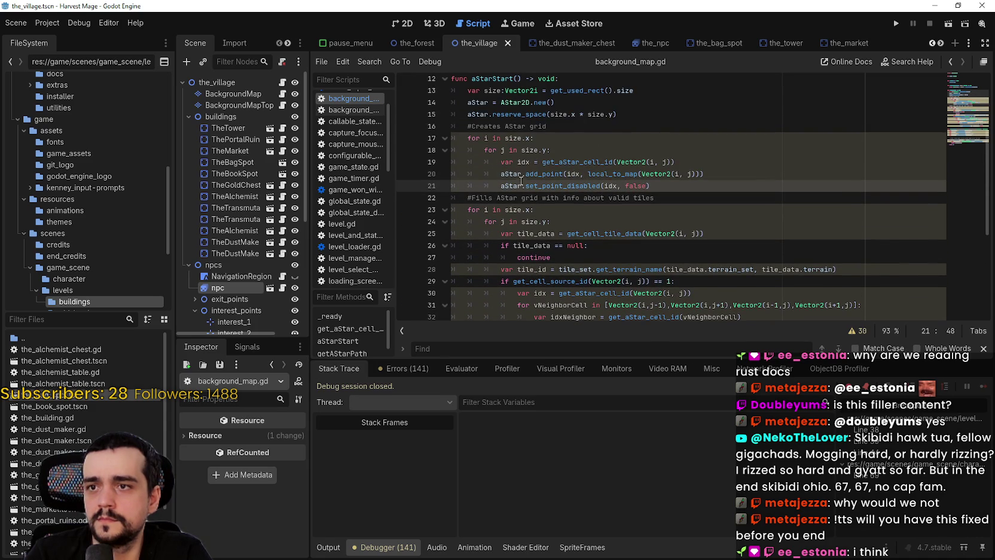
pyautogui.click(500, 185)
pyautogui.write('#')
pyautogui.hotkey('ctrl', 's')
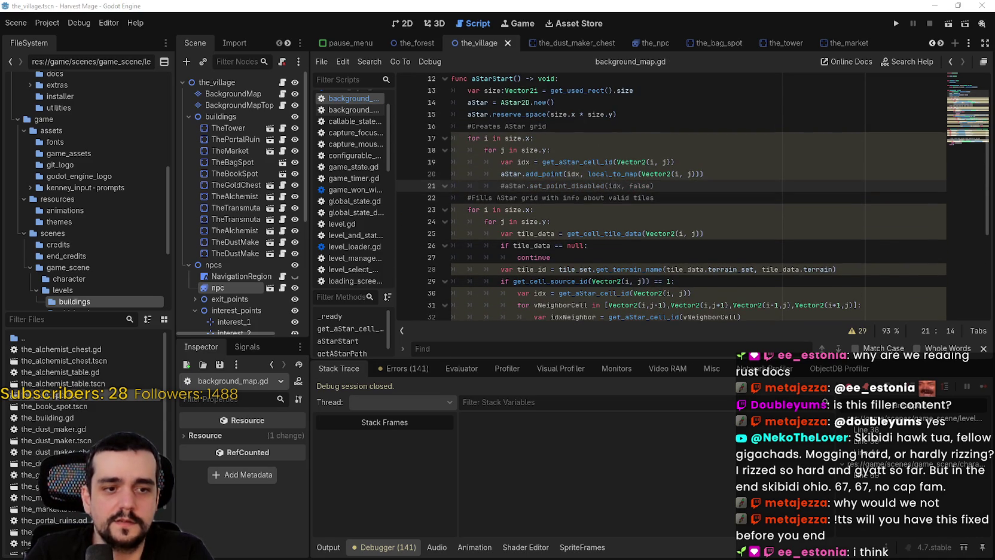
pyautogui.hotkey('alt', 'Tab')
pyautogui.scroll(2, 363, 251)
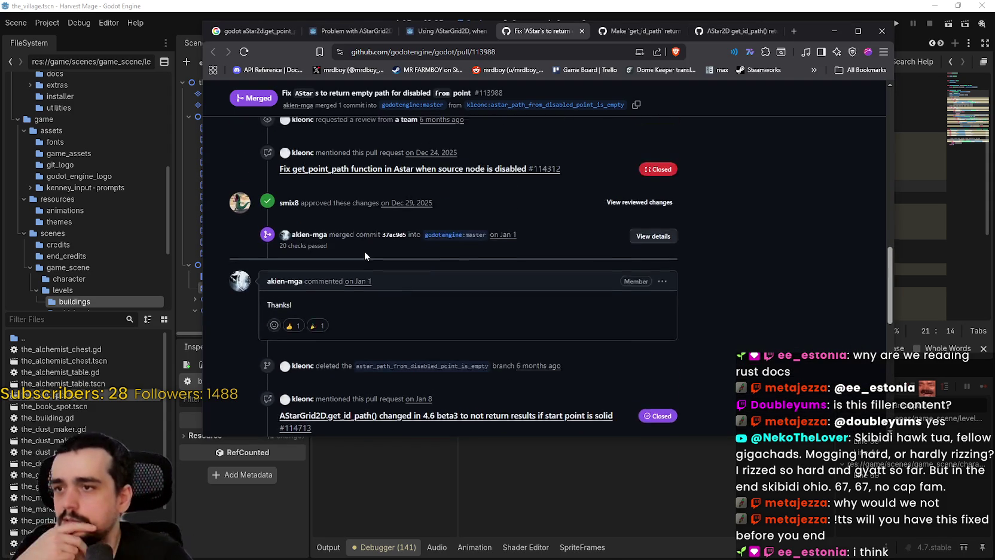
# Step: Read the 'Using AStarGrid2D' question and its Solution post, noting the obstacle setup code
pyautogui.click(427, 36)
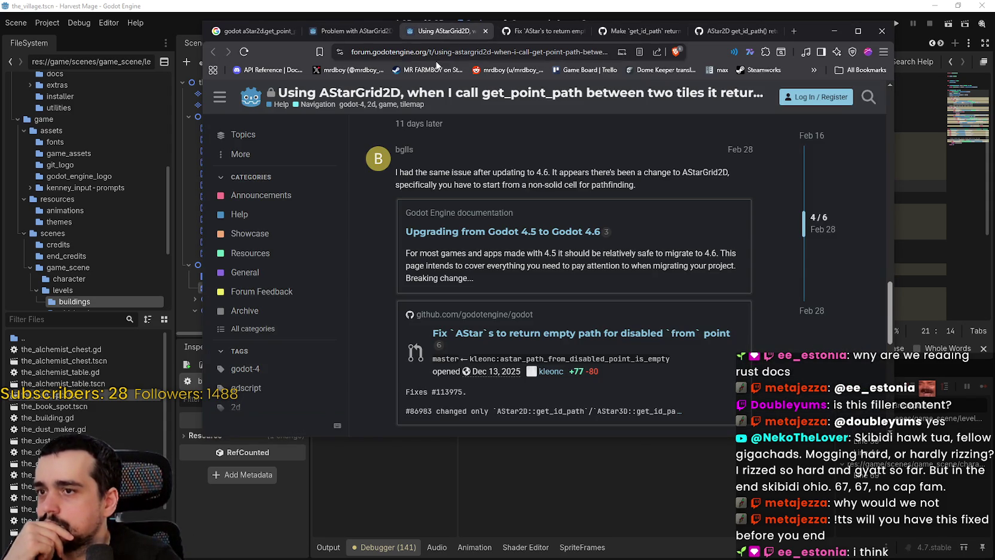
pyautogui.scroll(5, 618, 272)
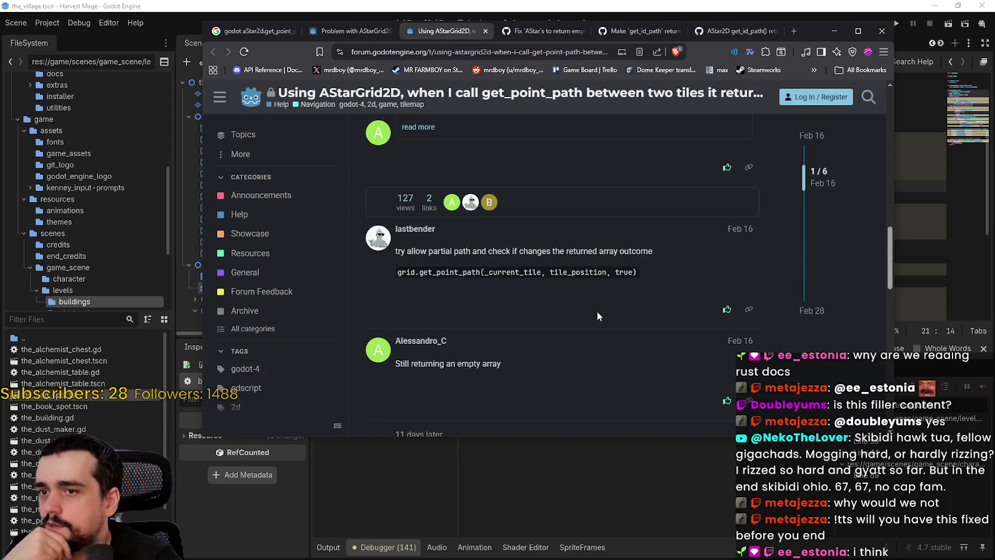
pyautogui.scroll(2, 596, 319)
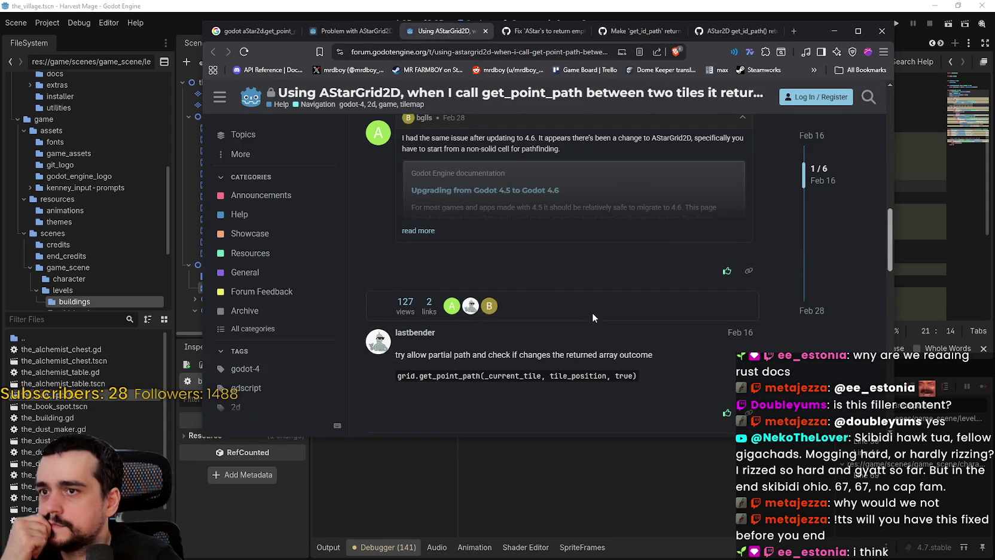
pyautogui.click(406, 229)
pyautogui.scroll(-2, 538, 270)
pyautogui.scroll(2, 624, 353)
pyautogui.scroll(8, 624, 352)
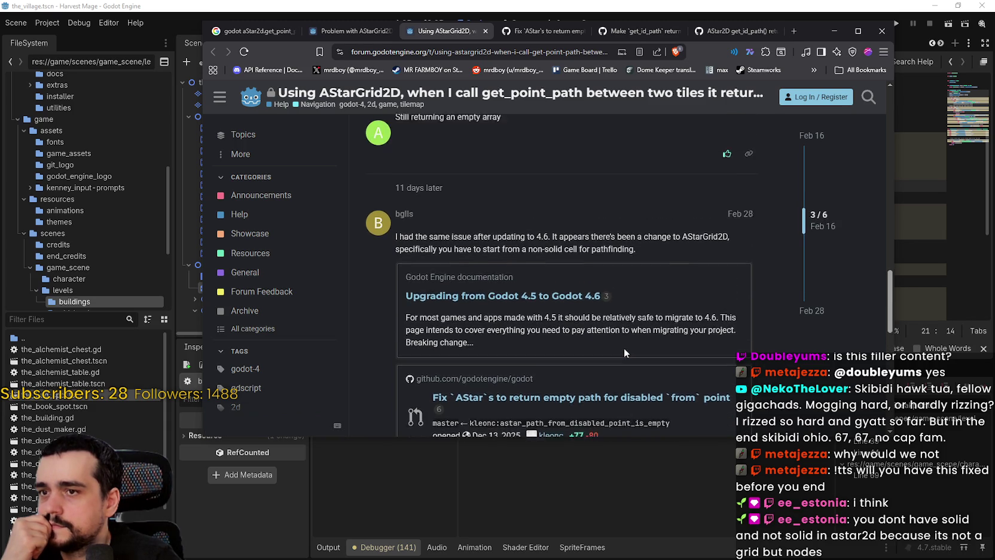
pyautogui.scroll(10, 626, 346)
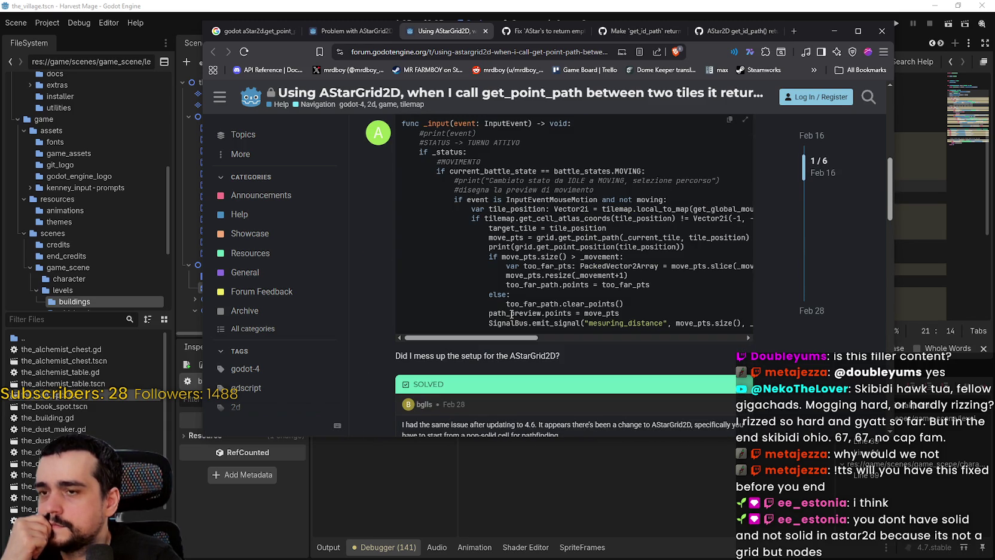
pyautogui.scroll(5, 499, 275)
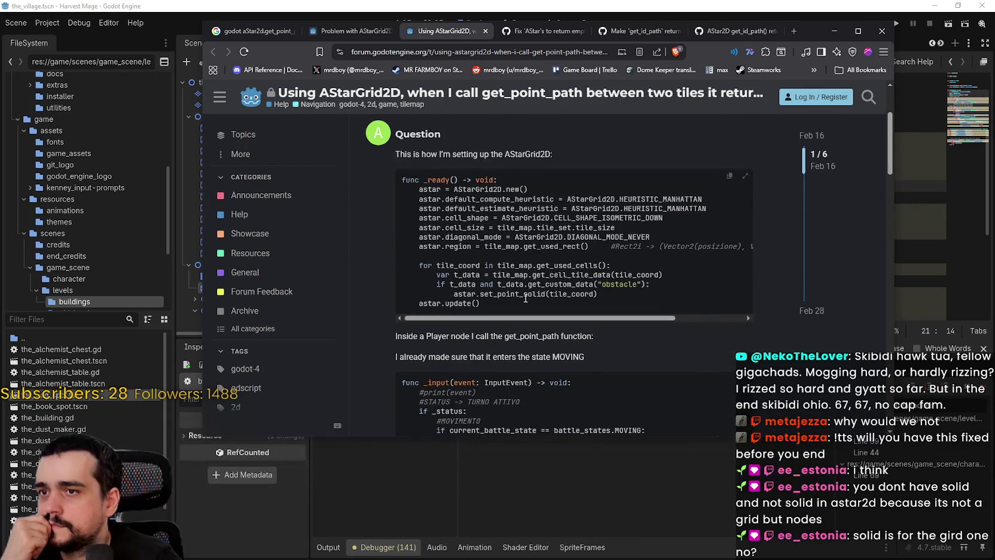
pyautogui.scroll(-2, 562, 336)
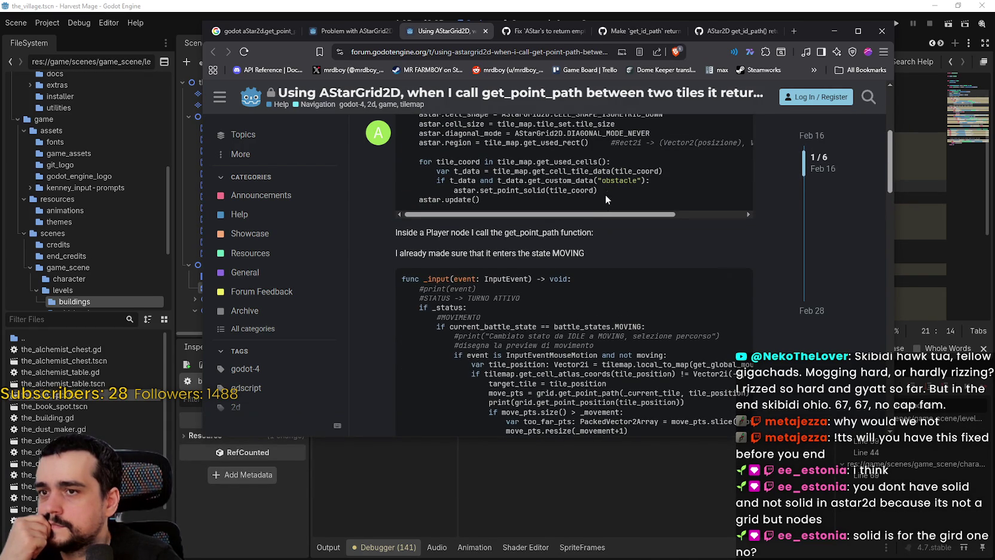
pyautogui.doubleClick(619, 180)
pyautogui.scroll(-2, 559, 276)
pyautogui.scroll(-2, 559, 276)
# Step: Check the Godot editor and other windows, then return to the forum-restricted Google results
pyautogui.hotkey('alt', 'Tab')
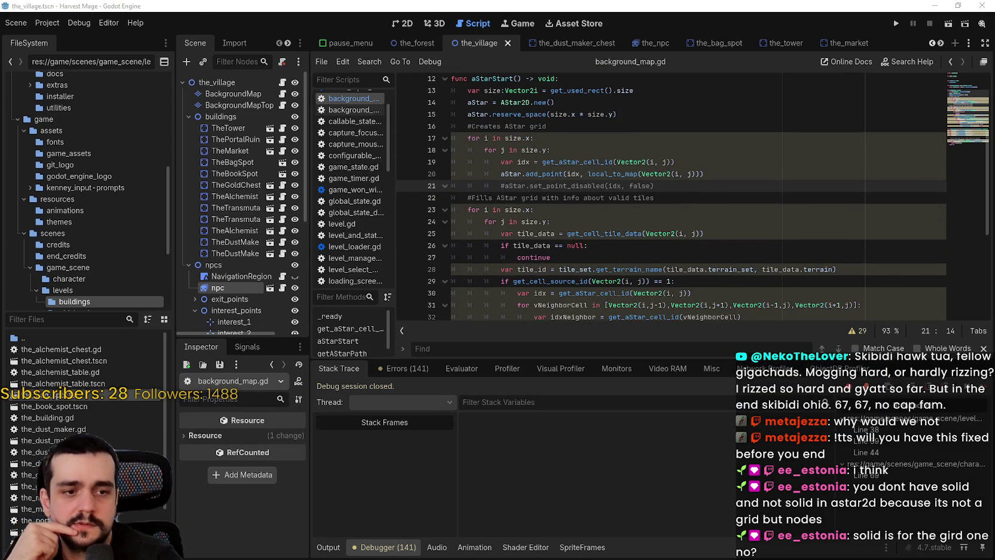
pyautogui.hotkey('alt', 'Tab')
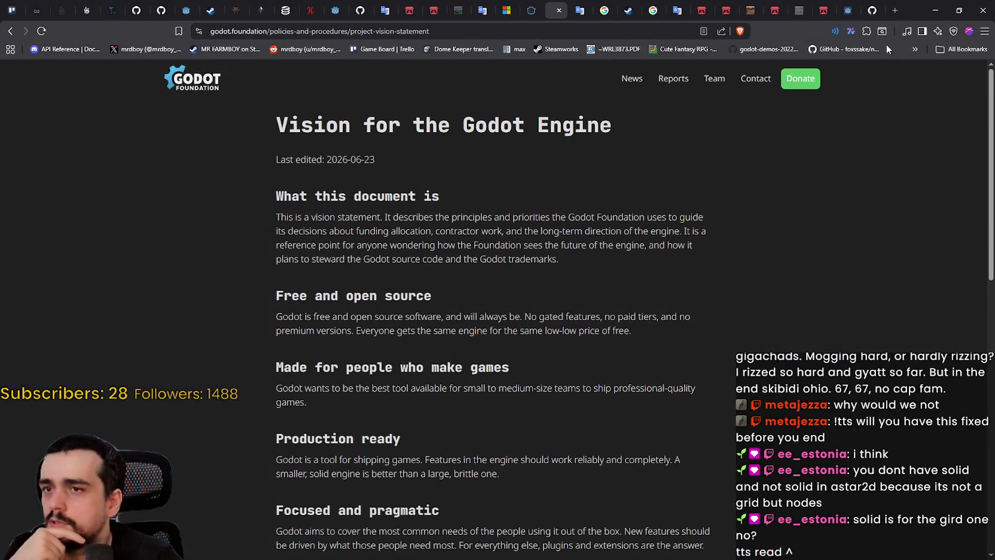
pyautogui.hotkey('alt', 'Tab')
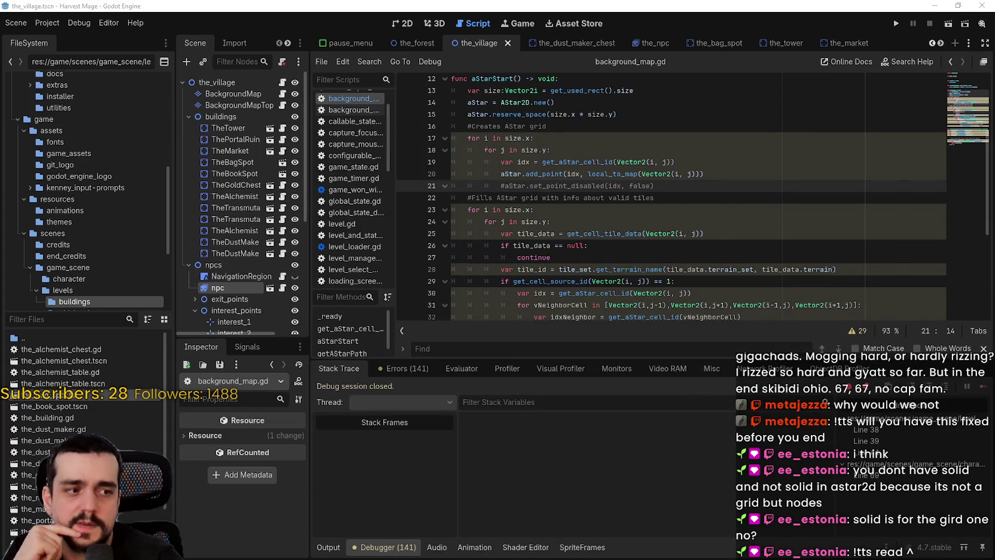
pyautogui.hotkey('alt', 'Tab')
pyautogui.click(251, 30)
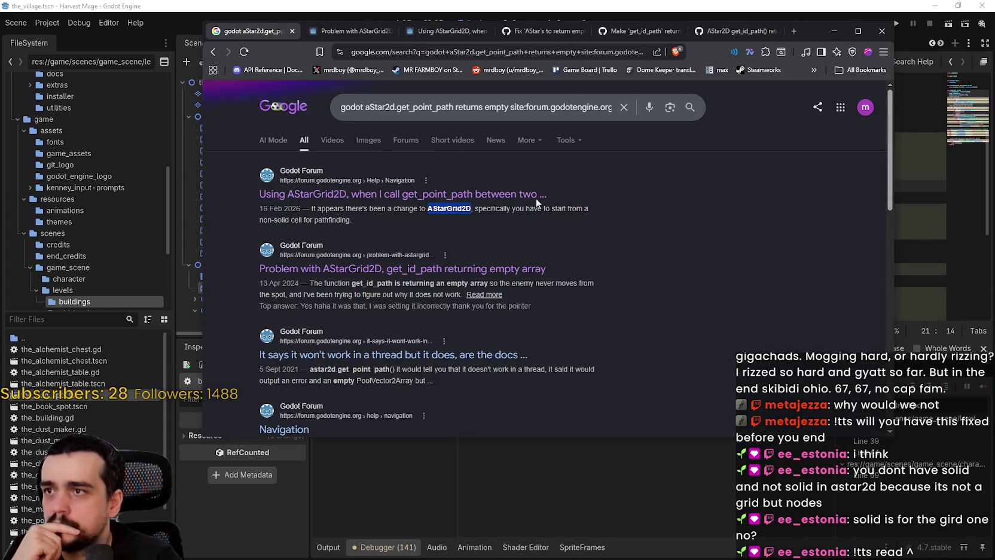
pyautogui.scroll(-1, 521, 270)
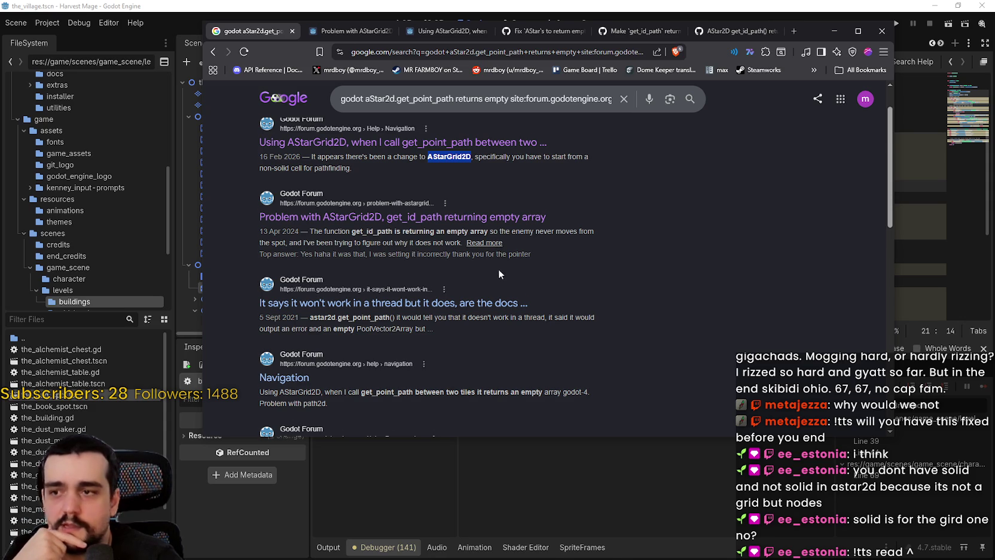
pyautogui.scroll(-3, 575, 369)
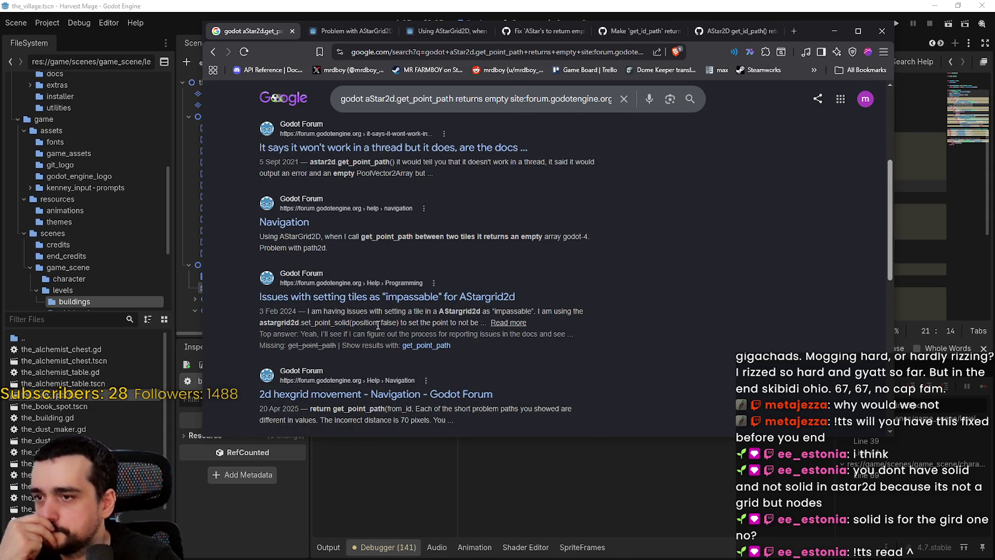
pyautogui.scroll(-1, 378, 324)
pyautogui.scroll(-1, 378, 326)
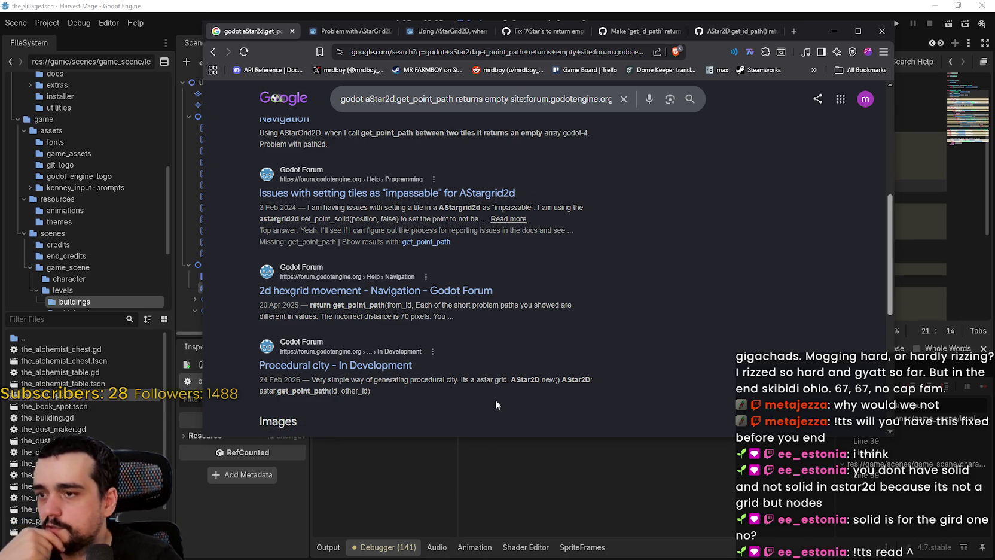
pyautogui.click(375, 373)
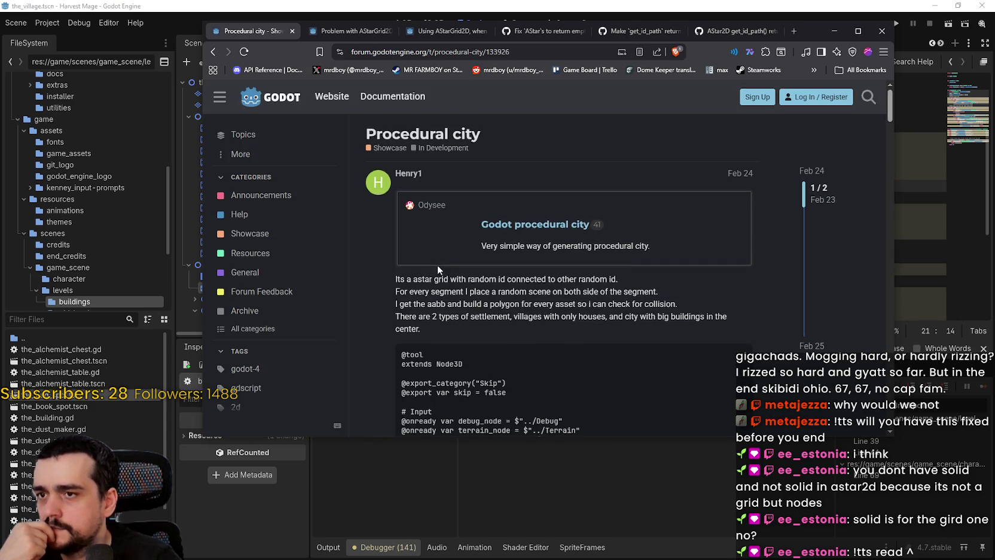
# Step: Scroll through the Procedural city post's A* grid code
pyautogui.scroll(-4, 556, 309)
pyautogui.scroll(-2, 557, 311)
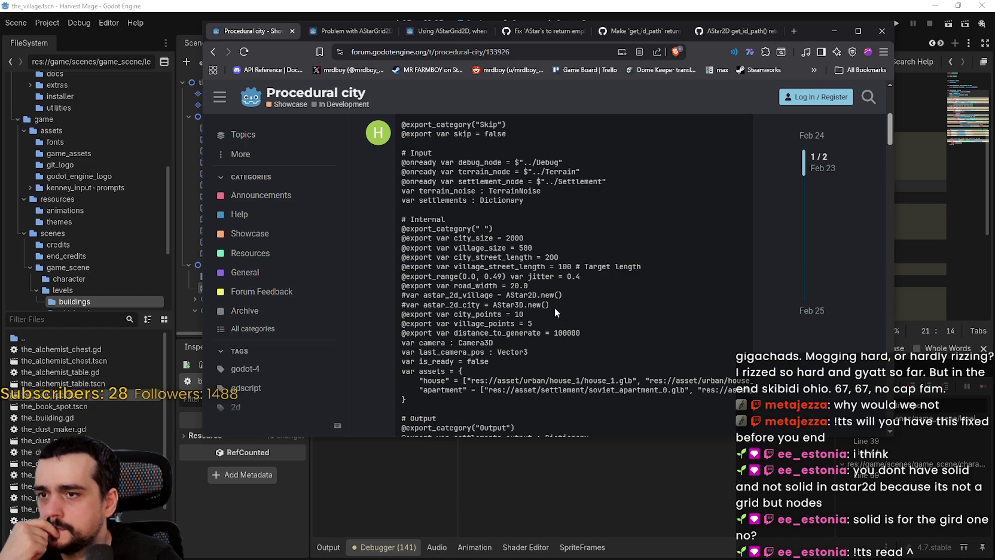
pyautogui.scroll(-4, 556, 308)
pyautogui.scroll(-3, 554, 307)
pyautogui.scroll(-6, 555, 311)
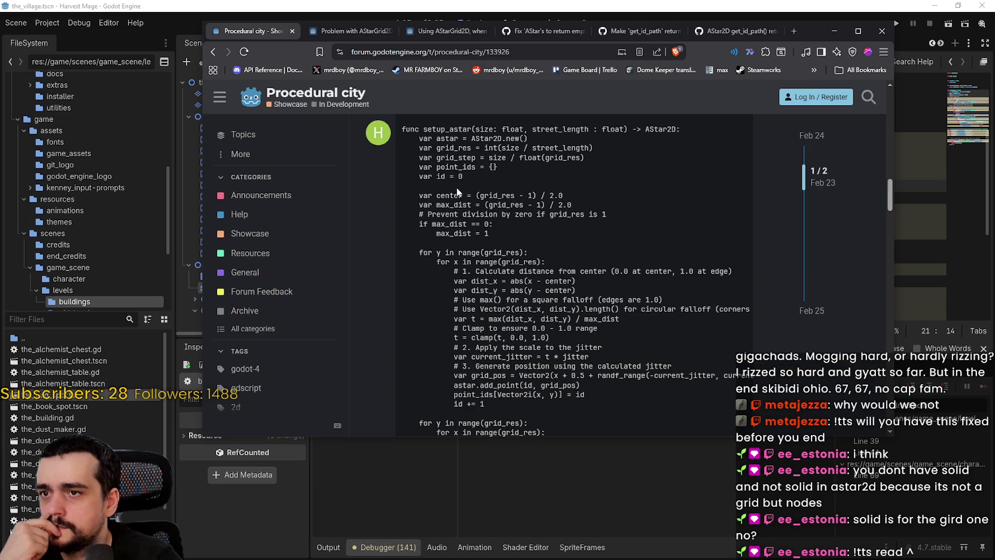
pyautogui.scroll(-1, 471, 280)
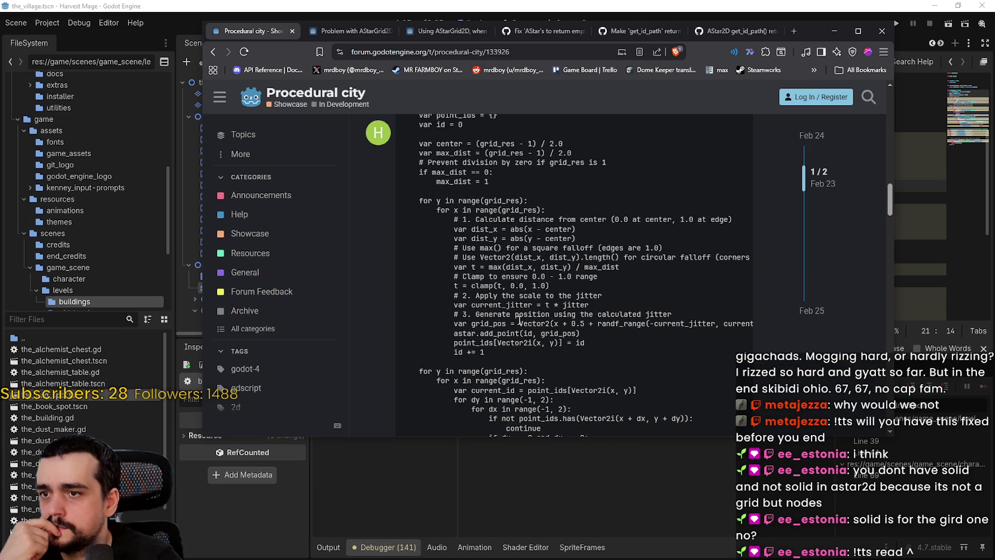
pyautogui.scroll(-1, 509, 333)
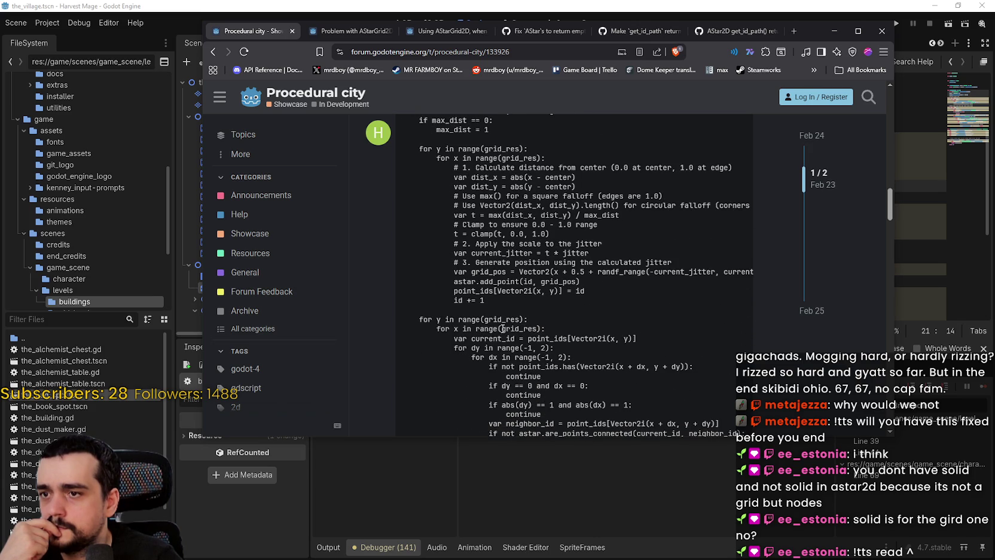
pyautogui.scroll(-1, 439, 312)
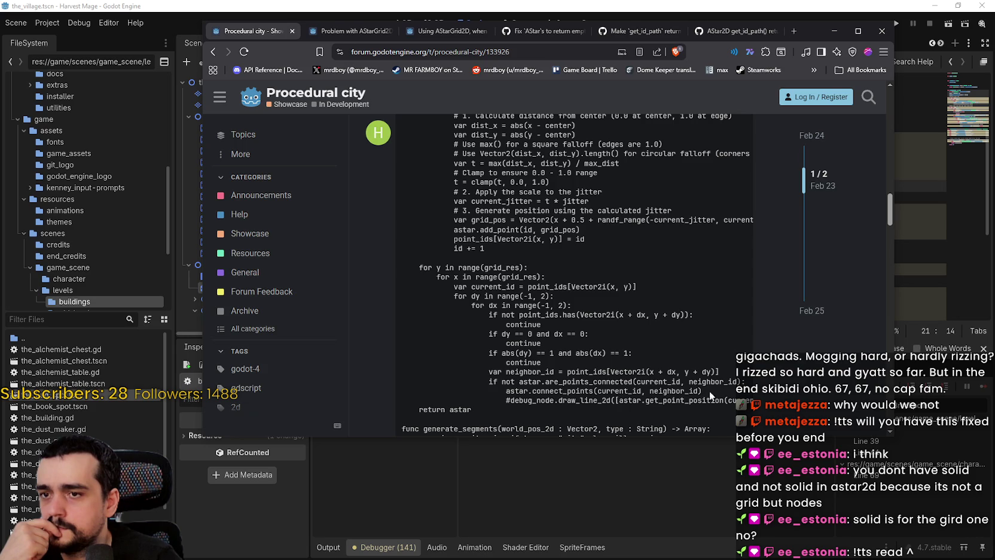
pyautogui.scroll(-2, 649, 385)
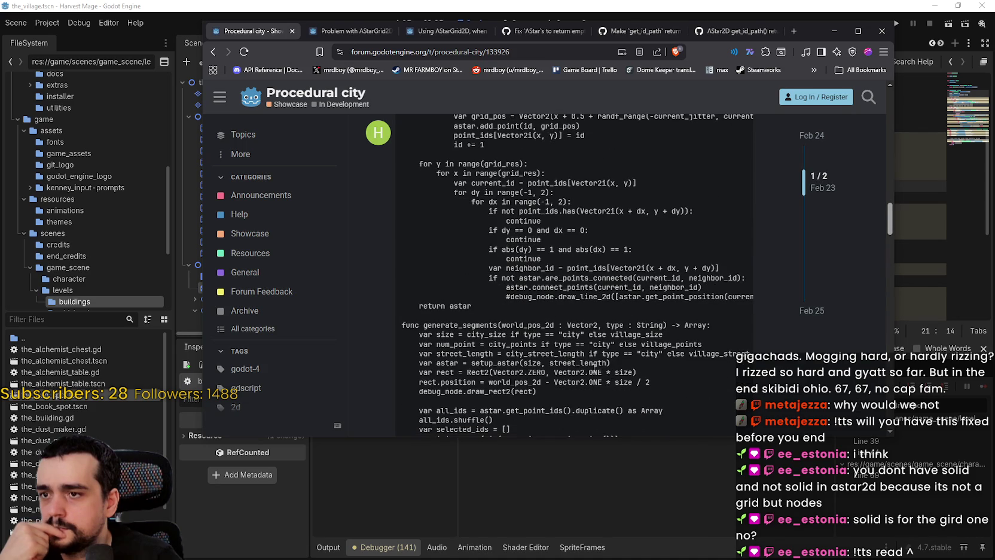
pyautogui.scroll(-2, 590, 372)
pyautogui.scroll(-12, 589, 369)
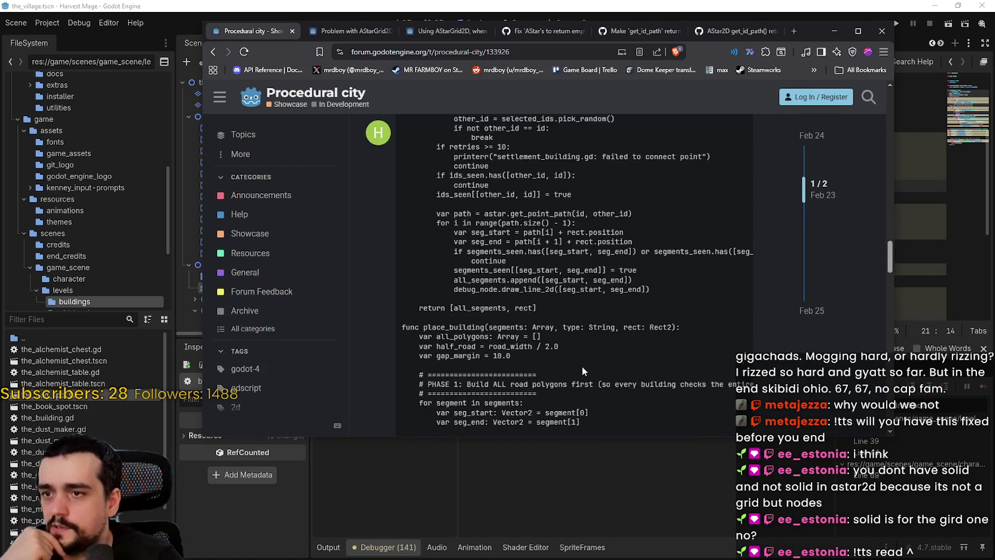
pyautogui.scroll(-10, 579, 361)
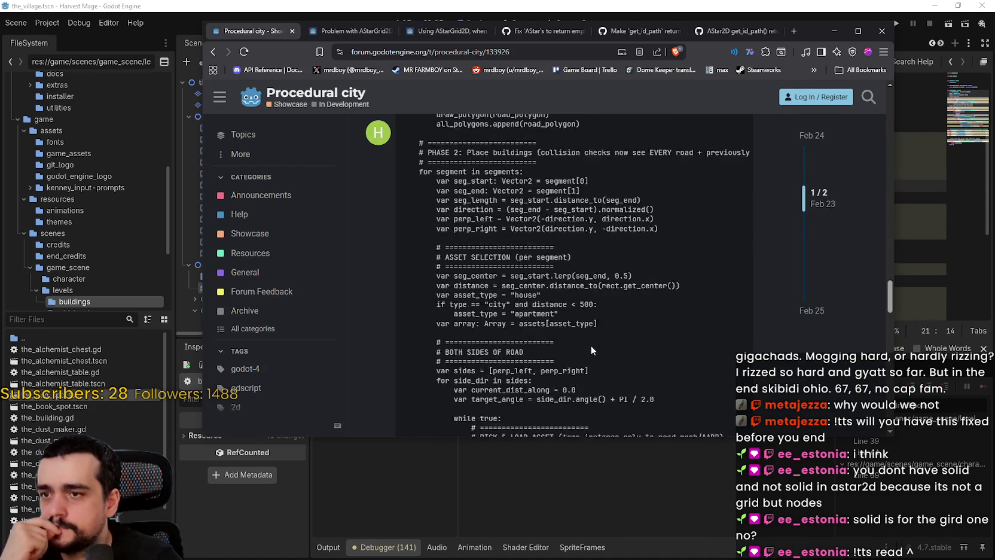
# Step: Open the post's 'Godot procedural city' video link in a new tab
pyautogui.moveTo(890, 325)
pyautogui.mouseDown()
pyautogui.moveTo(889, 413)
pyautogui.moveTo(881, 397)
pyautogui.moveTo(883, 409)
pyautogui.moveTo(886, 103)
pyautogui.mouseUp()
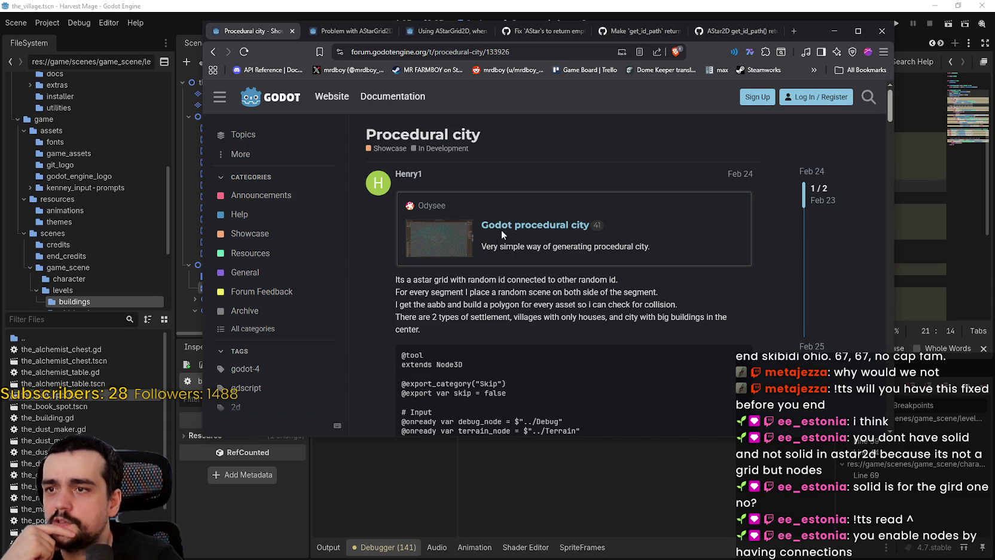
pyautogui.rightClick(529, 232)
pyautogui.click(531, 233)
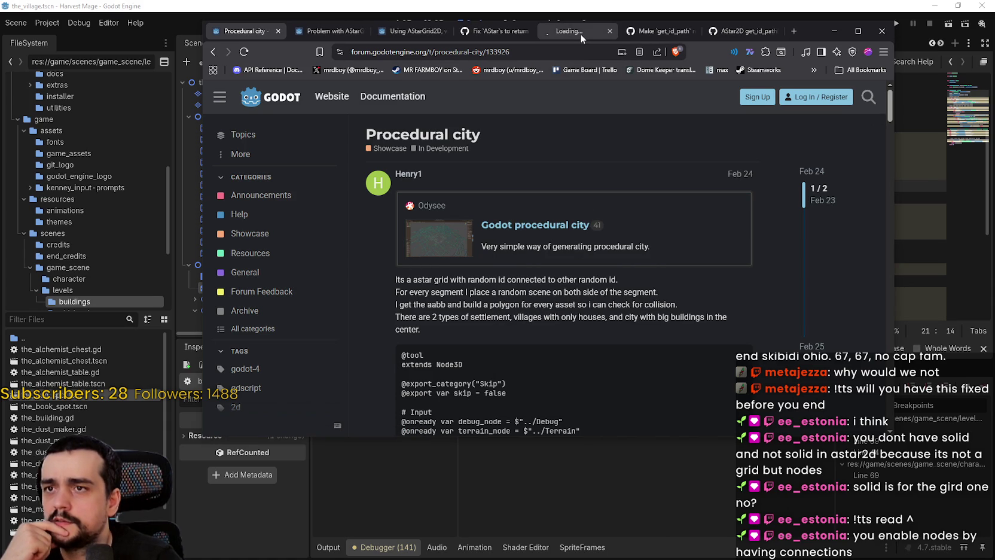
# Step: Watch the procedural city video full screen, seeking past 2:16 to the generated city footage
pyautogui.click(579, 34)
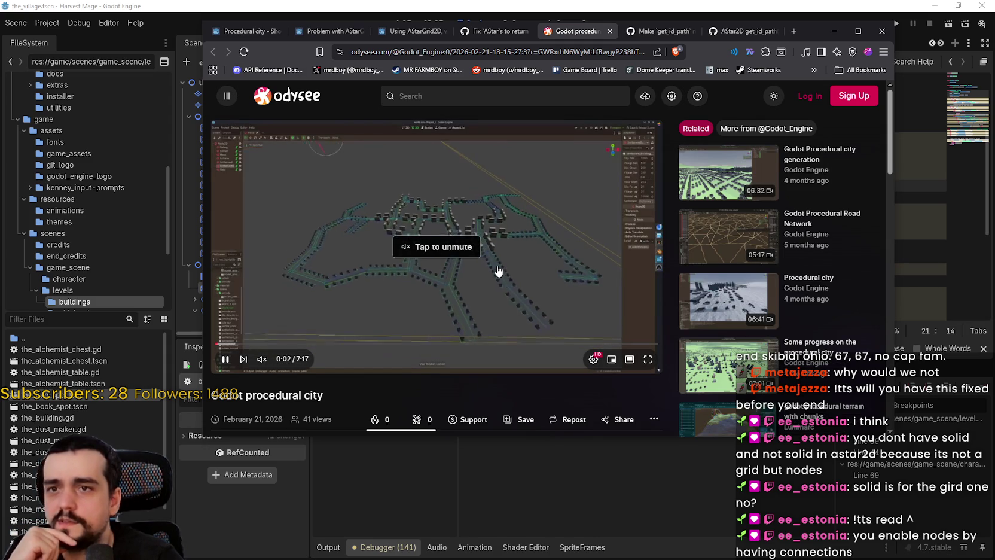
pyautogui.click(648, 360)
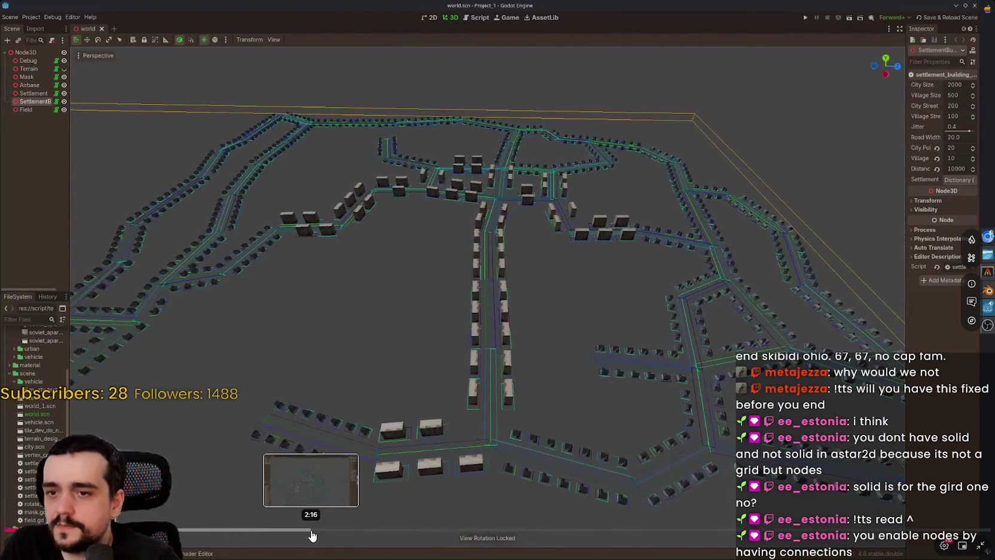
pyautogui.click(311, 530)
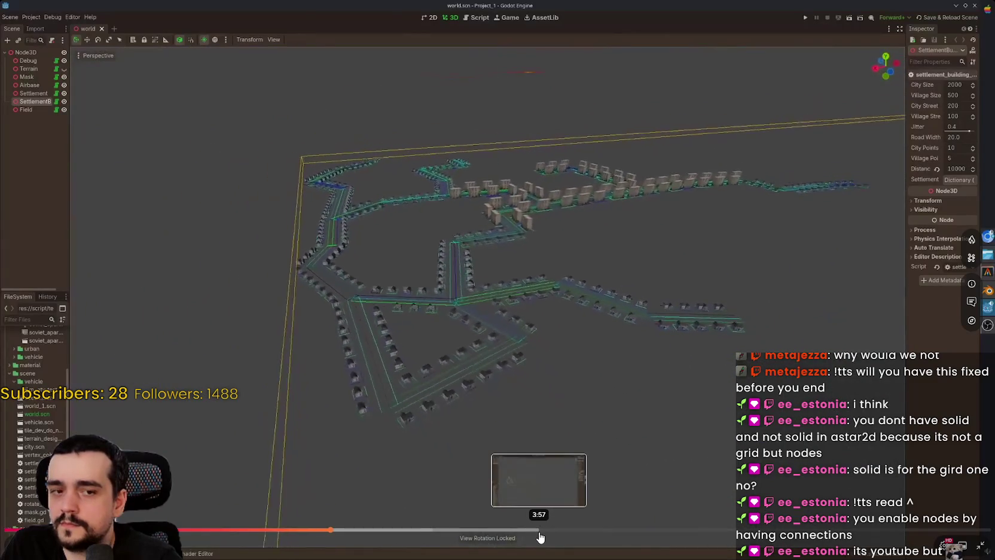
pyautogui.click(736, 530)
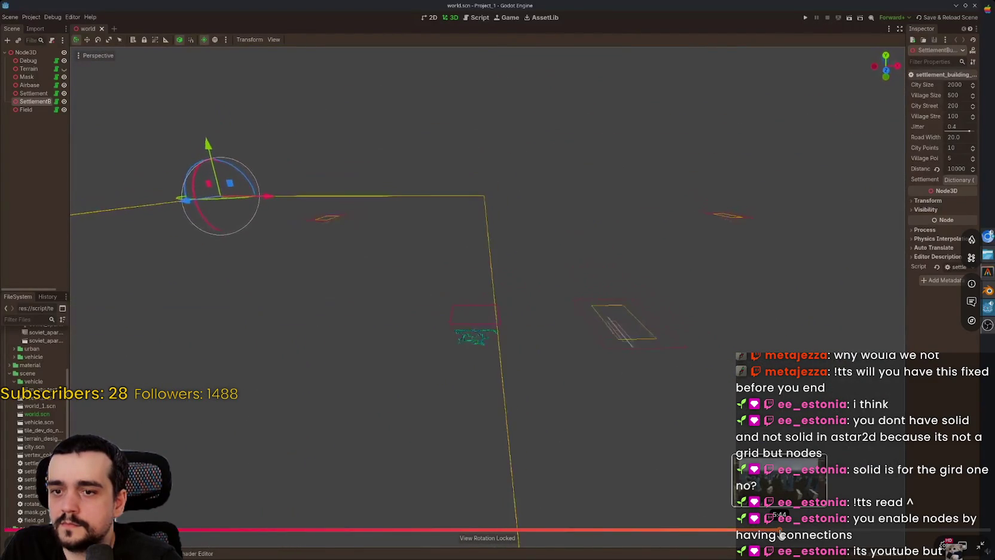
pyautogui.click(861, 530)
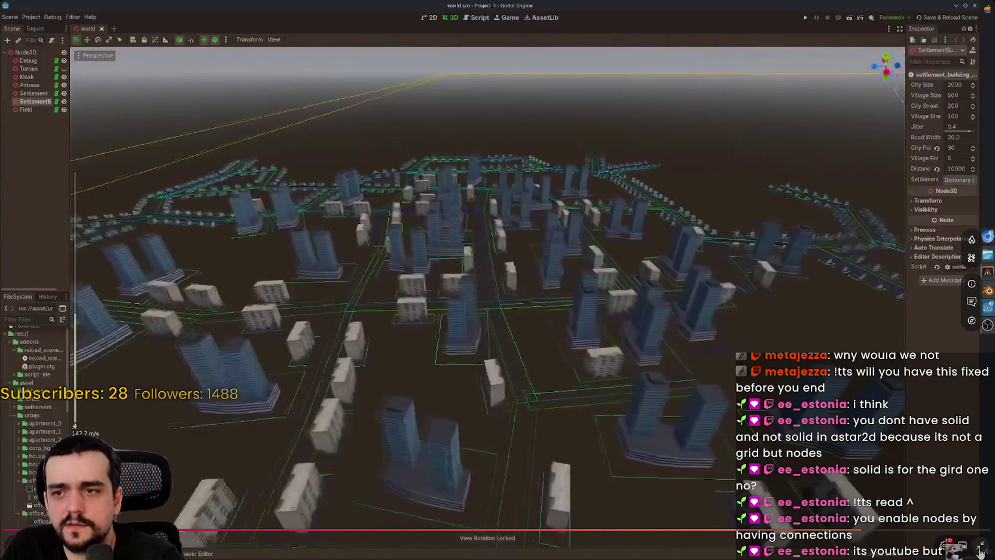
pyautogui.click(981, 547)
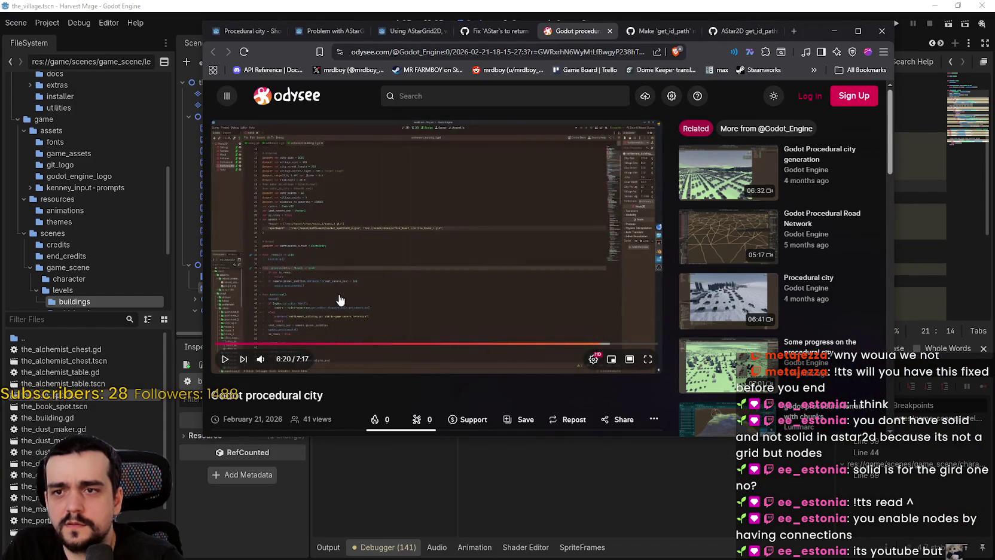
pyautogui.hotkey('alt', 'Tab')
# Step: Add a breakpoint on line 35, the connect_points call in the neighbour loop
pyautogui.moveTo(649, 234); pyautogui.dragTo(629, 221)
pyautogui.scroll(-1, 634, 284)
pyautogui.click(634, 283)
pyautogui.scroll(-3, 634, 270)
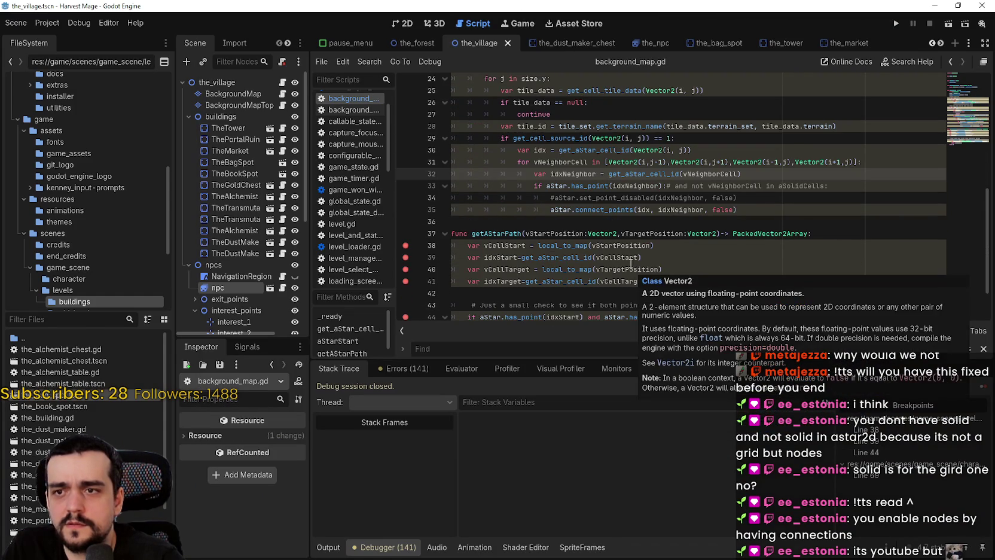
pyautogui.scroll(3, 605, 226)
pyautogui.press('Up')
pyautogui.press('Up')
pyautogui.press('Up')
pyautogui.scroll(-3, 601, 239)
pyautogui.scroll(3, 604, 238)
pyautogui.scroll(-2, 605, 238)
pyautogui.click(576, 245)
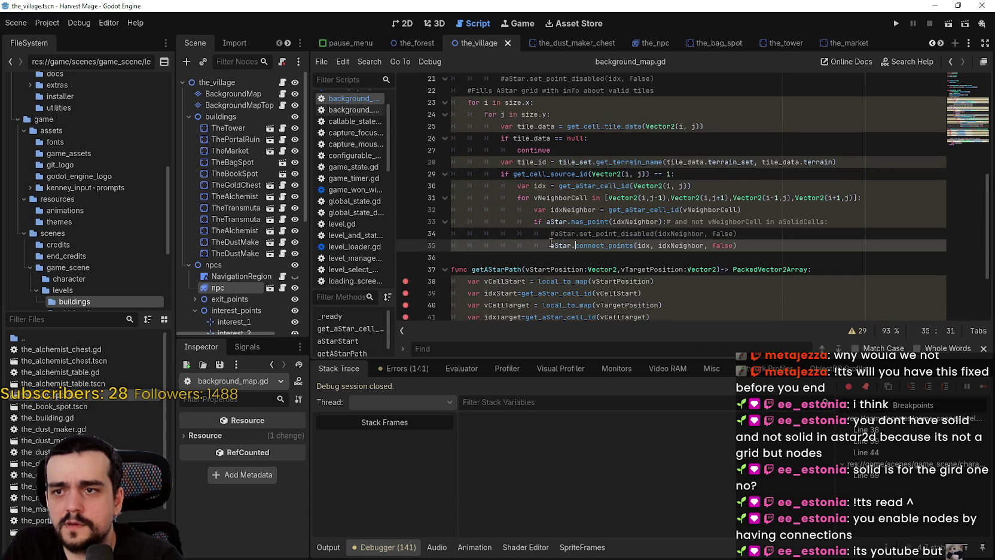
pyautogui.click(405, 245)
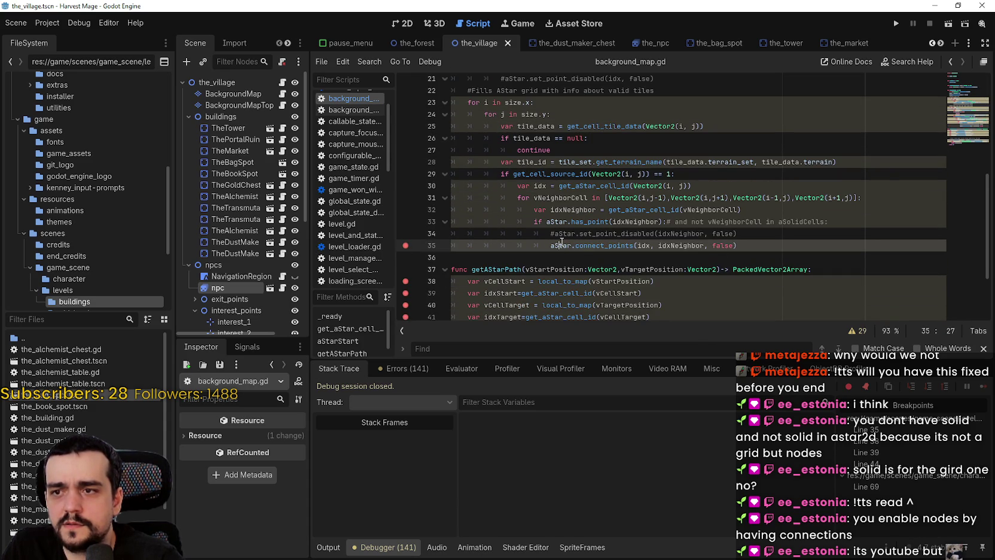
# Step: Delete the false argument so line 35 reads aStar.connect_points(idx, idxNeighbor)
pyautogui.moveTo(606, 245)
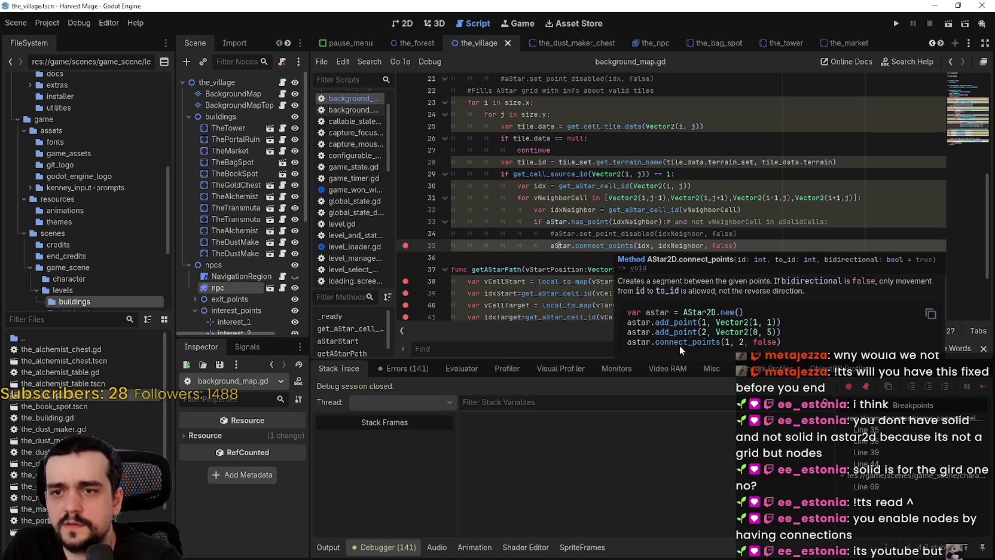
pyautogui.doubleClick(721, 245)
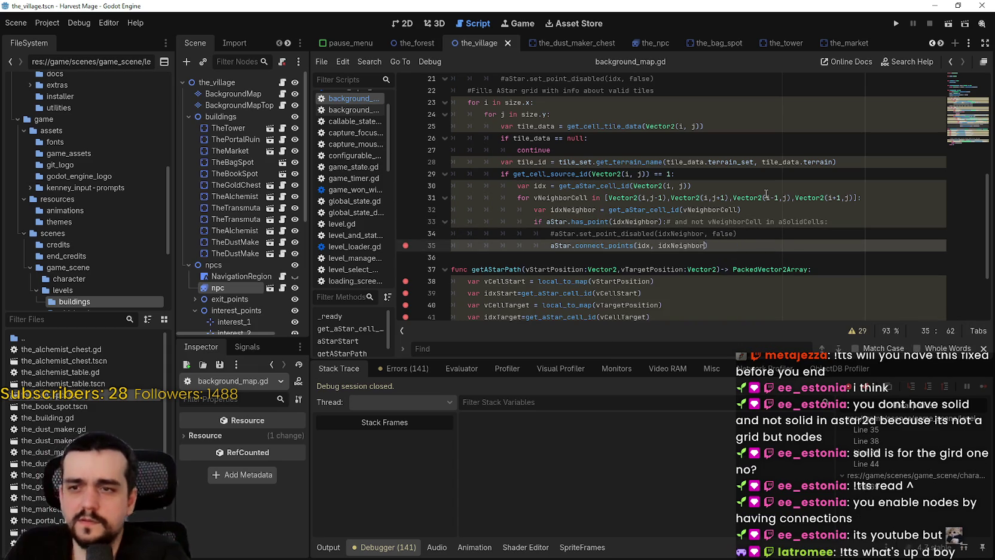
pyautogui.press('BackSpace')
pyautogui.press('BackSpace')
pyautogui.press('BackSpace')
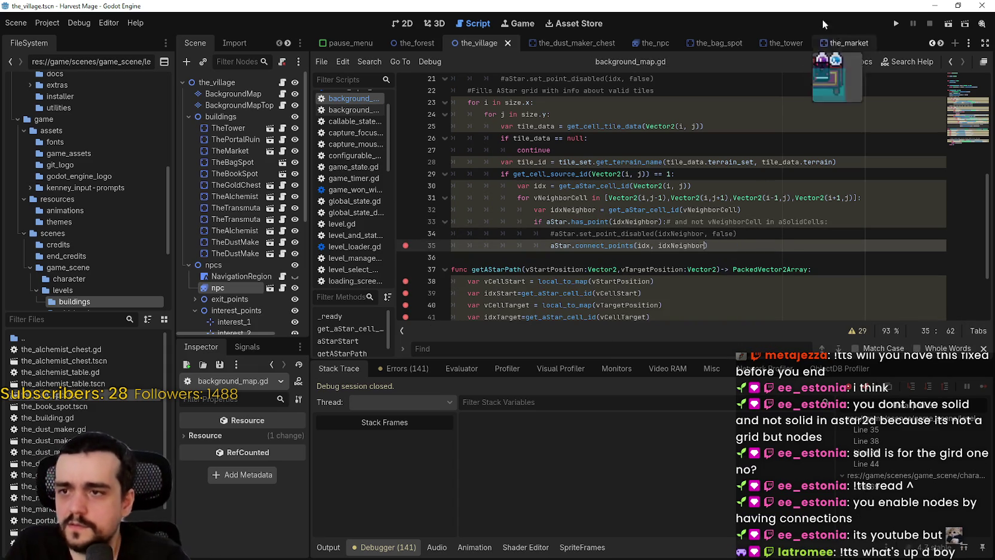
# Step: Run the project, start a game, and add a breakpoint on line 33
pyautogui.click(897, 23)
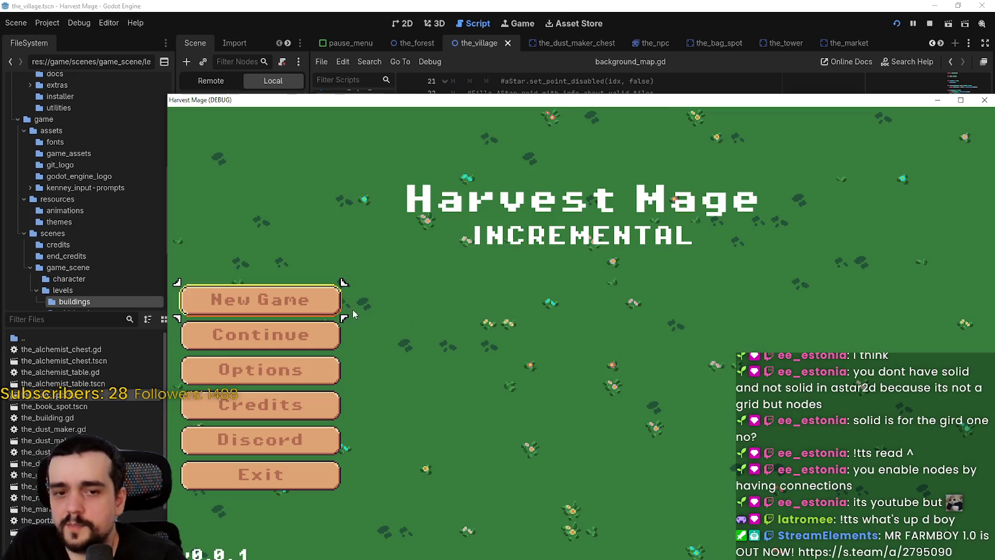
pyautogui.click(311, 298)
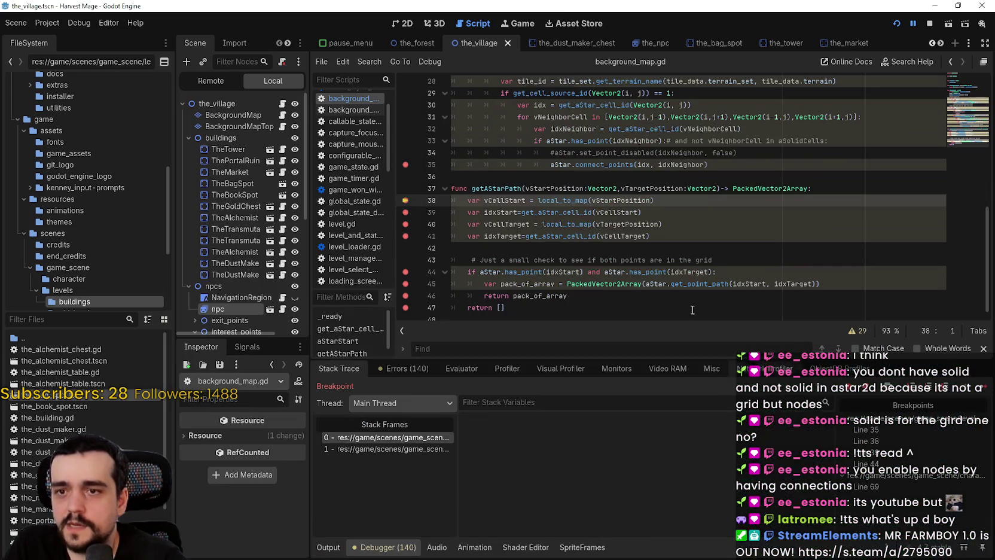
pyautogui.scroll(4, 701, 262)
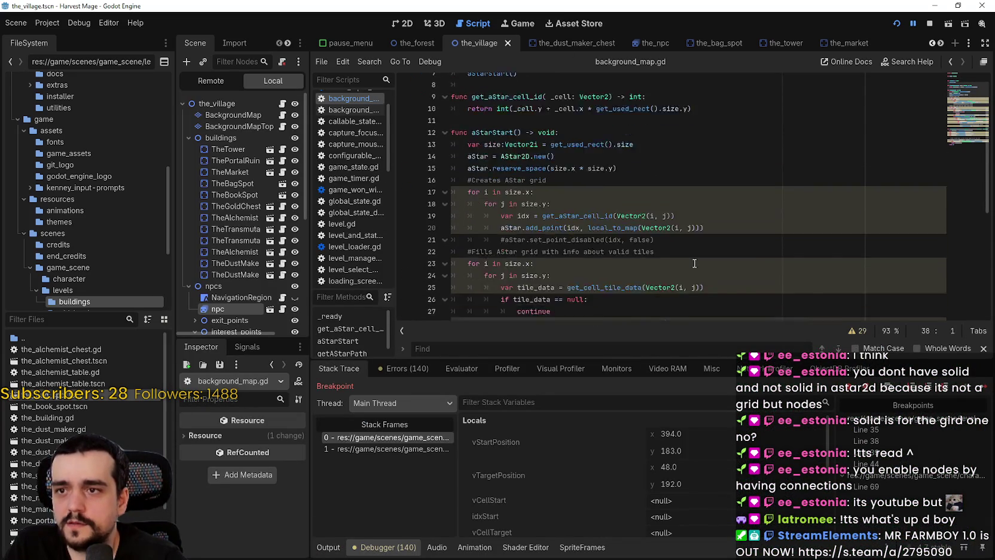
pyautogui.moveTo(690, 258)
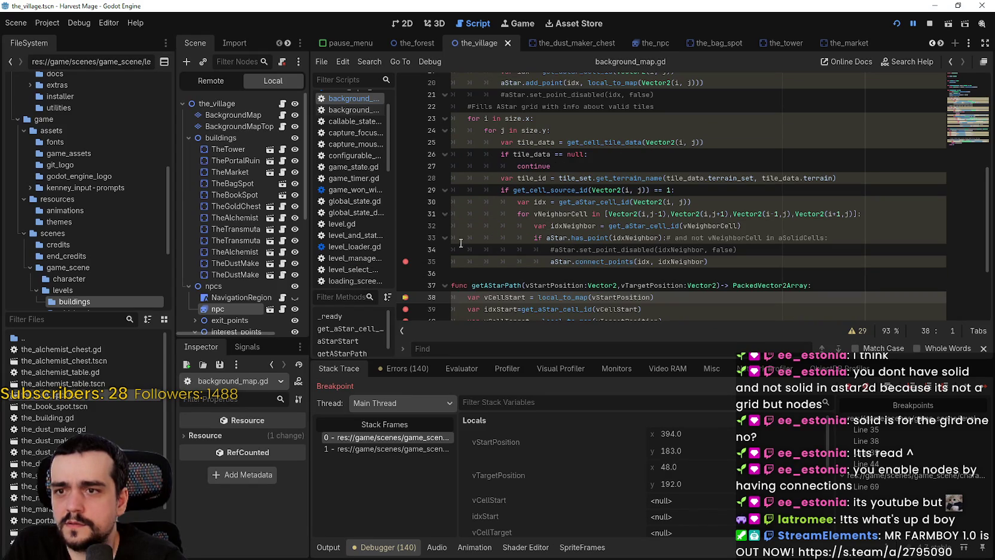
pyautogui.click(410, 239)
# Step: Add a breakpoint on line 29 and select the continue statement on line 27
pyautogui.scroll(4, 421, 242)
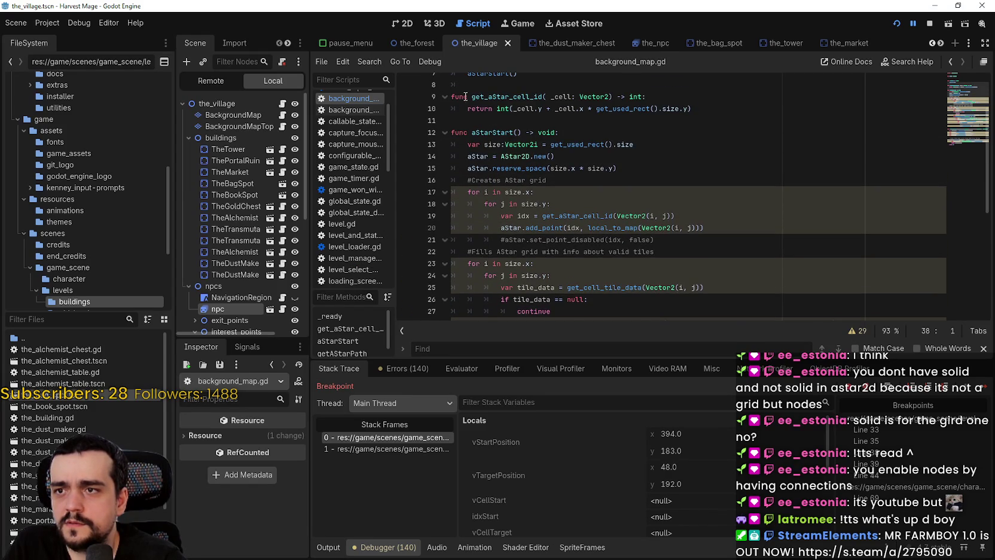
pyautogui.scroll(-5, 466, 97)
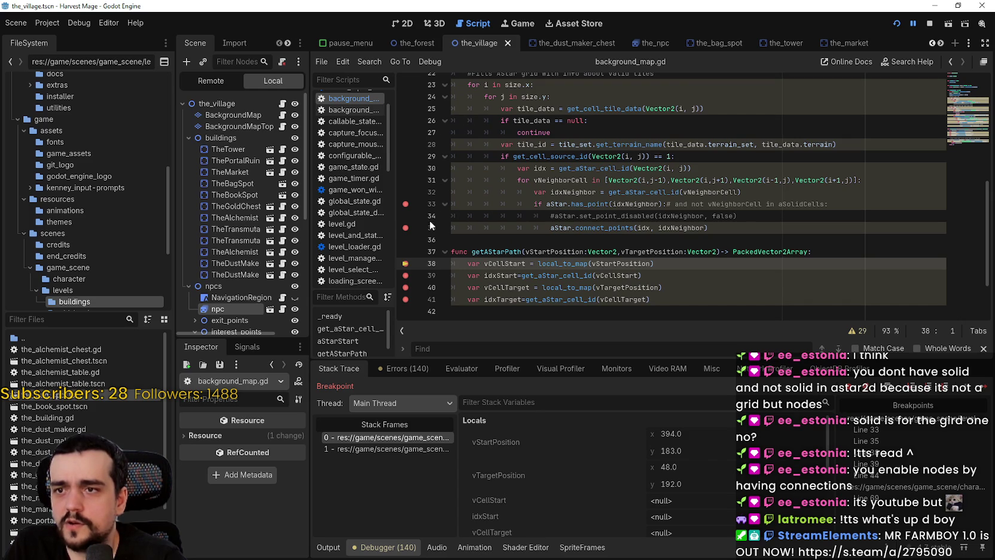
pyautogui.click(406, 157)
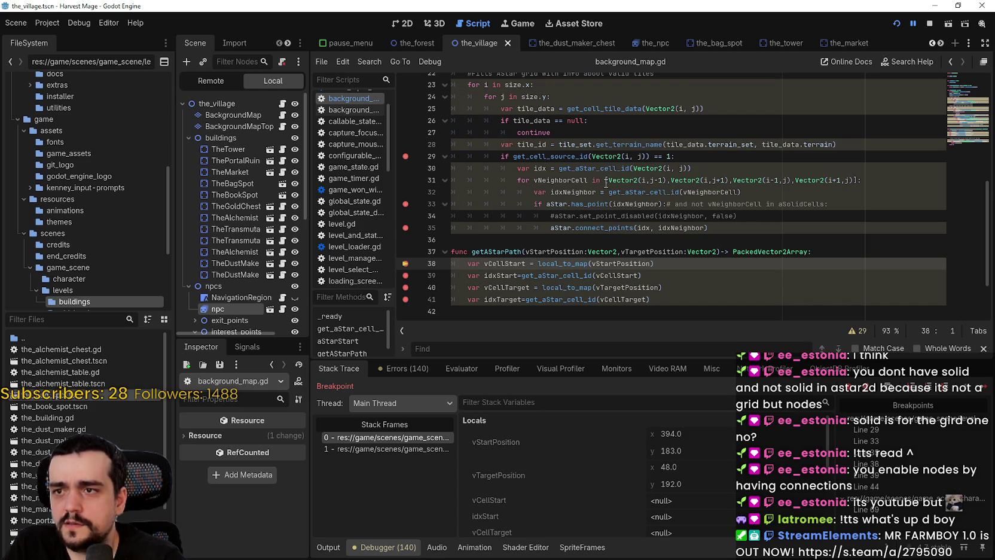
pyautogui.click(586, 168)
pyautogui.click(585, 156)
pyautogui.scroll(1, 618, 250)
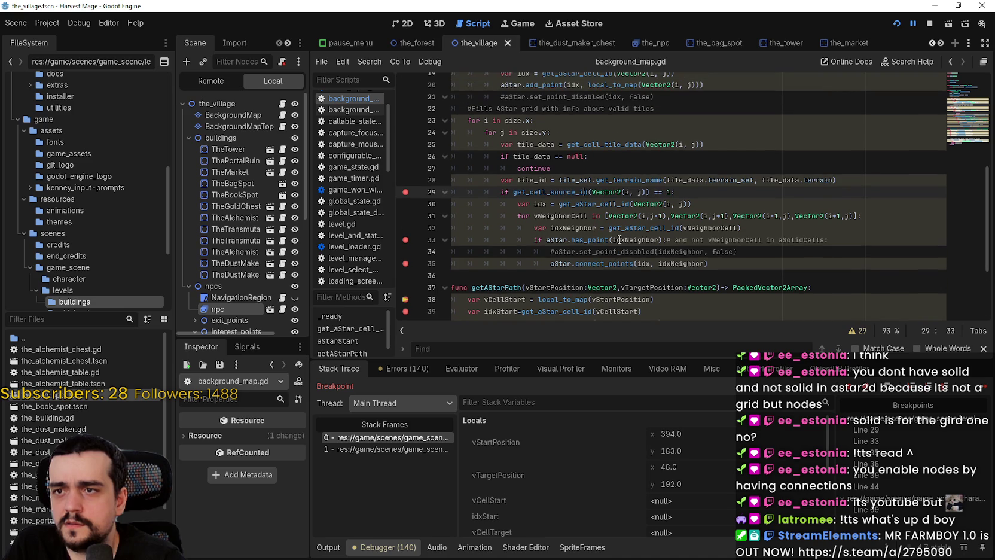
pyautogui.moveTo(548, 170)
pyautogui.mouseDown()
pyautogui.moveTo(508, 157)
pyautogui.moveTo(428, 165)
pyautogui.mouseUp()
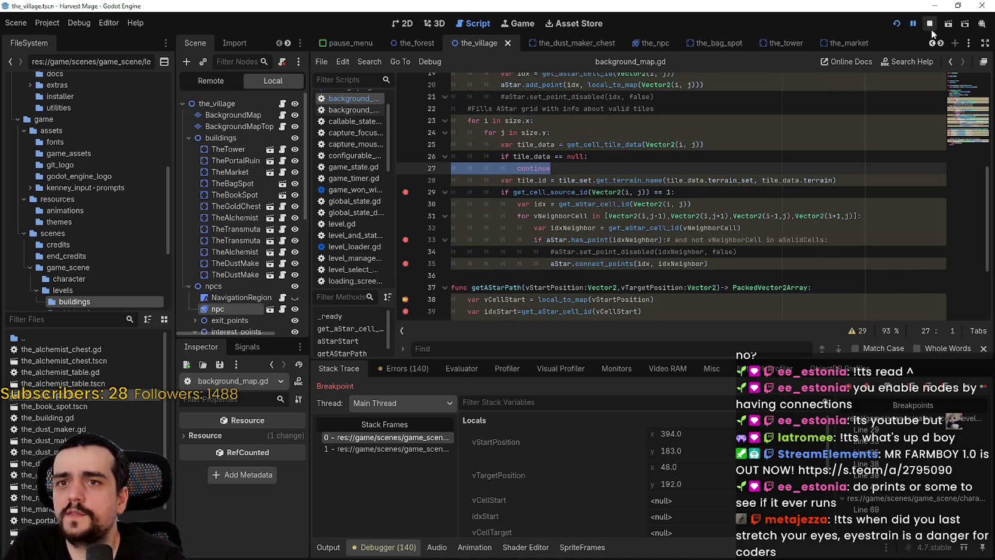
# Step: Comment out the null-tile check on lines 26–27 and select tile_data on line 25
pyautogui.moveTo(572, 170); pyautogui.dragTo(446, 159)
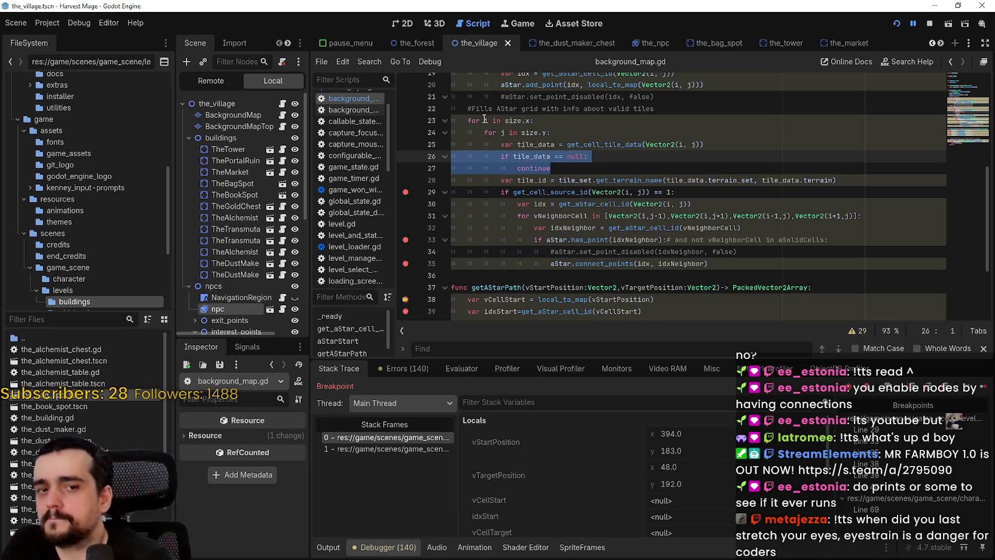
pyautogui.hotkey('ctrl', 'k')
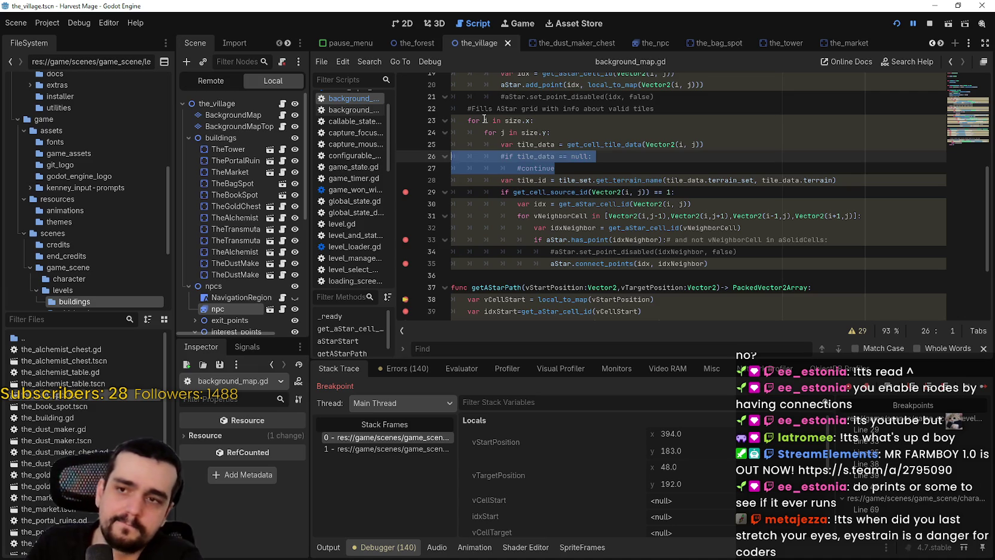
pyautogui.click(631, 168)
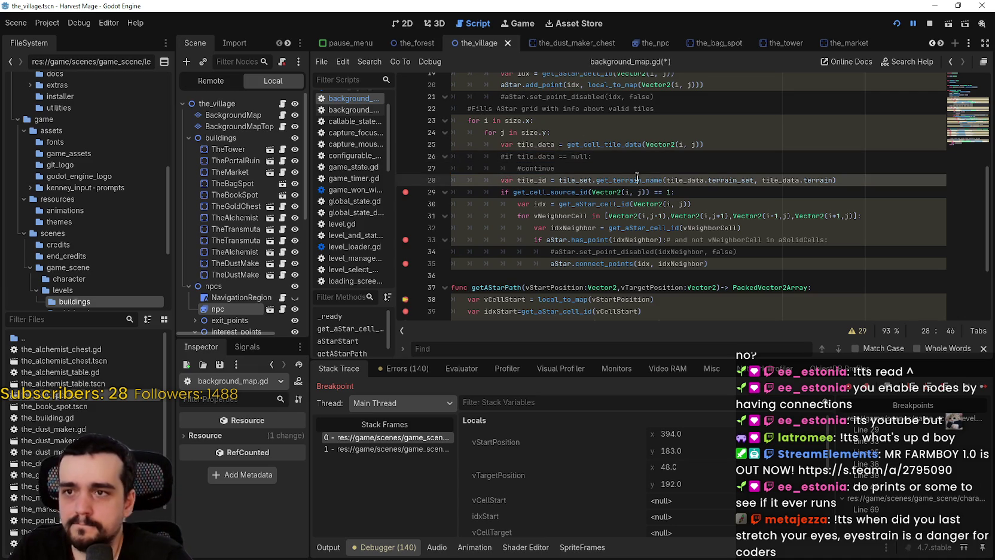
pyautogui.doubleClick(520, 144)
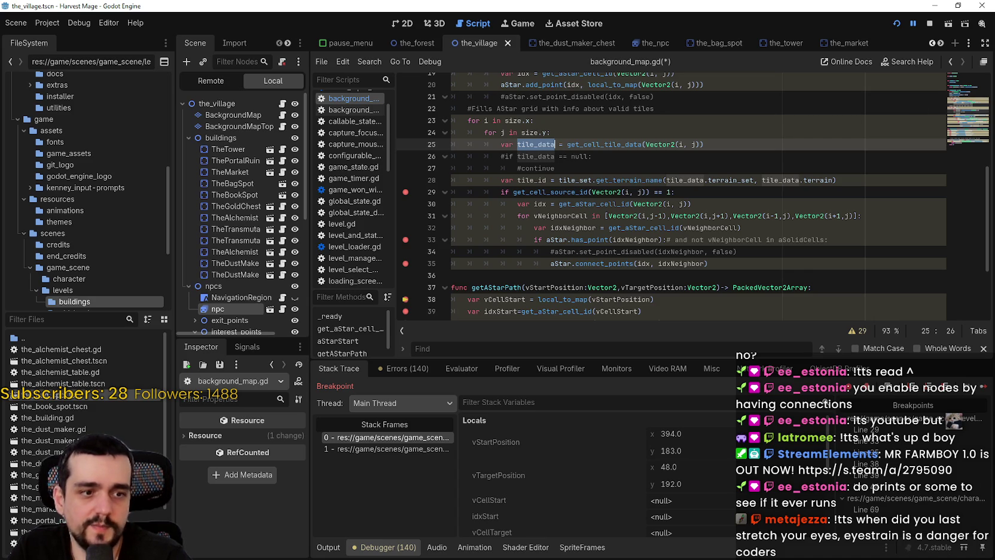
pyautogui.hotkey('alt', 'Tab')
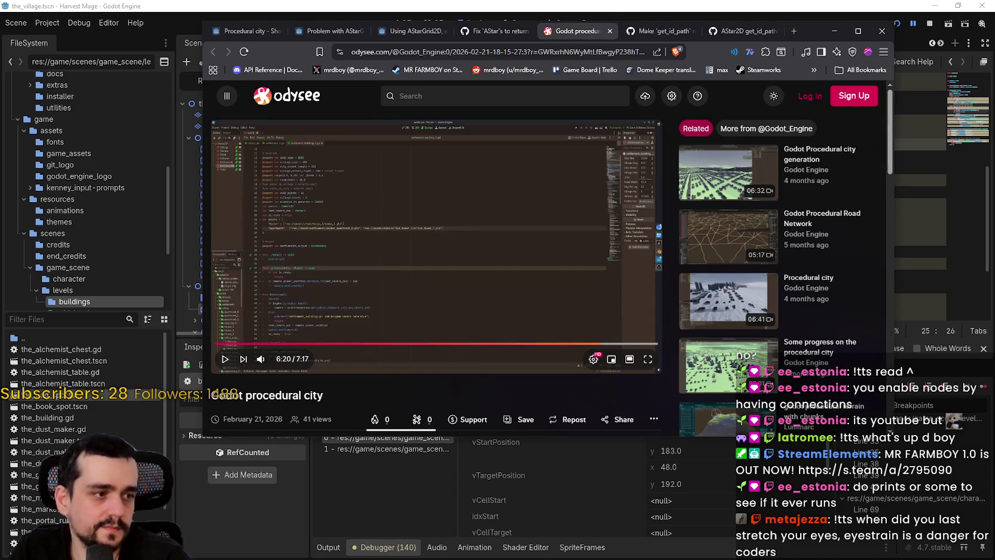
# Step: Minimize the Odysee window and review the itch.io devlog's aStarStart get_cellv grid code
pyautogui.click(834, 30)
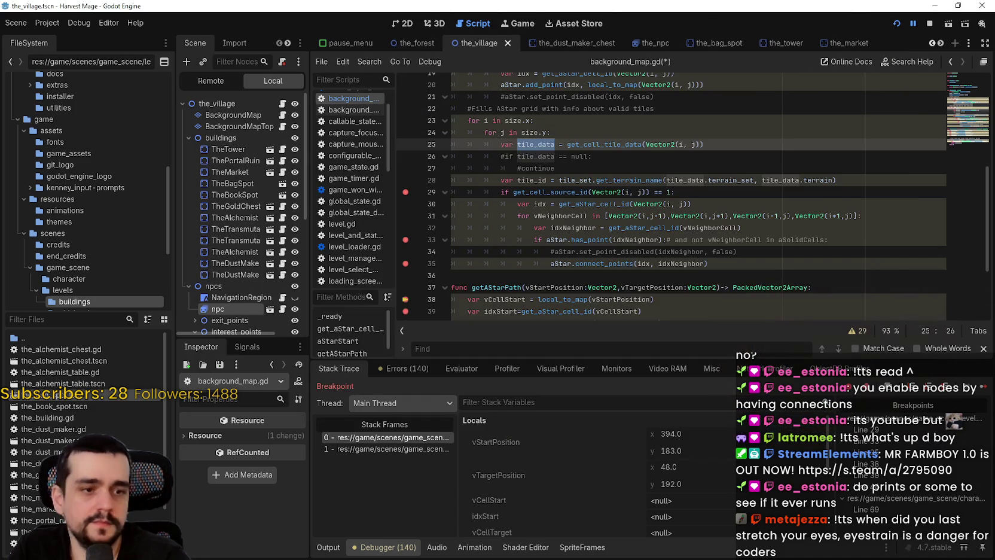
pyautogui.hotkey('alt', 'Tab')
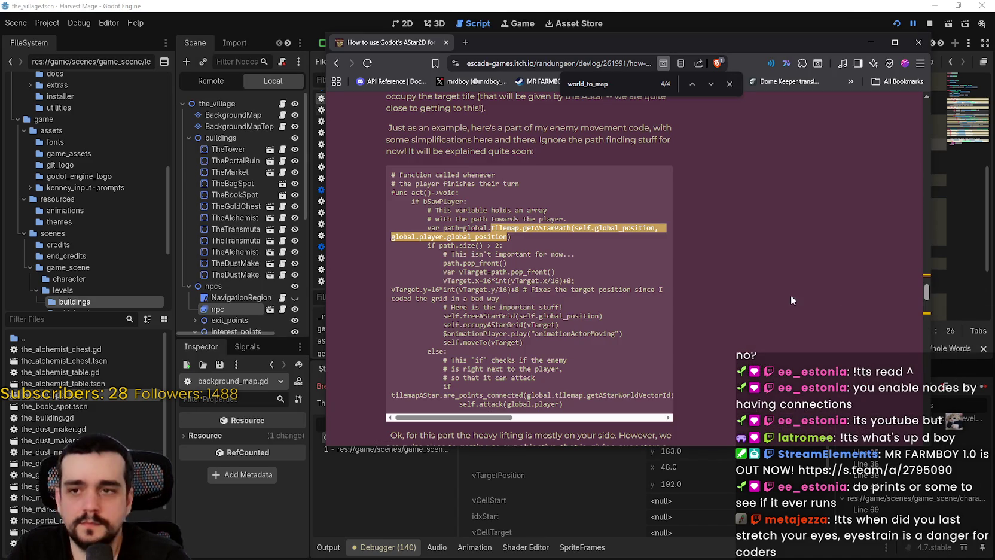
pyautogui.click(788, 295)
pyautogui.scroll(10, 565, 335)
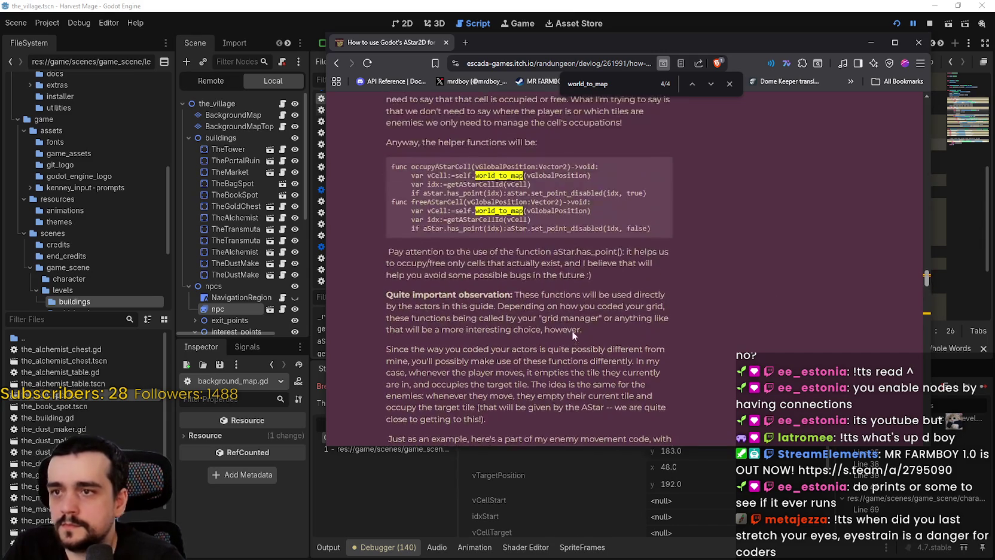
pyautogui.scroll(2, 573, 334)
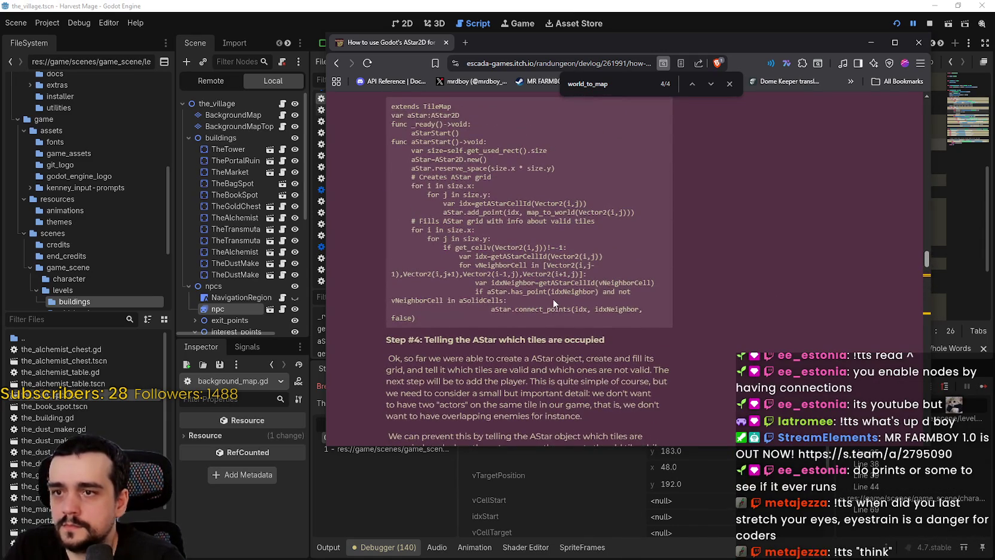
pyautogui.scroll(2, 552, 299)
pyautogui.scroll(-2, 553, 298)
pyautogui.moveTo(459, 247); pyautogui.dragTo(591, 266)
pyautogui.click(601, 325)
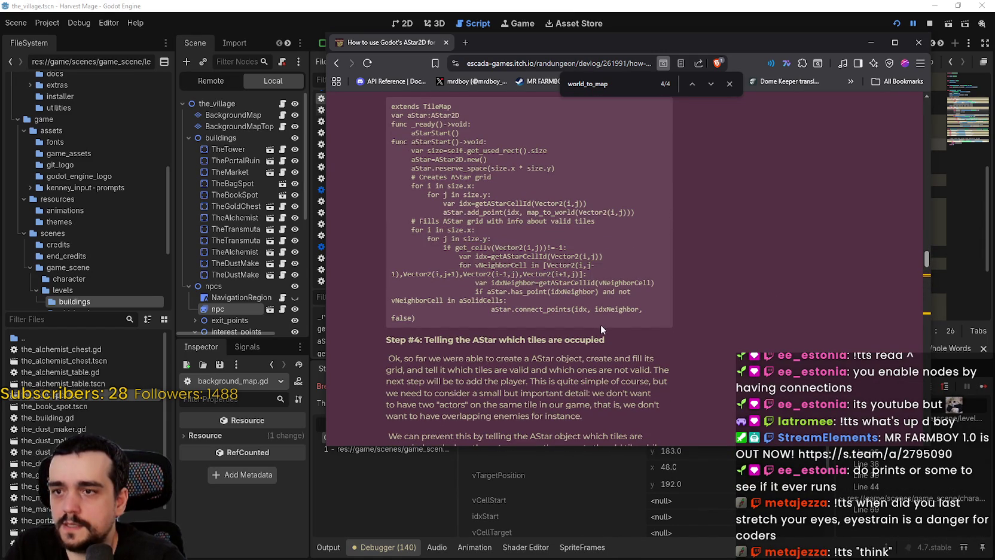
pyautogui.hotkey('alt', 'Tab')
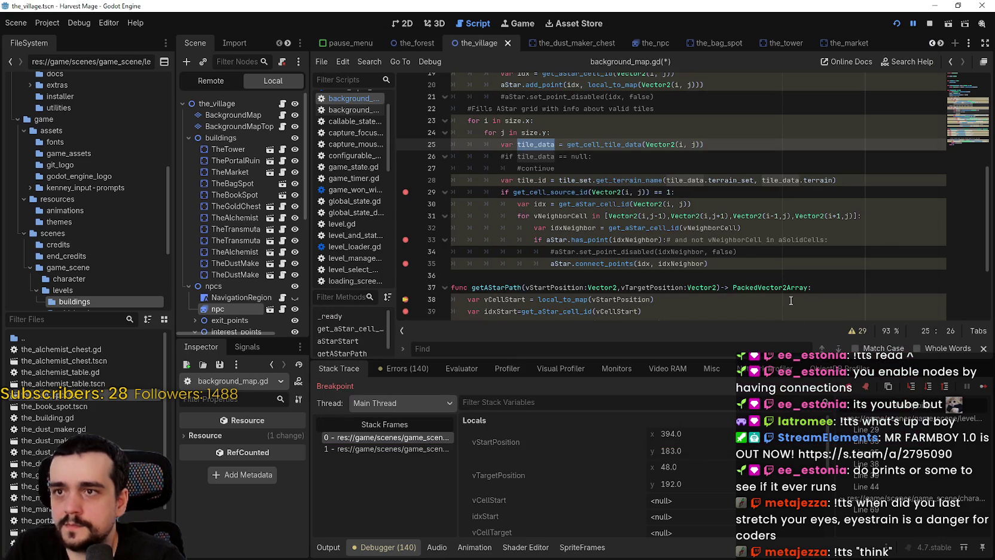
# Step: Add ', false' back to line 35's connect_points call, save, and stop debugging
pyautogui.click(723, 262)
pyautogui.write(', false')
pyautogui.hotkey('ctrl', 's')
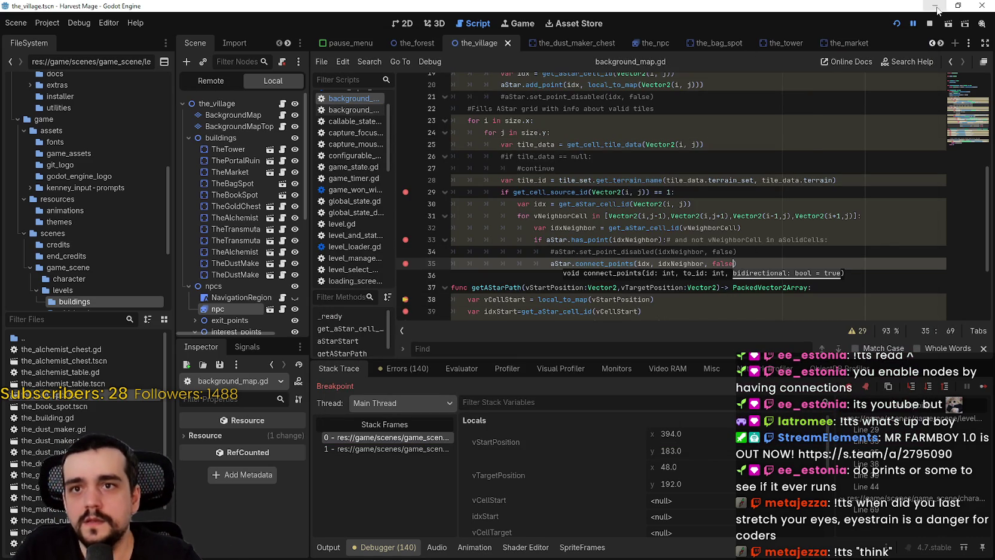
pyautogui.click(929, 24)
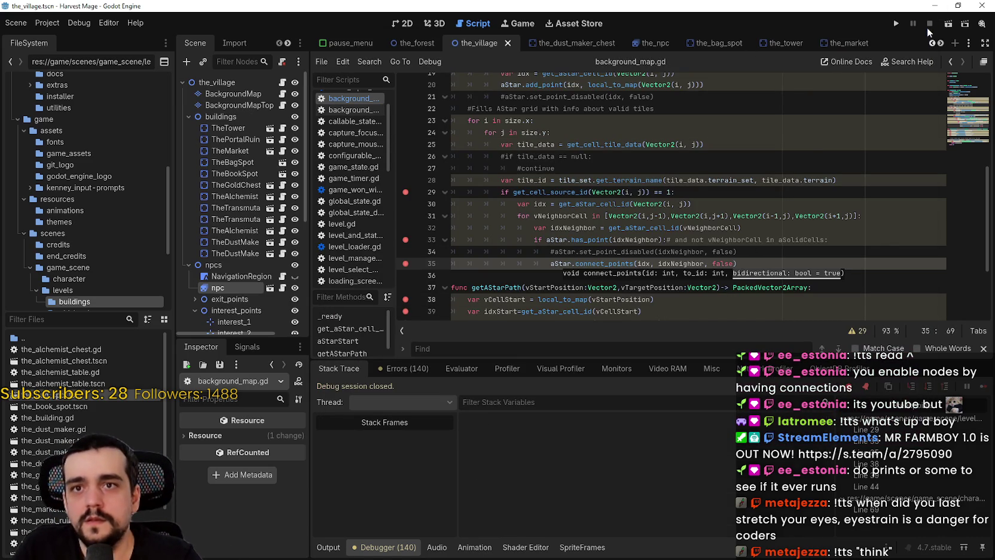
# Step: Run the game and resume past breakpoints, adding one on line 30, until getAStarPath
pyautogui.click(896, 25)
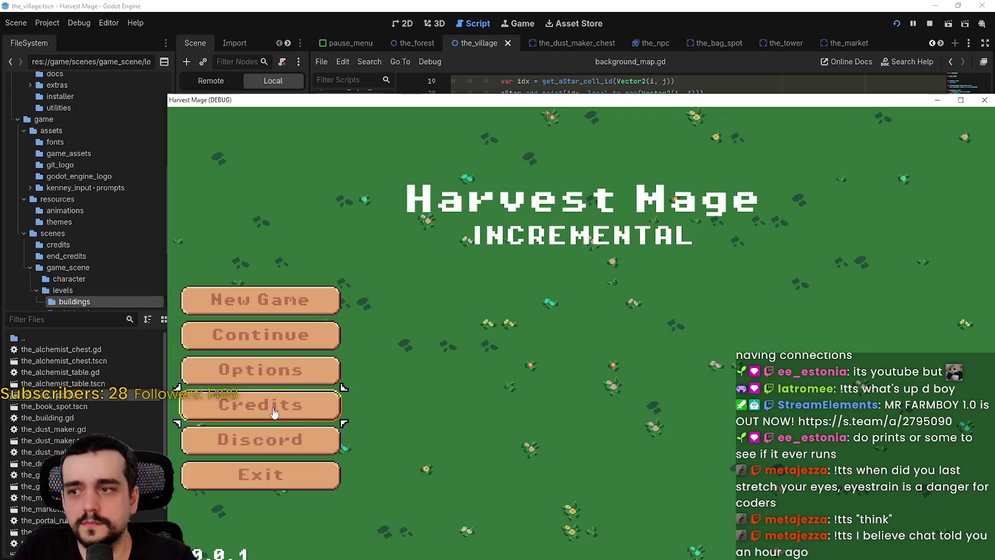
pyautogui.click(305, 342)
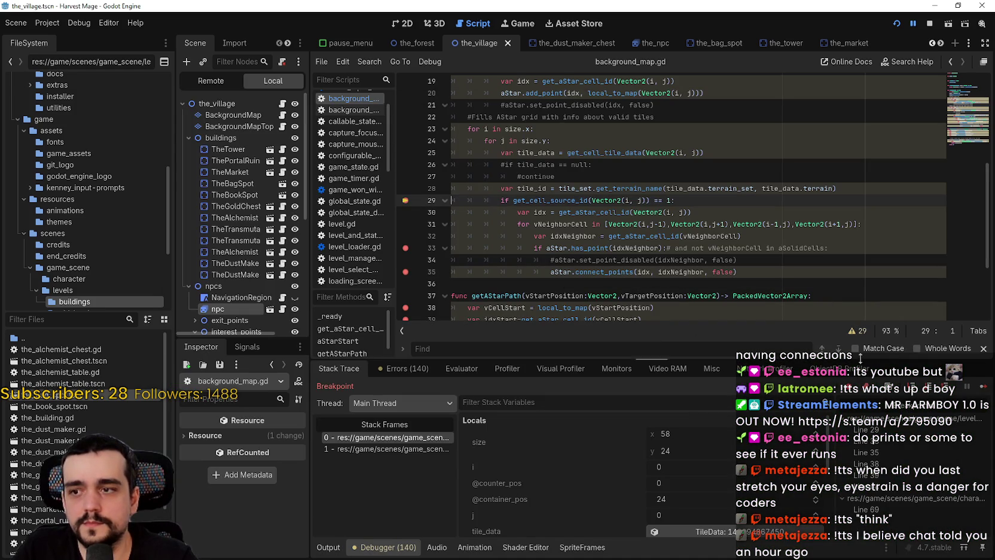
pyautogui.click(983, 387)
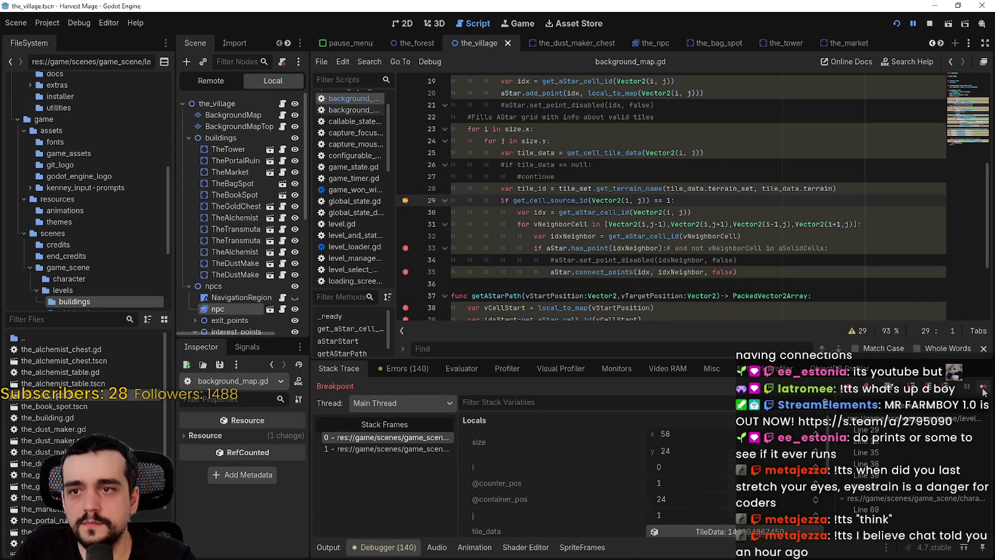
pyautogui.click(983, 389)
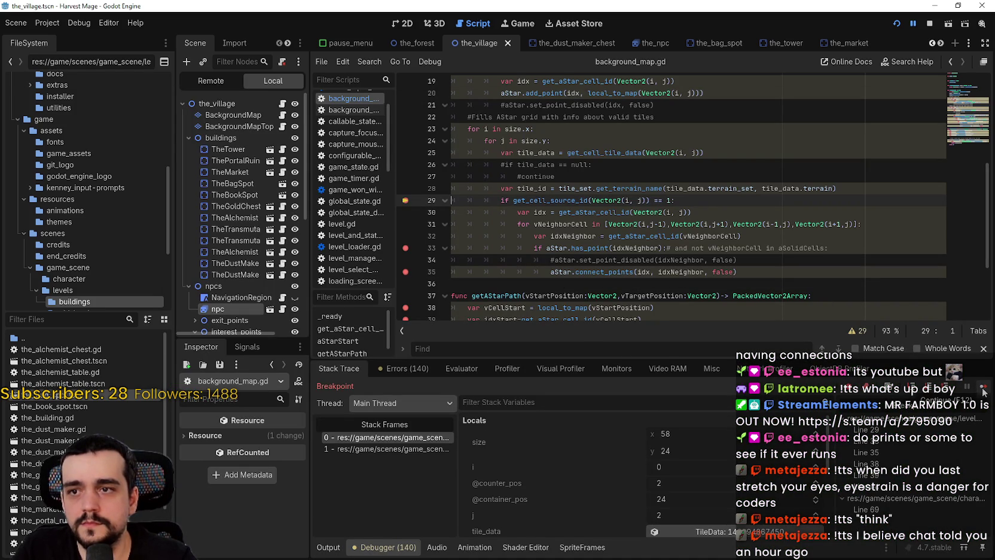
pyautogui.click(405, 212)
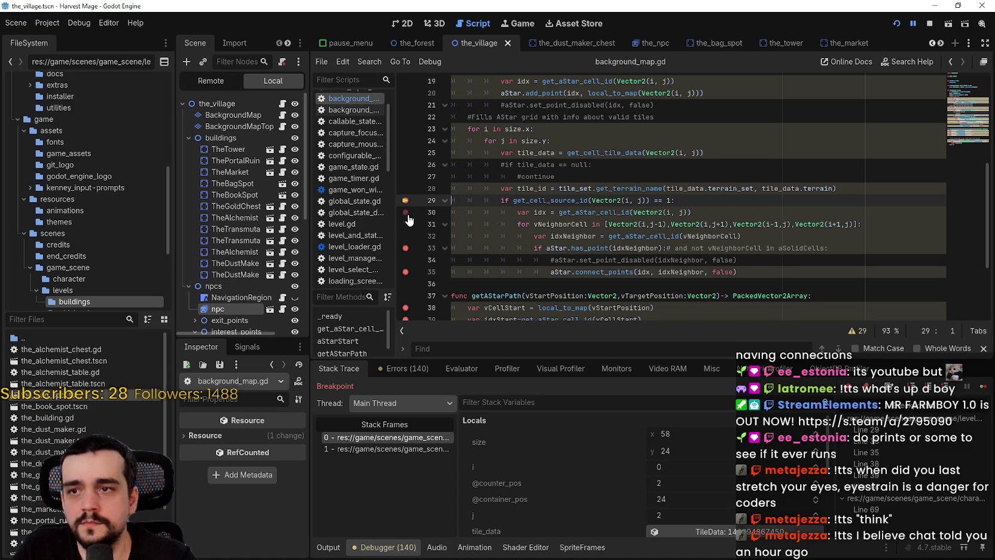
pyautogui.click(983, 388)
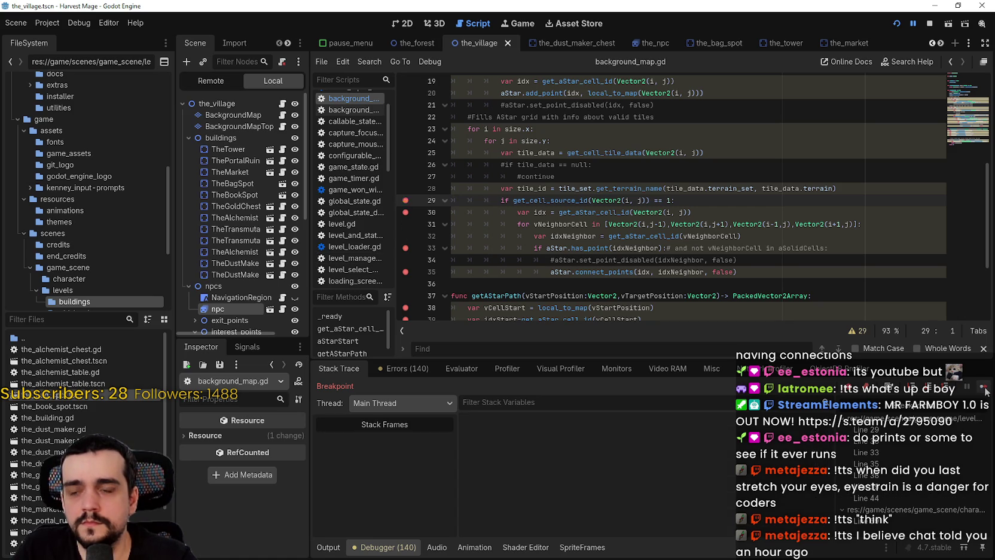
pyautogui.click(985, 389)
pyautogui.click(984, 389)
pyautogui.click(984, 389)
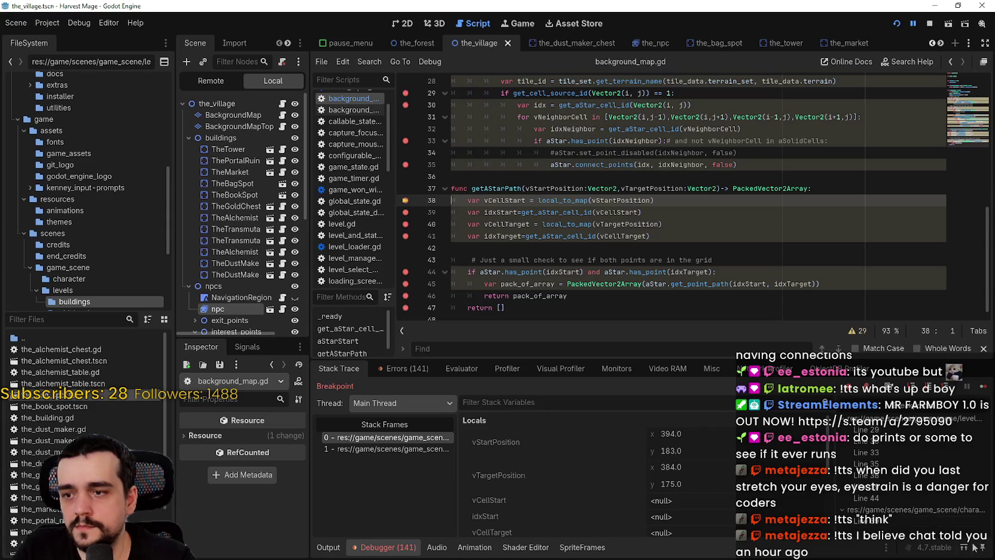
# Step: Step through getAStarPath and expand pack_of_array, which is again empty (size 0)
pyautogui.click(986, 390)
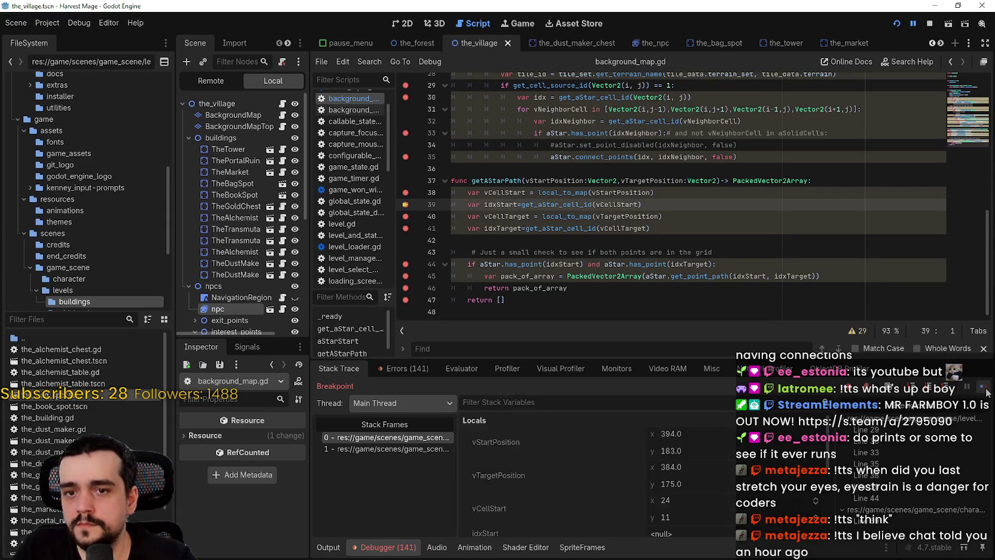
pyautogui.click(985, 390)
pyautogui.click(986, 390)
pyautogui.click(986, 390)
pyautogui.scroll(-3, 763, 468)
pyautogui.click(985, 389)
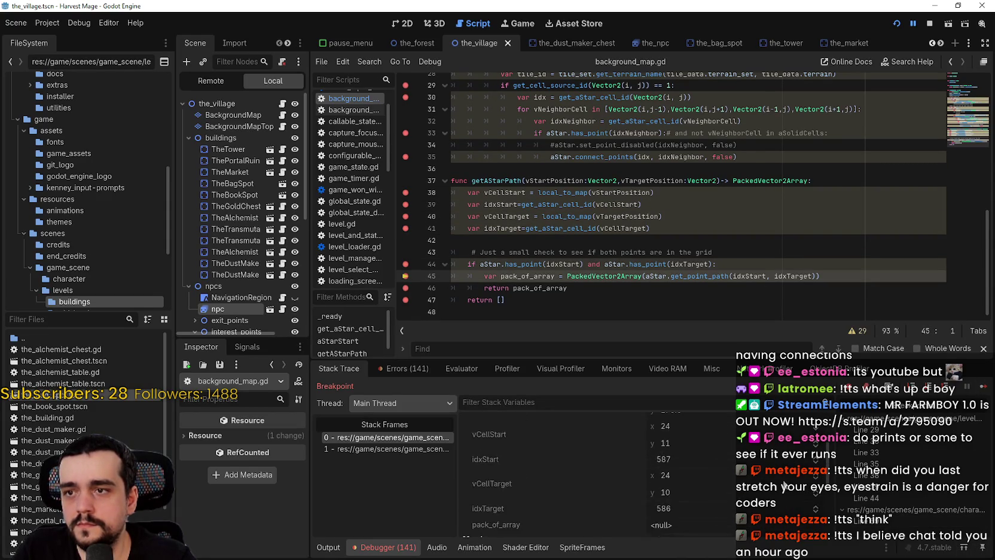
pyautogui.click(983, 384)
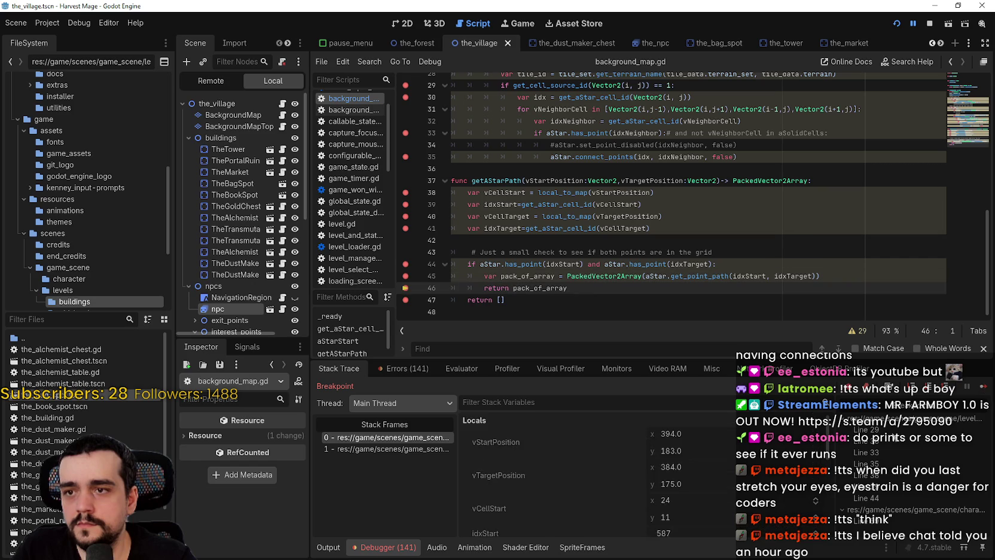
pyautogui.click(774, 470)
# Step: Stop the debug session and return to the grid code around lines 22–27
pyautogui.click(930, 23)
pyautogui.click(955, 108)
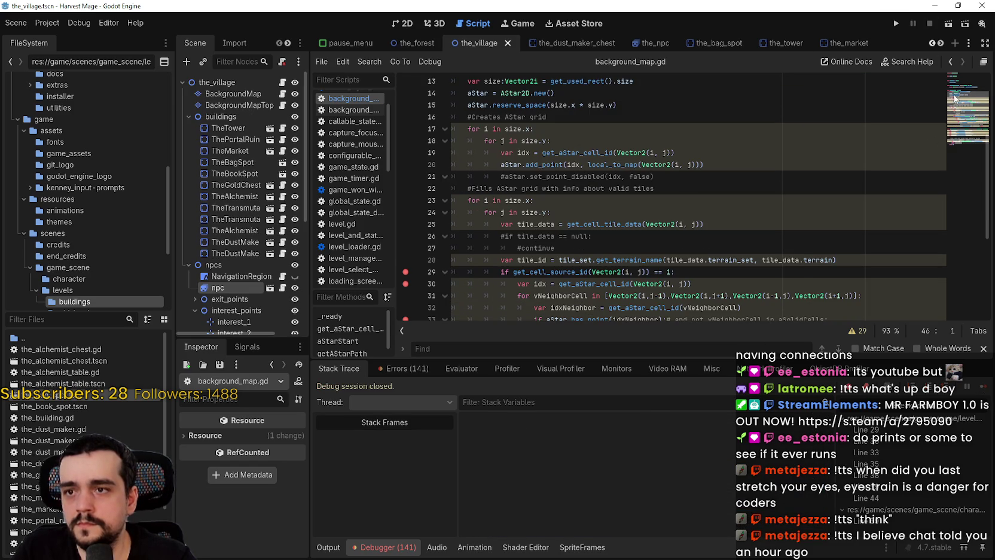
pyautogui.scroll(1, 598, 209)
pyautogui.click(537, 224)
pyautogui.scroll(-3, 679, 245)
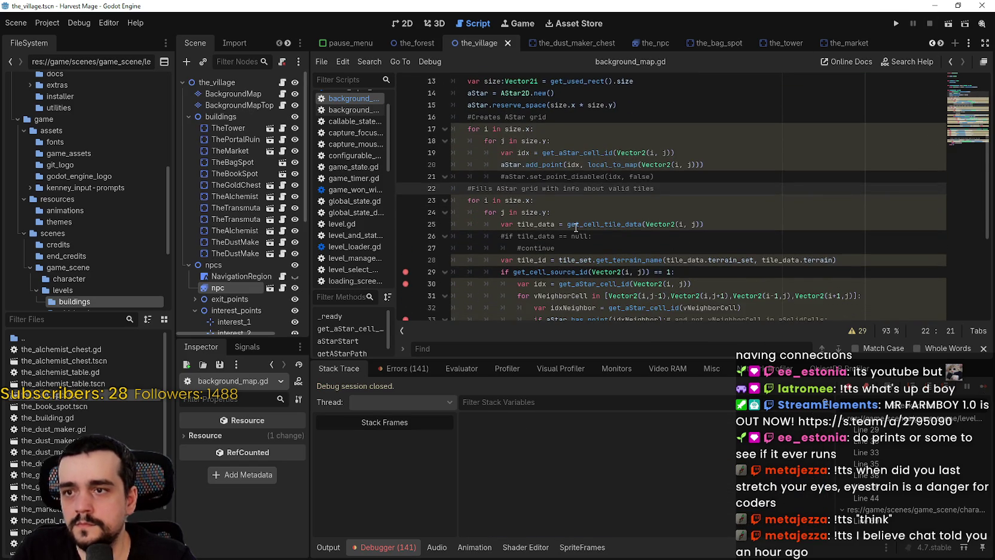
pyautogui.click(634, 177)
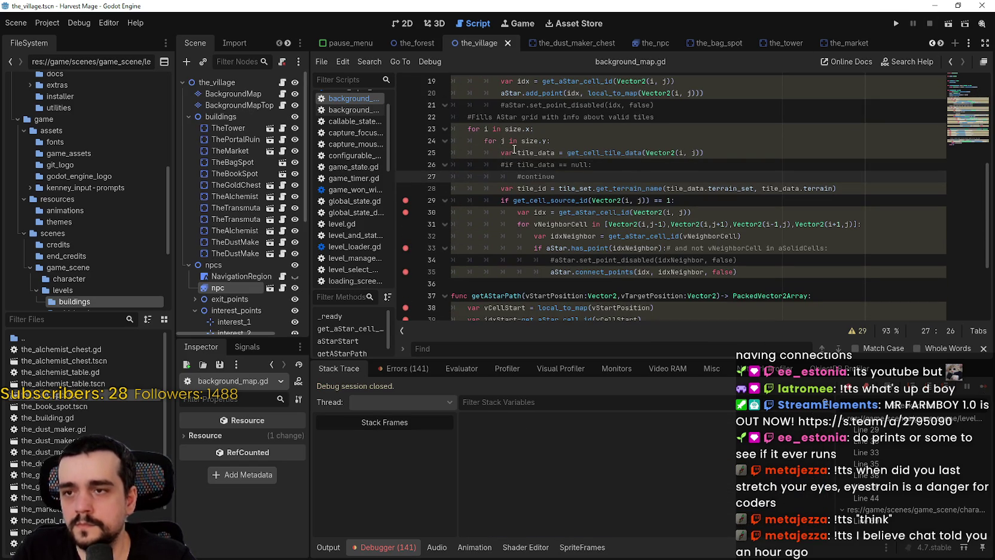
pyautogui.moveTo(611, 153)
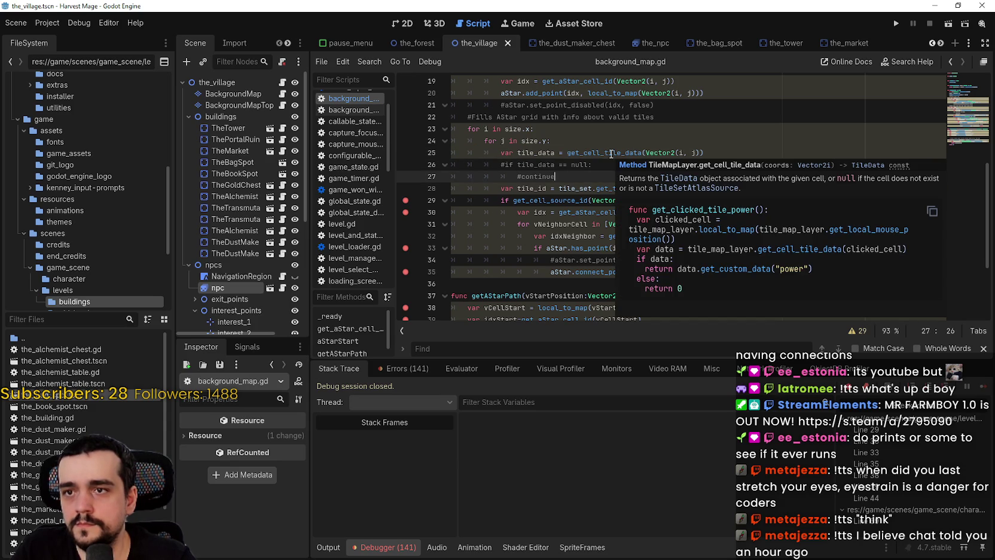
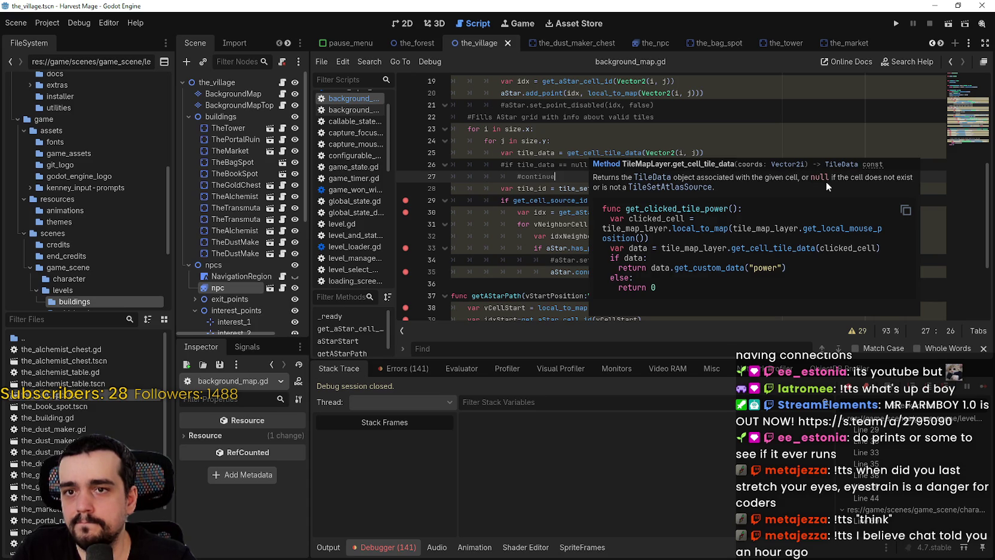
# Step: Uncomment line 26's tile_data check and change it to 'if tile_data != null'
pyautogui.click(634, 166)
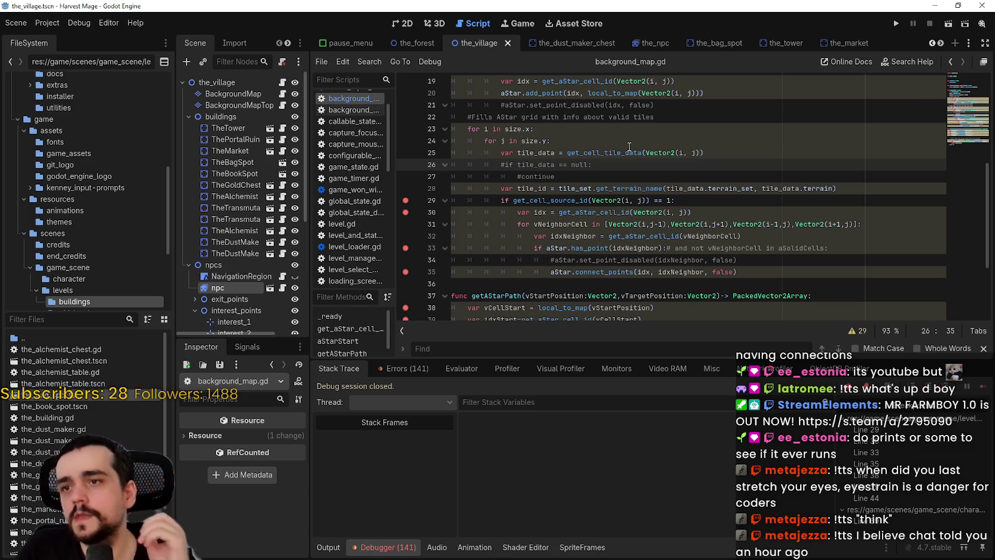
pyautogui.click(517, 177)
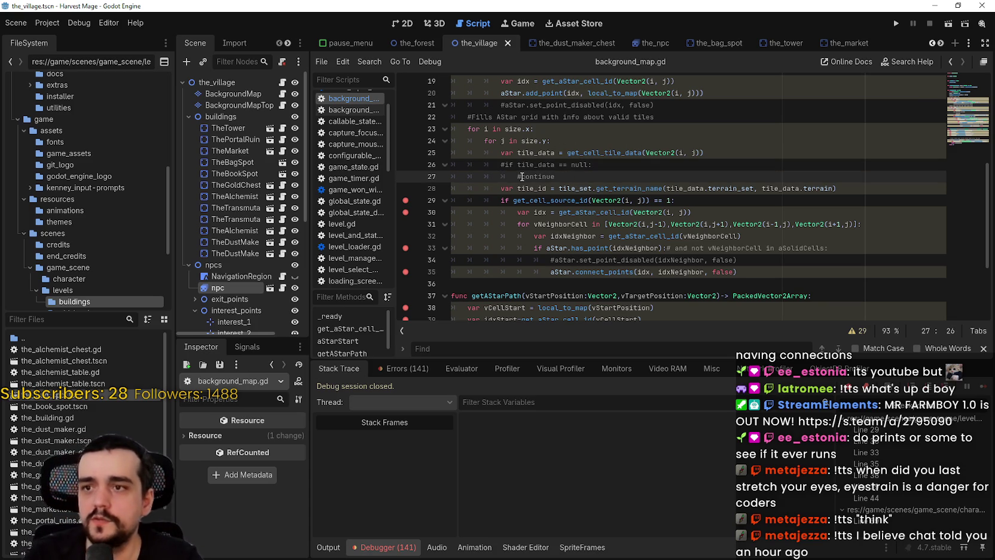
pyautogui.click(506, 165)
pyautogui.press('BackSpace')
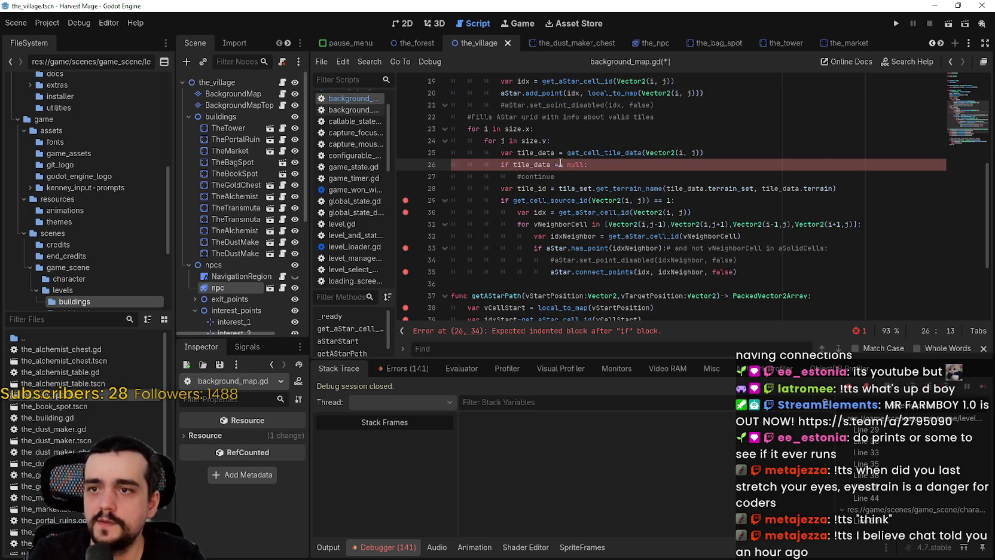
pyautogui.click(557, 164)
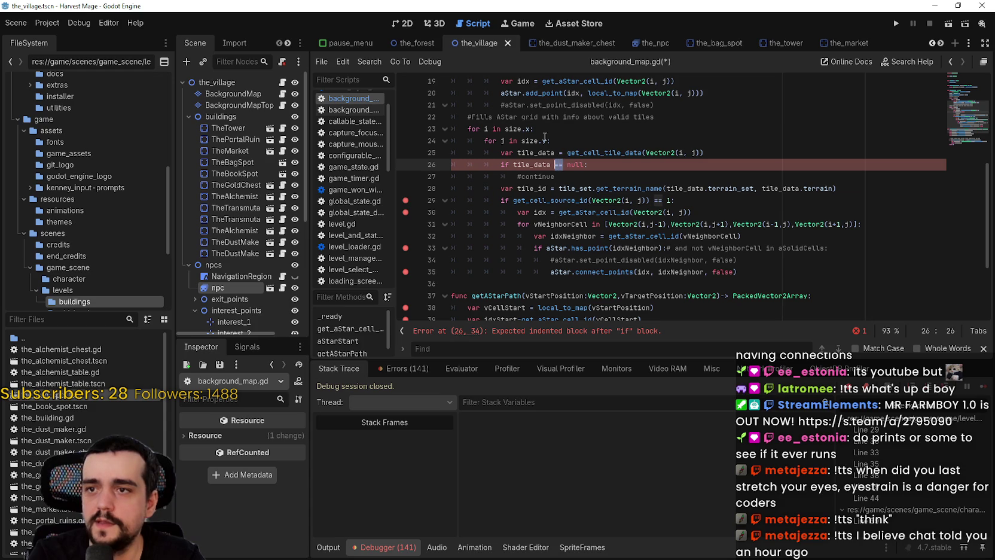
pyautogui.press('Delete')
pyautogui.press('Delete')
pyautogui.write('!=')
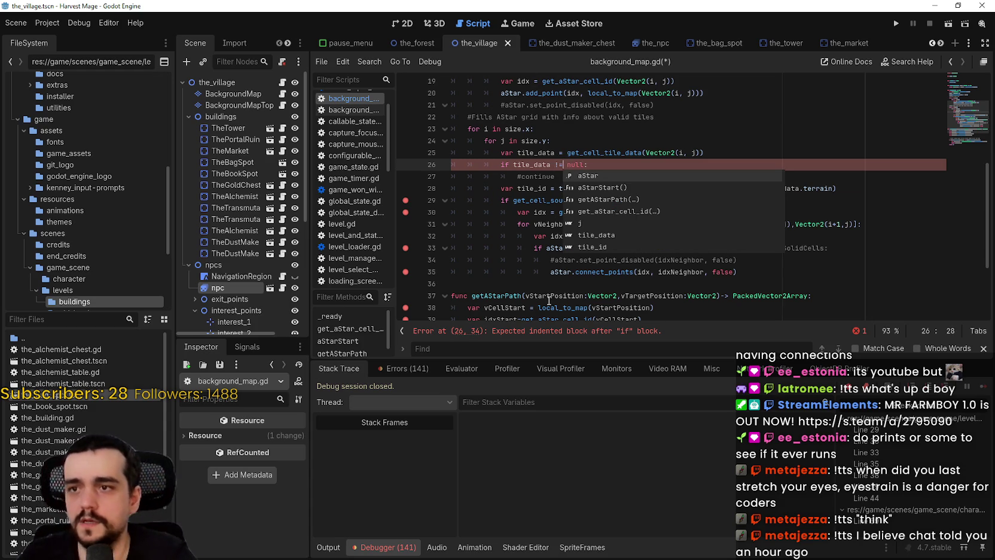
# Step: Indent lines 28–35 under the check, save the script, and run the game
pyautogui.click(531, 280)
pyautogui.hotkey('shift', 'Up')
pyautogui.hotkey('shift', 'Up')
pyautogui.hotkey('shift', 'Up')
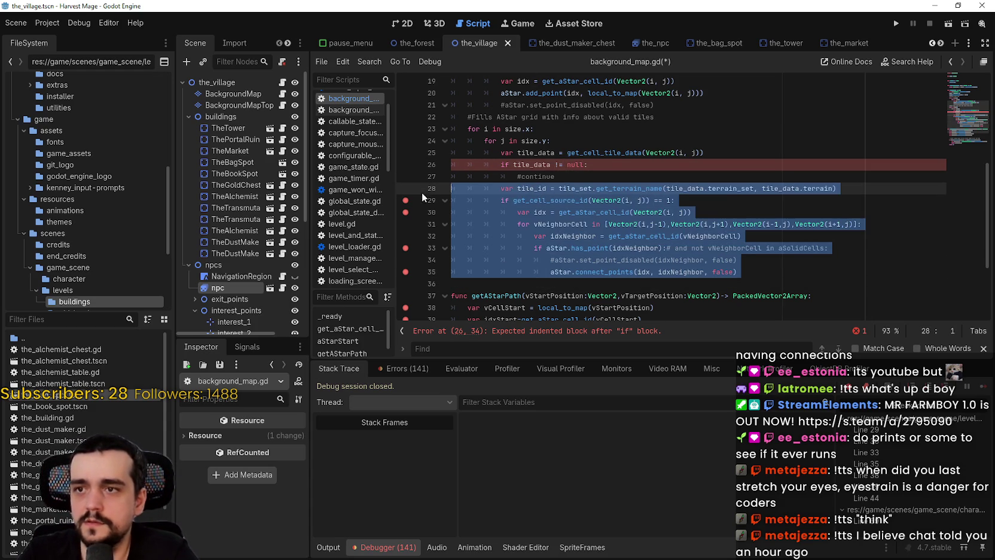
pyautogui.click(522, 250)
pyautogui.hotkey('ctrl', 's')
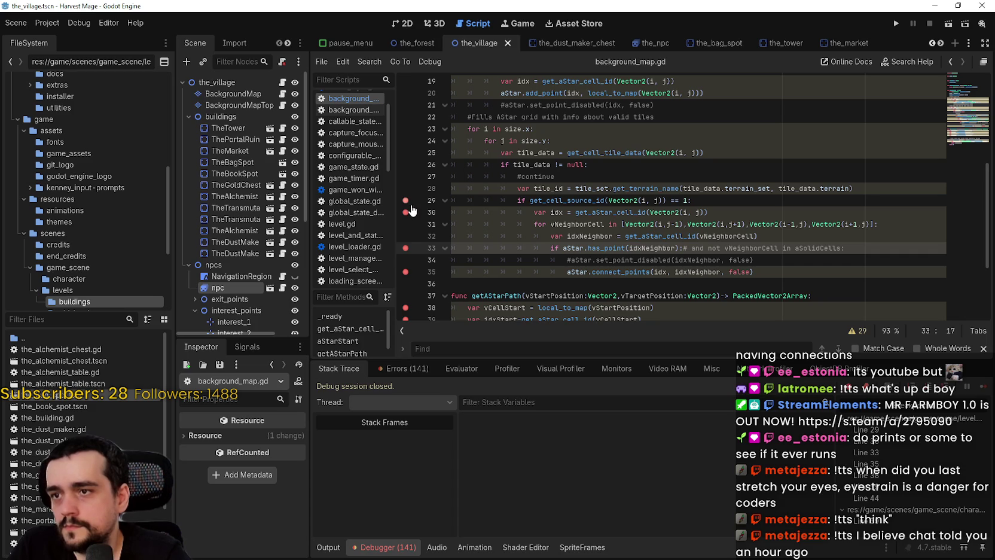
pyautogui.click(896, 23)
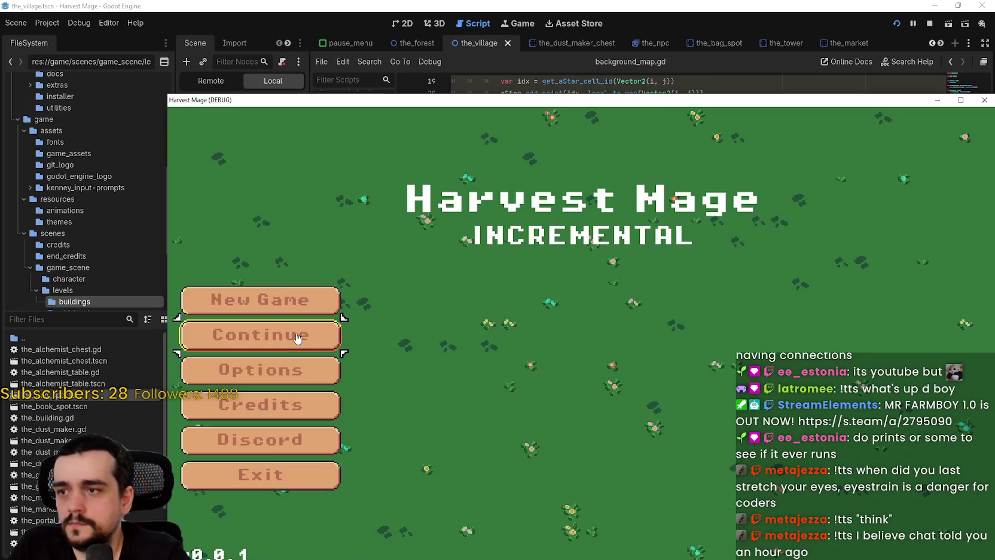
# Step: Load the saved game and continue repeatedly through tile iterations at the line-29 breakpoint
pyautogui.click(308, 338)
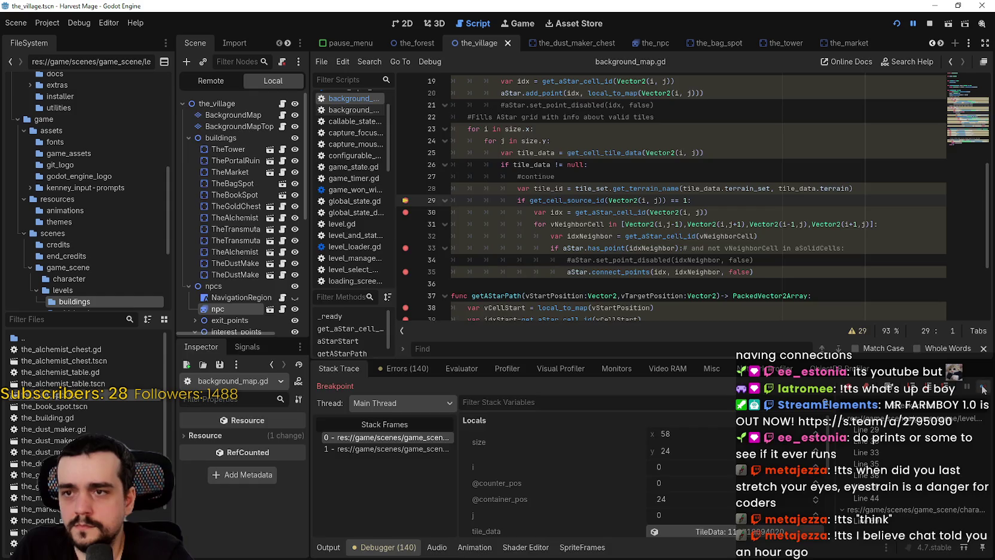
pyautogui.click(983, 389)
pyautogui.click(983, 389)
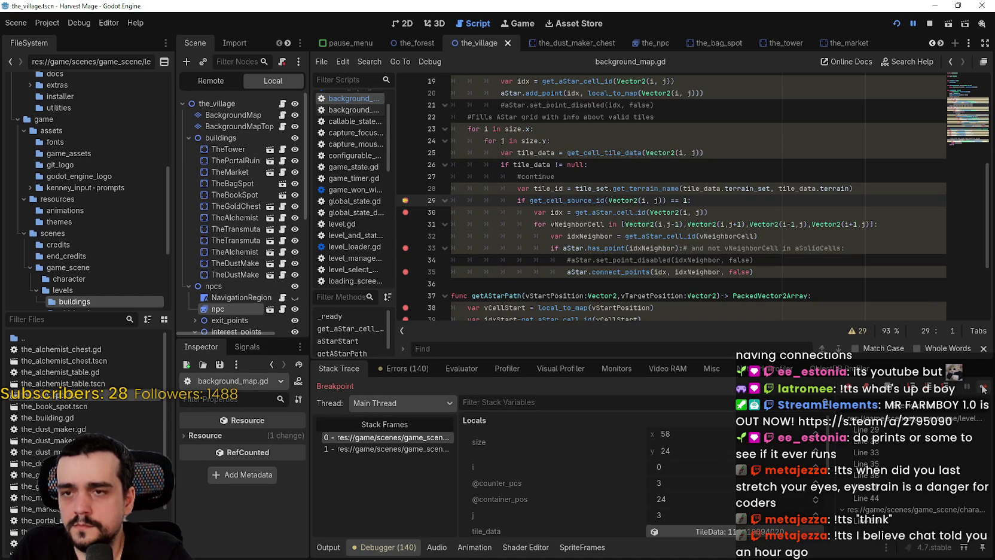
pyautogui.click(983, 389)
pyautogui.click(983, 388)
pyautogui.click(983, 389)
pyautogui.click(983, 389)
pyautogui.click(983, 389)
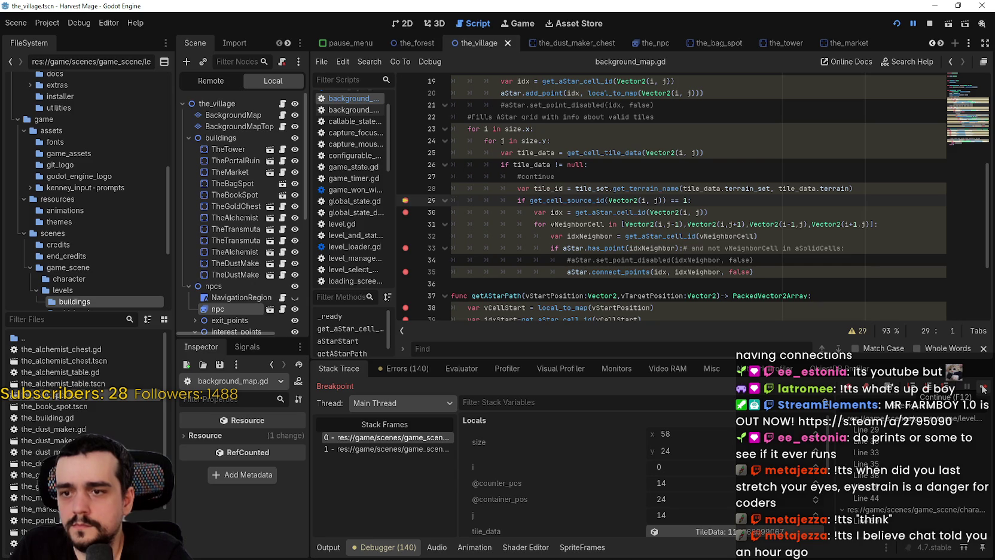
pyautogui.scroll(-2, 775, 432)
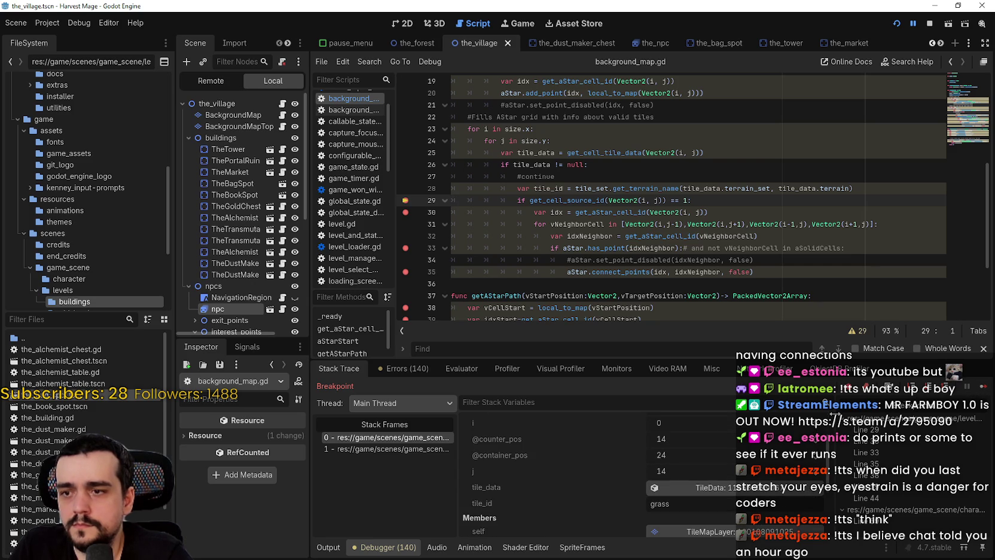
pyautogui.click(984, 389)
pyautogui.scroll(1, 782, 460)
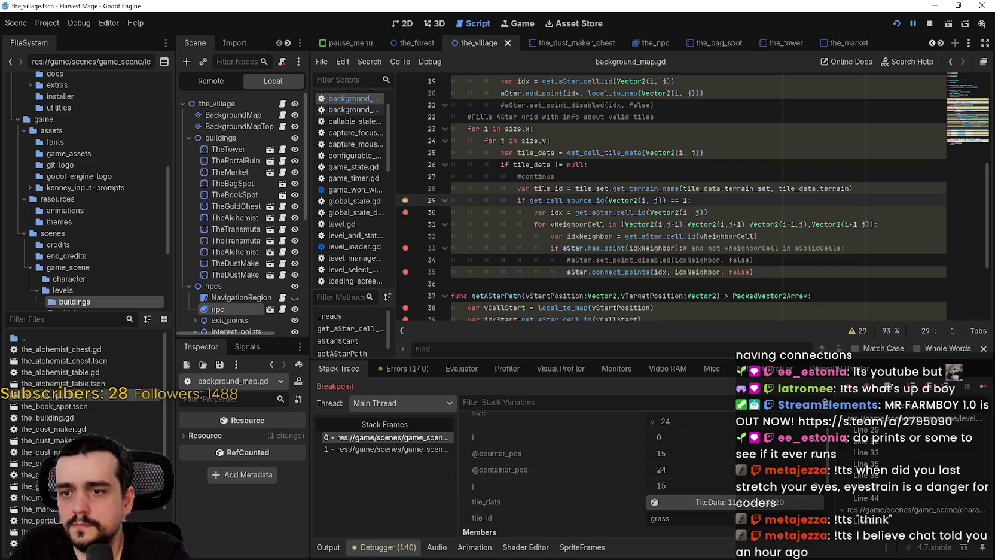
pyautogui.scroll(-3, 795, 449)
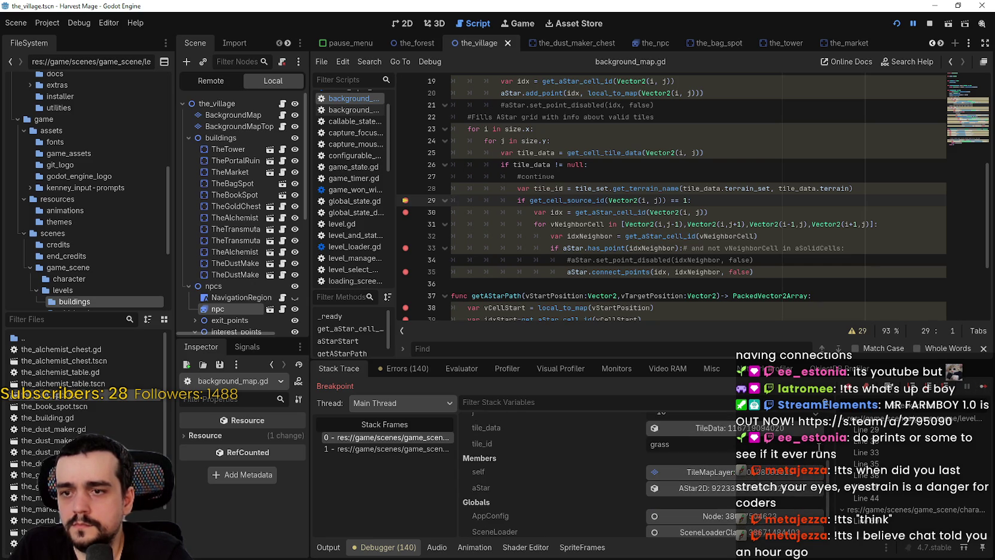
pyautogui.click(984, 389)
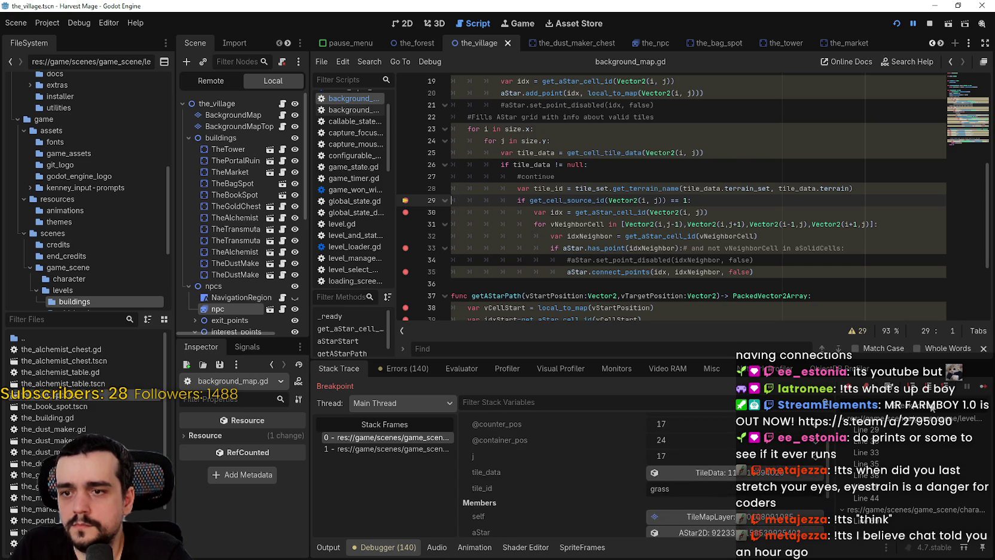
pyautogui.click(984, 389)
pyautogui.scroll(-2, 730, 460)
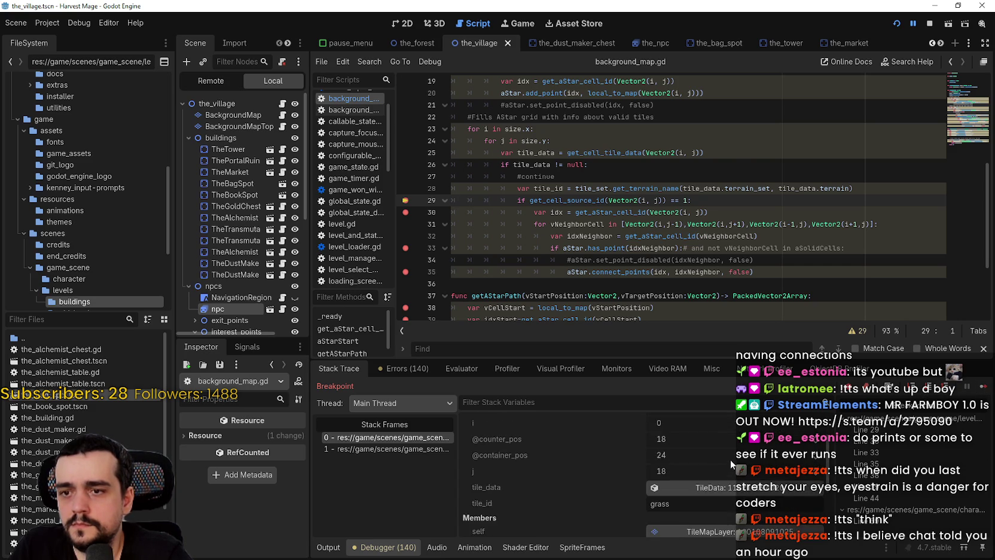
pyautogui.click(983, 389)
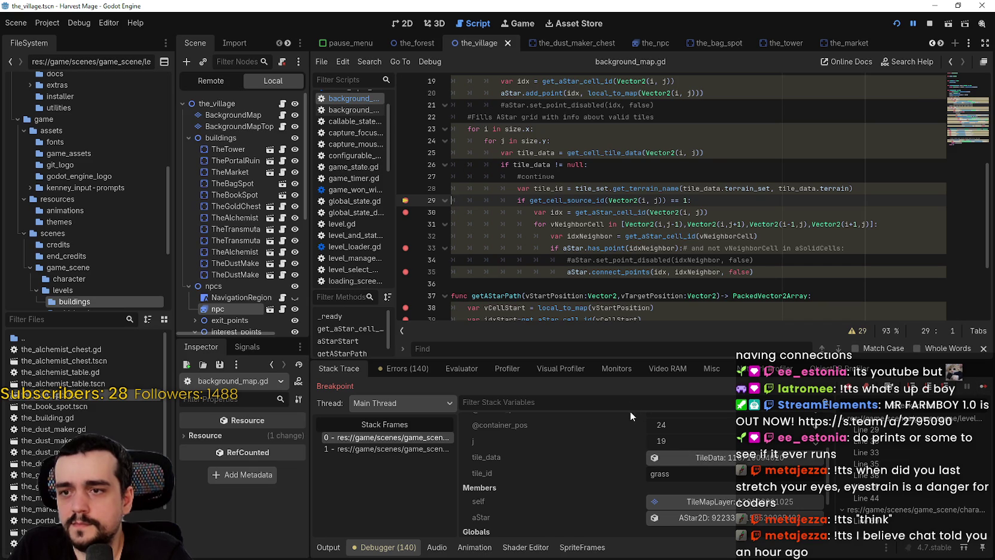
# Step: Filter the stack variables by 'tile' and continue two more iterations
pyautogui.write('tile')
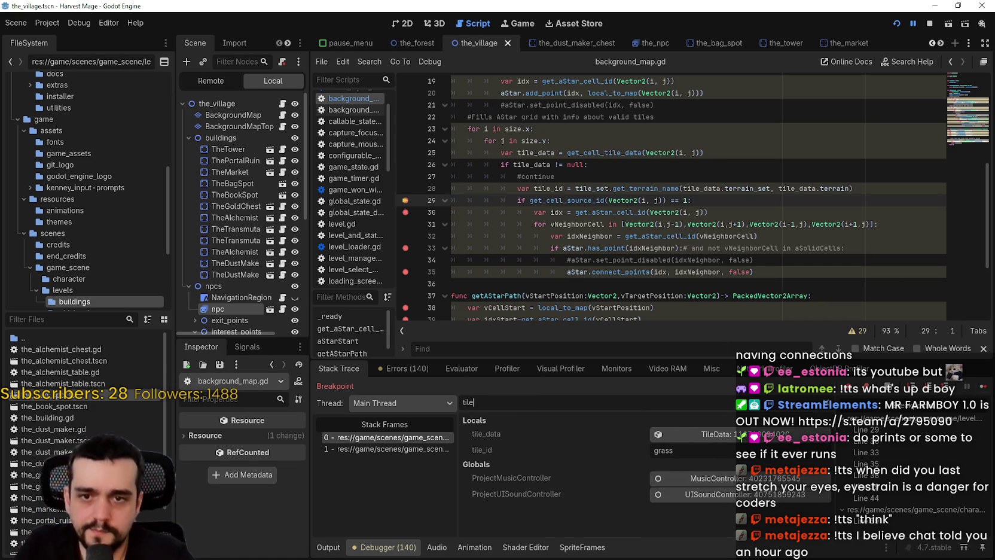
pyautogui.click(984, 388)
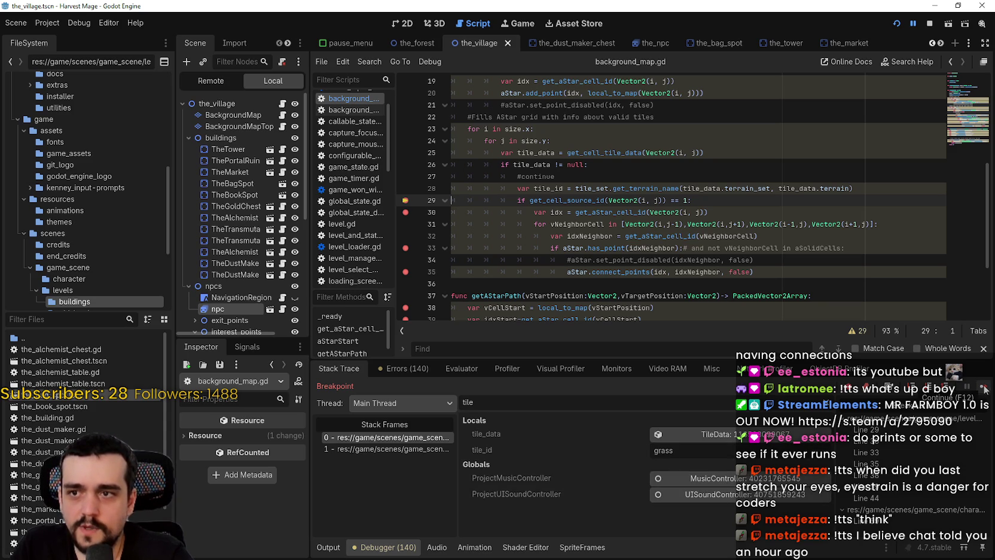
pyautogui.click(984, 388)
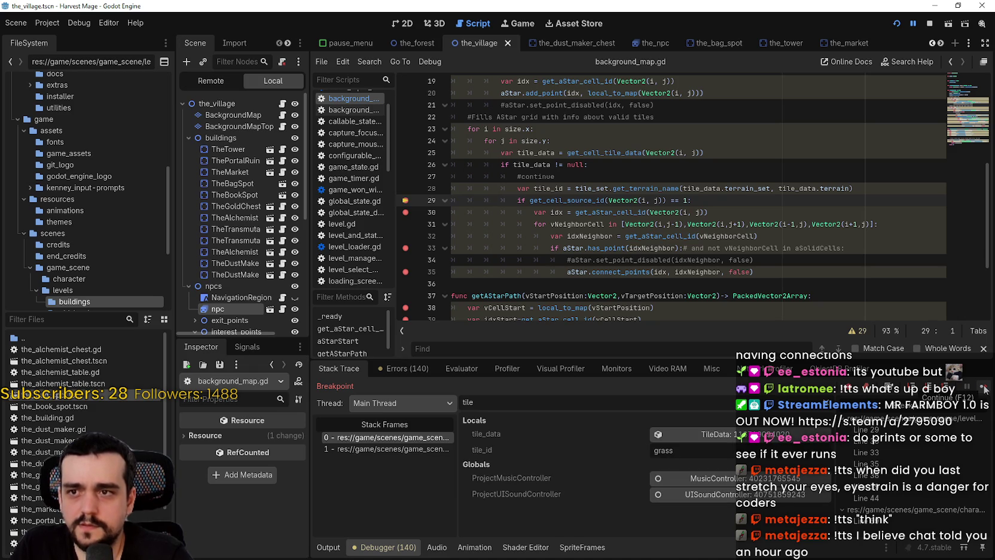
pyautogui.doubleClick(549, 189)
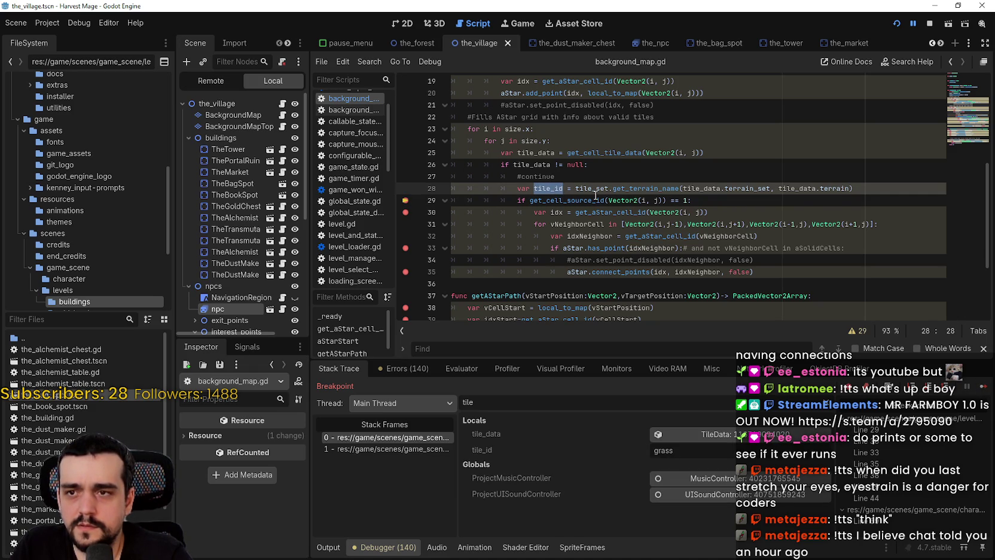
pyautogui.moveTo(596, 200)
pyautogui.moveTo(690, 200); pyautogui.dragTo(666, 200)
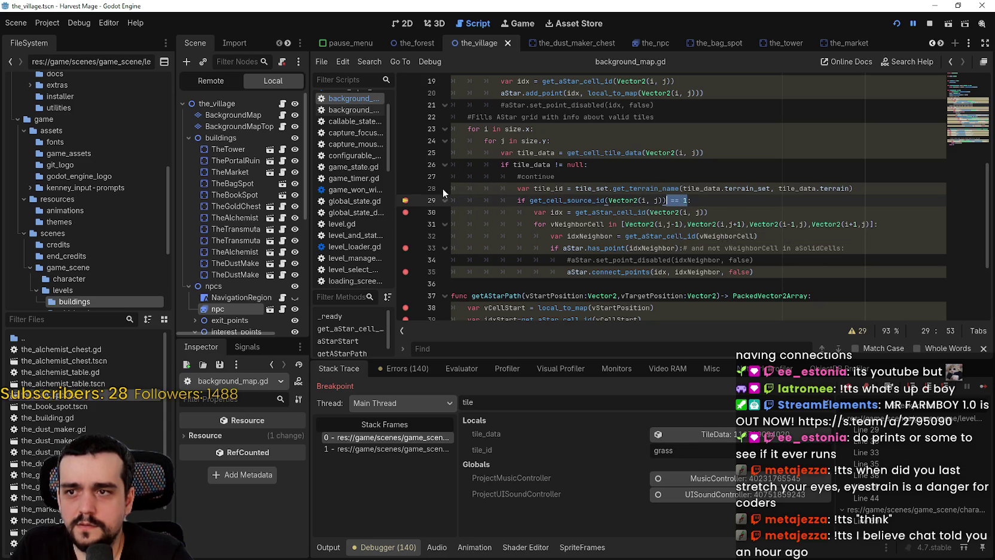
pyautogui.click(984, 387)
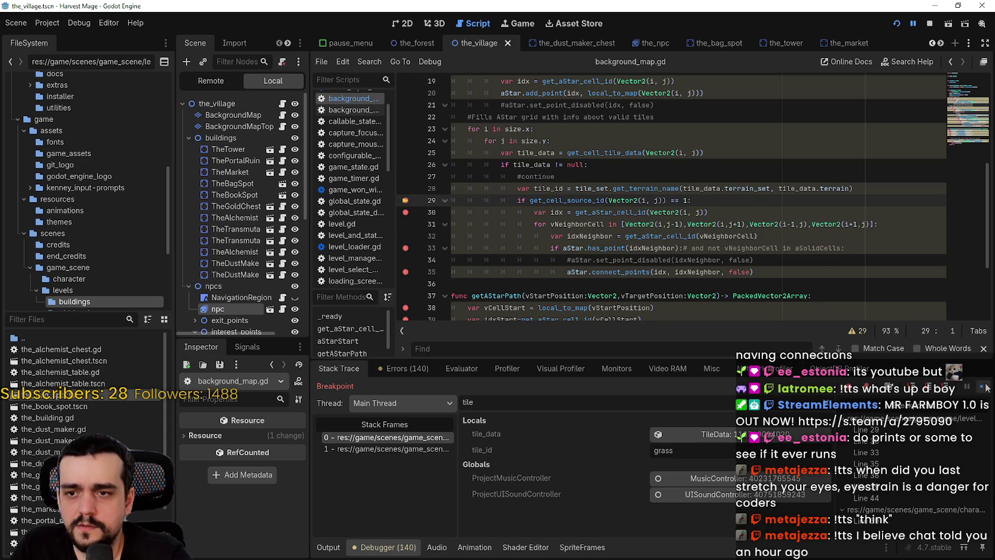
pyautogui.click(985, 388)
pyautogui.click(985, 387)
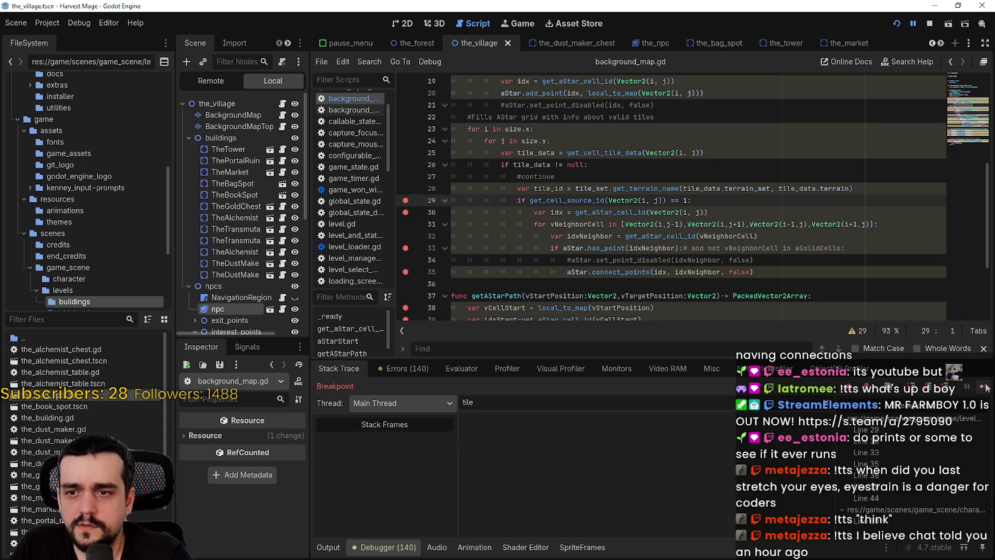
pyautogui.moveTo(518, 212); pyautogui.dragTo(704, 281)
pyautogui.moveTo(632, 218)
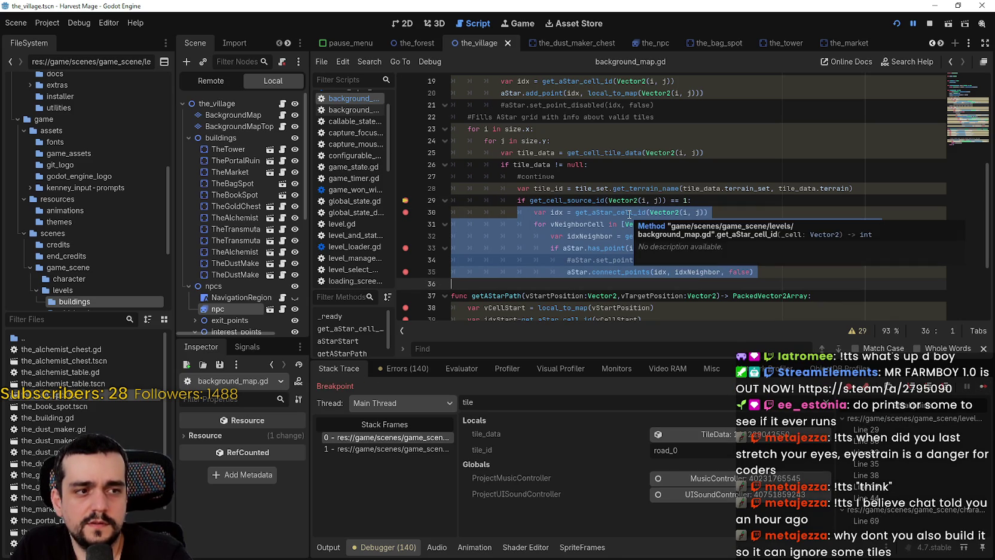
pyautogui.scroll(-2, 628, 213)
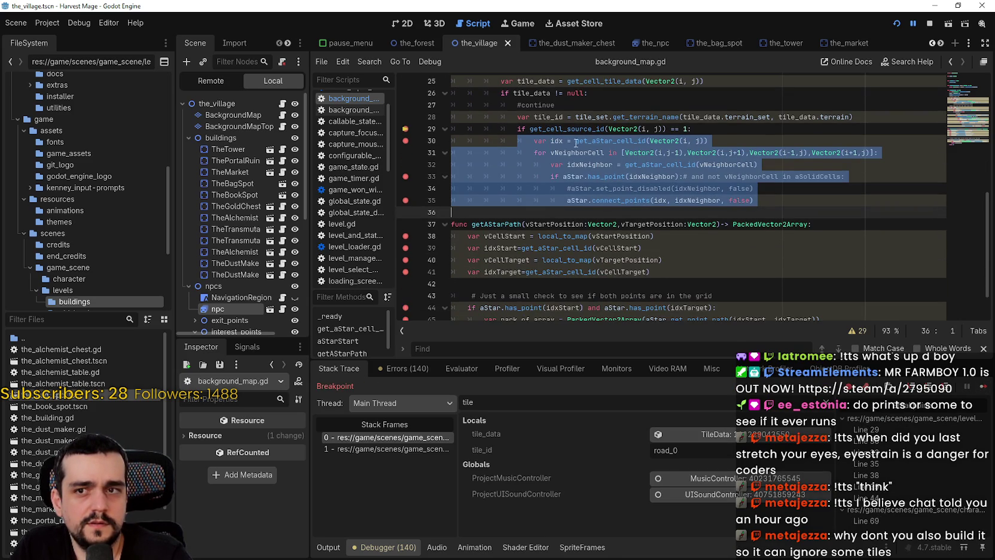
pyautogui.click(581, 205)
pyautogui.scroll(2, 581, 206)
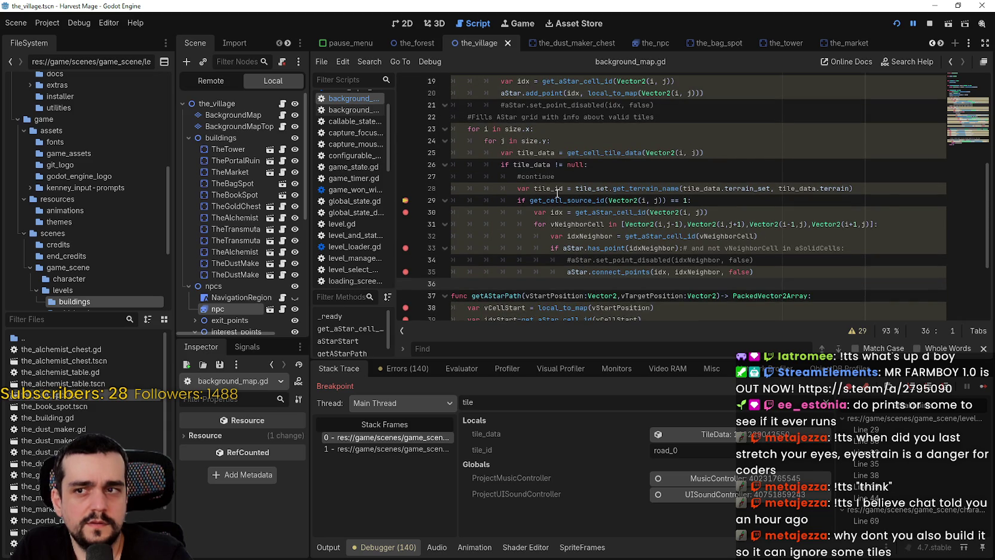
pyautogui.moveTo(558, 193)
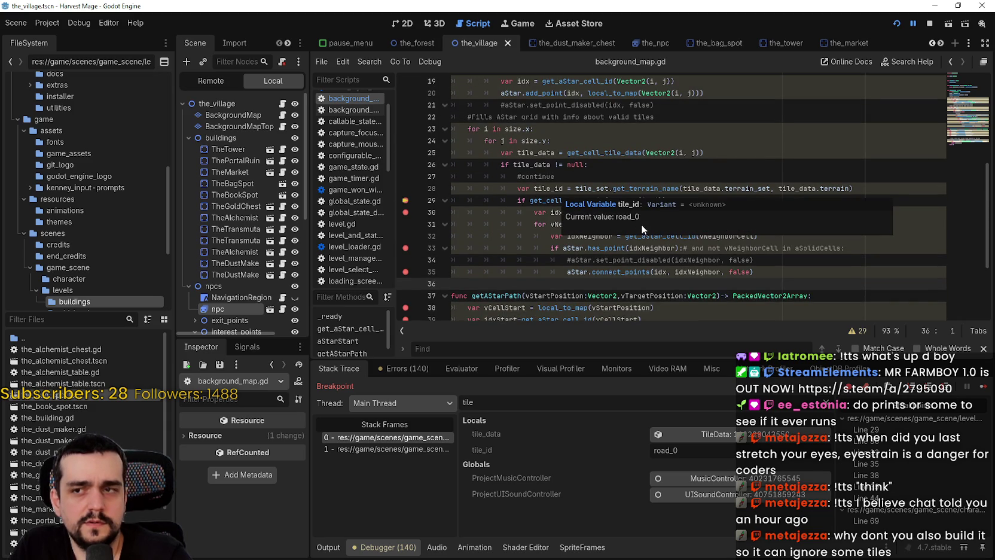
pyautogui.click(567, 180)
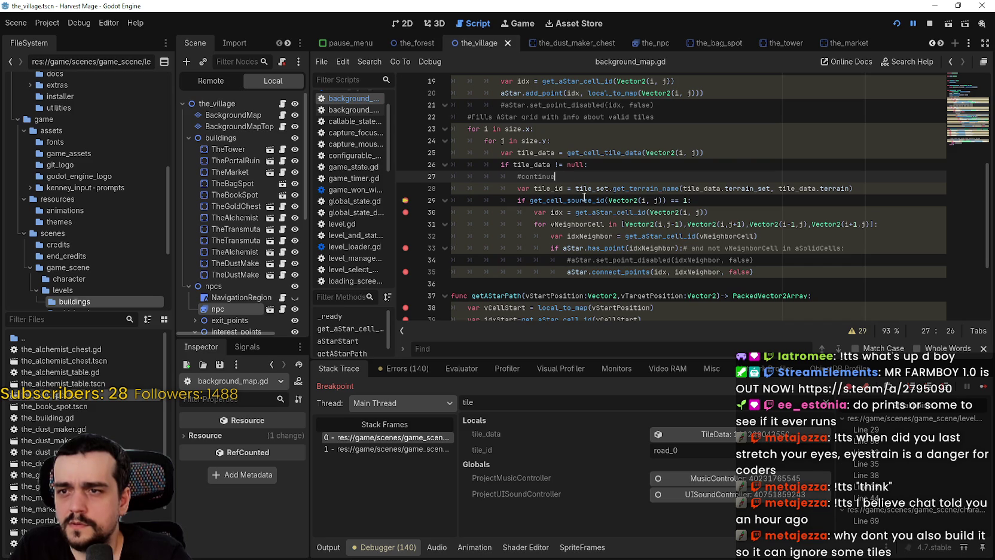
pyautogui.doubleClick(563, 188)
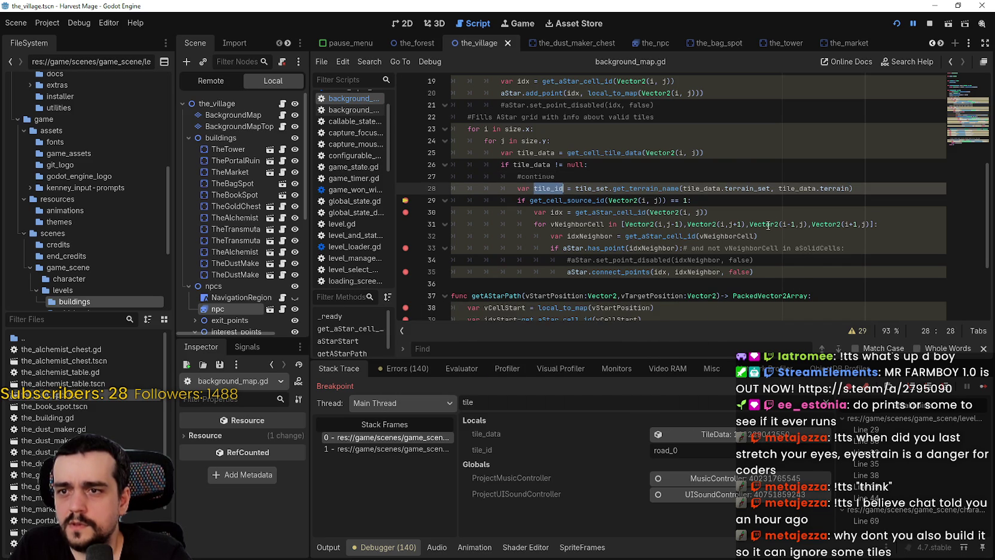
pyautogui.moveTo(768, 226)
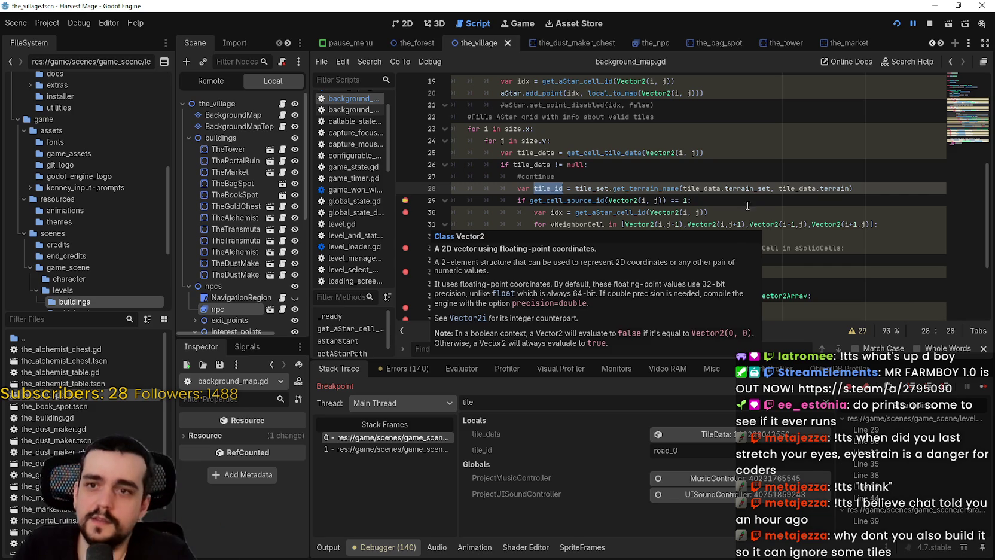
pyautogui.click(567, 189)
pyautogui.write(': int')
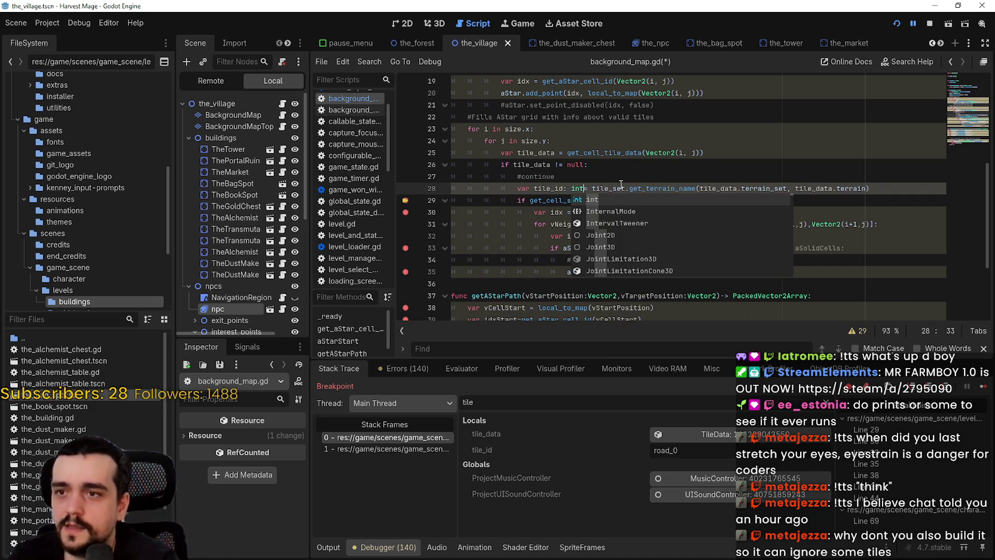
pyautogui.press('Up')
pyautogui.press('Up')
pyautogui.press('Down')
pyautogui.press('Down')
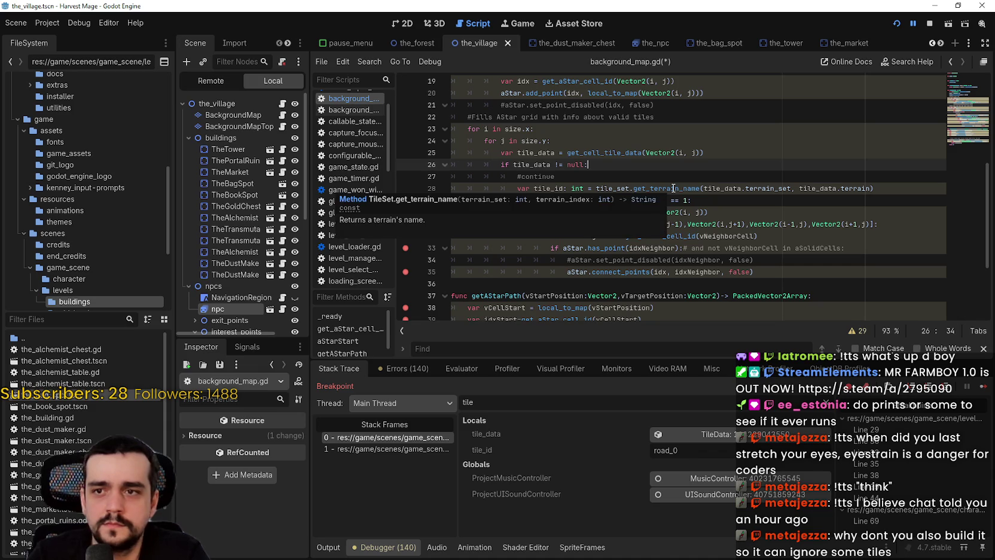
pyautogui.press('BackSpace')
pyautogui.press('BackSpace')
pyautogui.press('BackSpace')
pyautogui.write(':')
pyautogui.press('BackSpace')
pyautogui.press('BackSpace')
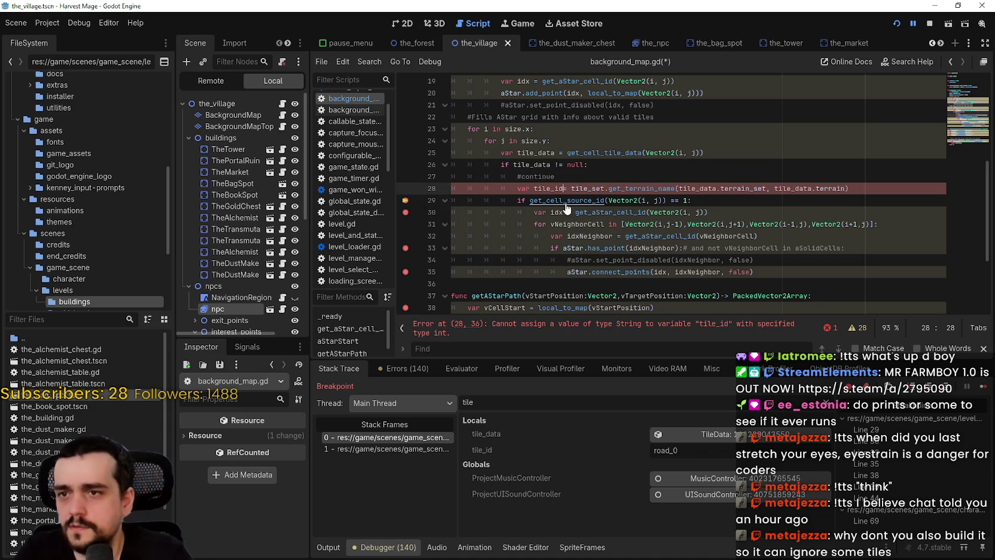
pyautogui.doubleClick(547, 190)
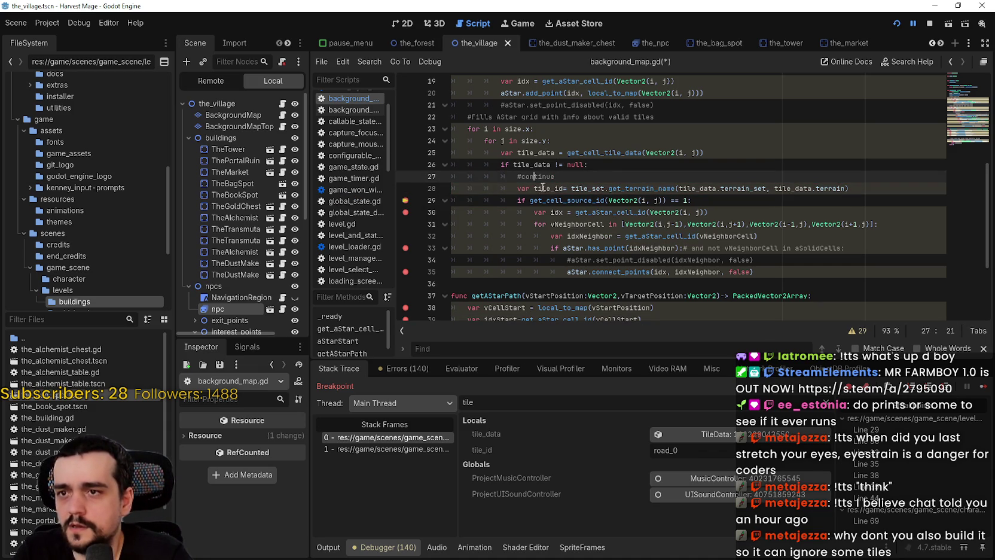
pyautogui.click(746, 224)
pyautogui.click(690, 247)
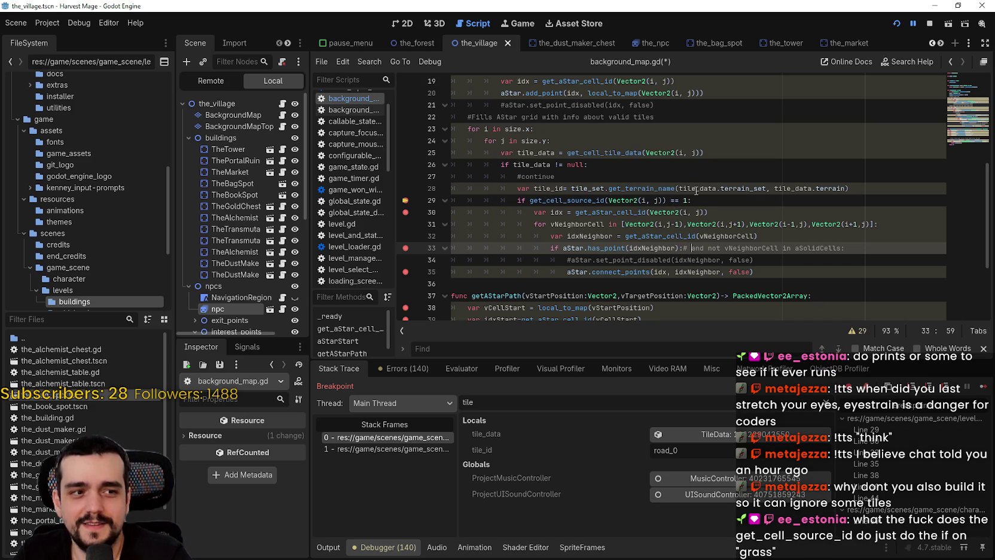
pyautogui.moveTo(699, 190)
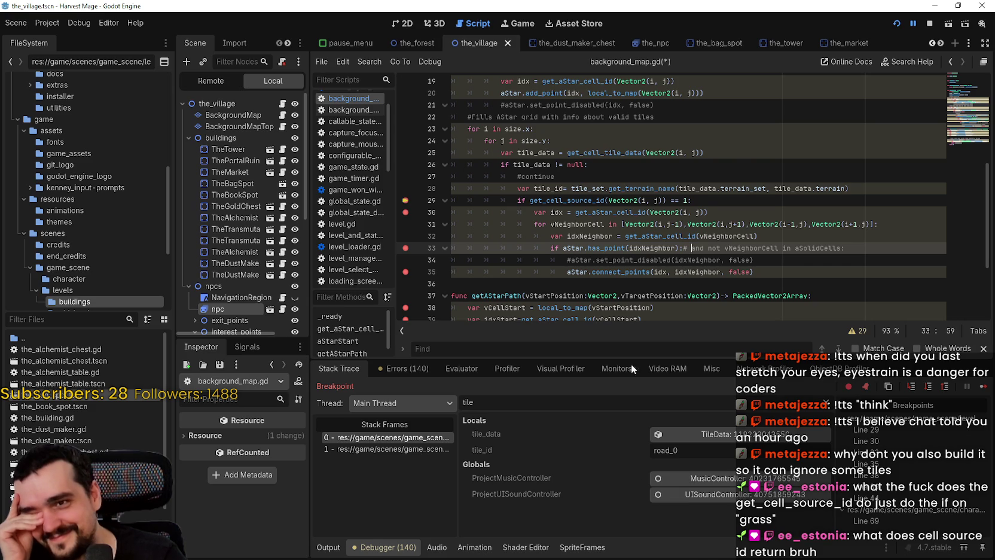
pyautogui.doubleClick(598, 213)
# Step: Inspect tile_id, tile_data.terrain and the get_cell_source_id call on lines 28–29
pyautogui.doubleClick(580, 199)
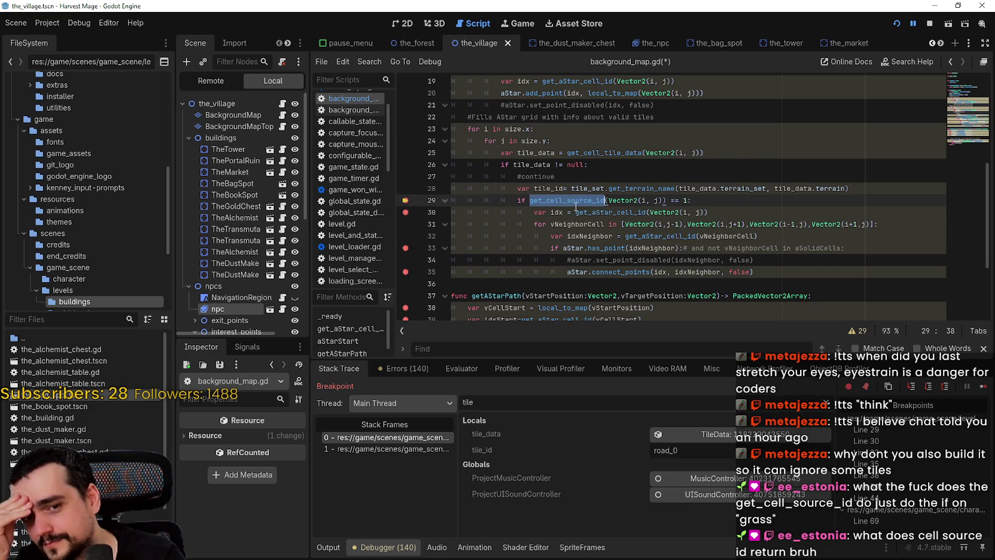
pyautogui.moveTo(574, 204)
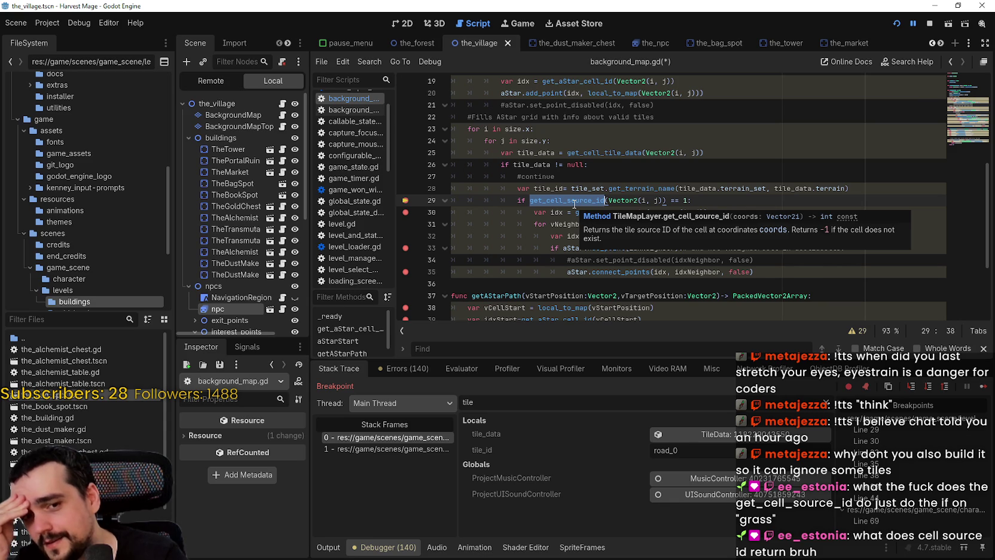
pyautogui.doubleClick(553, 189)
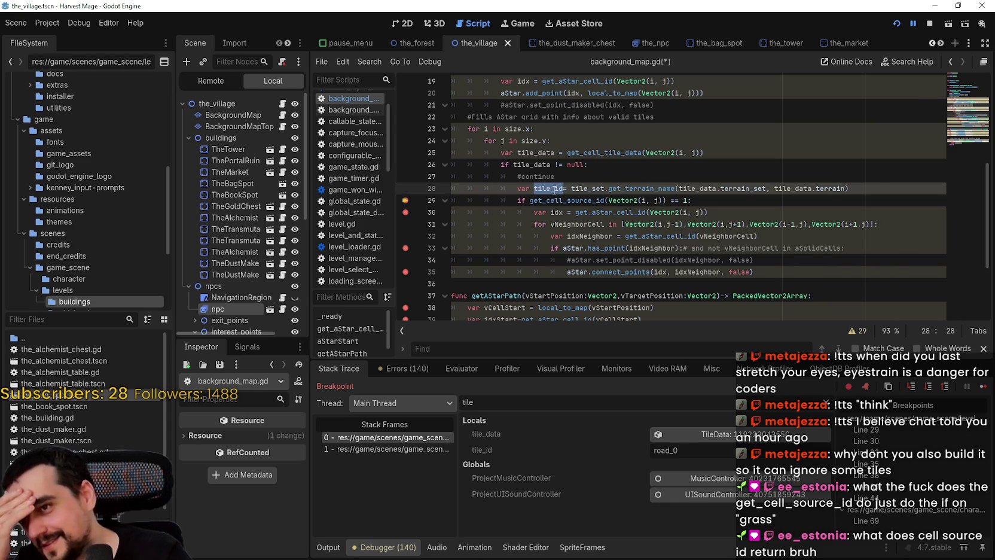
pyautogui.click(867, 187)
pyautogui.scroll(5, 657, 194)
pyautogui.scroll(-4, 622, 197)
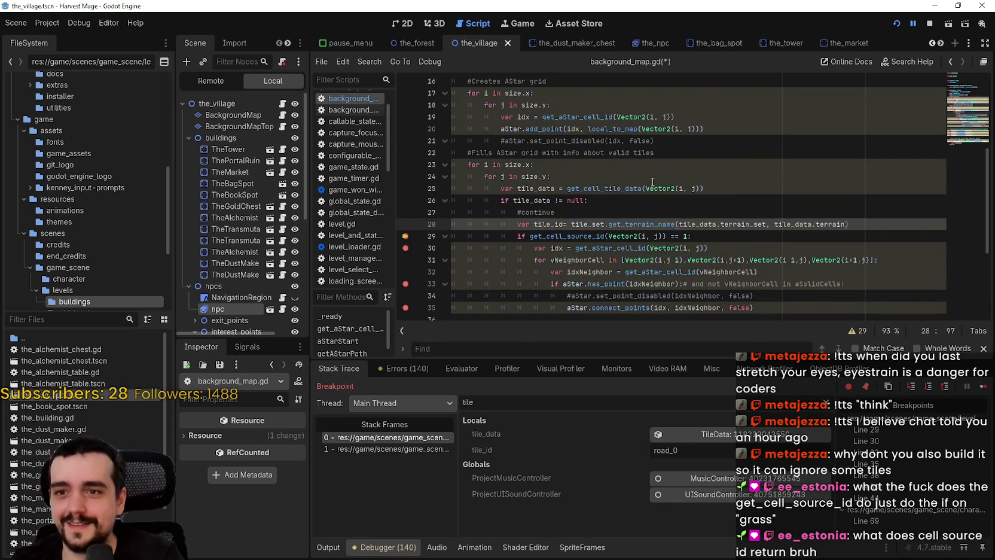
pyautogui.doubleClick(795, 225)
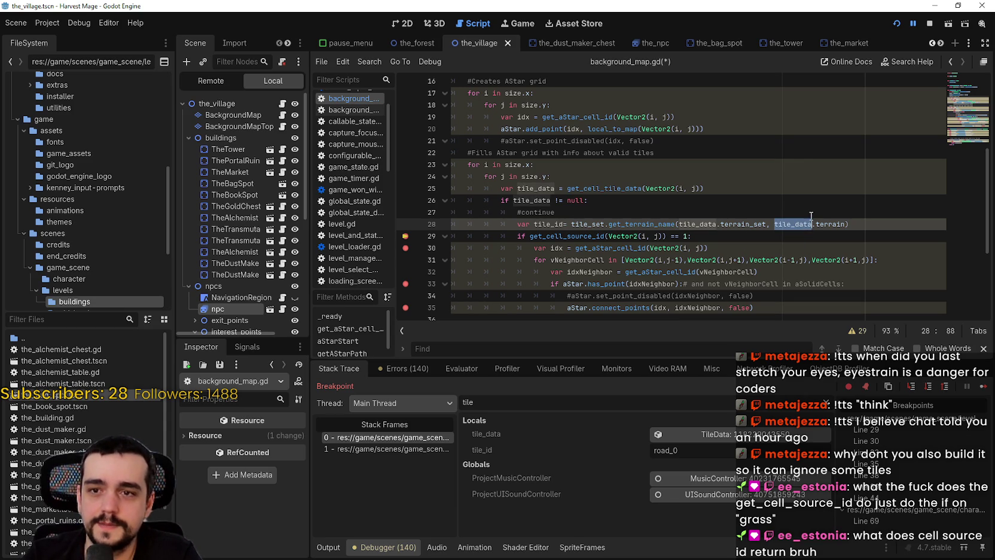
pyautogui.moveTo(845, 223); pyautogui.dragTo(774, 223)
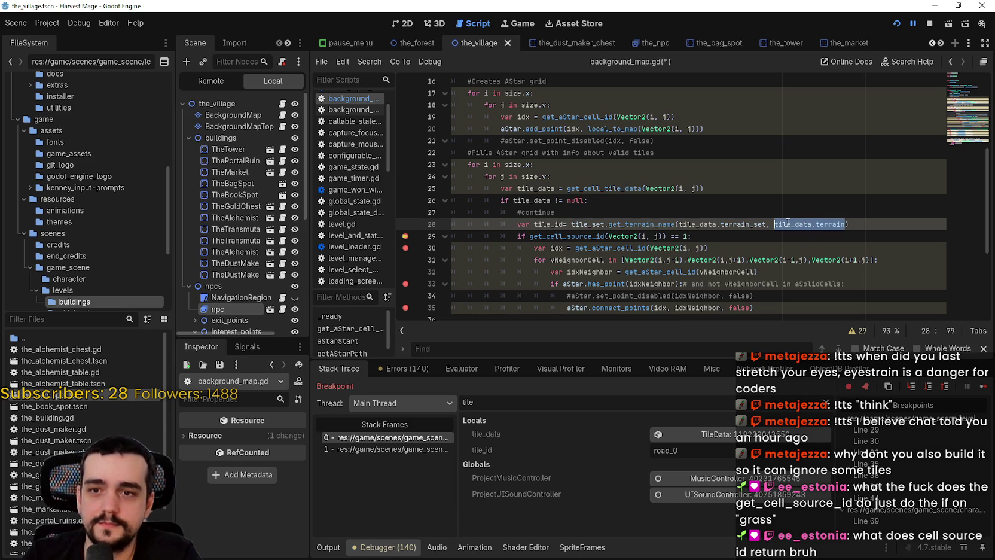
pyautogui.moveTo(664, 236); pyautogui.dragTo(531, 237)
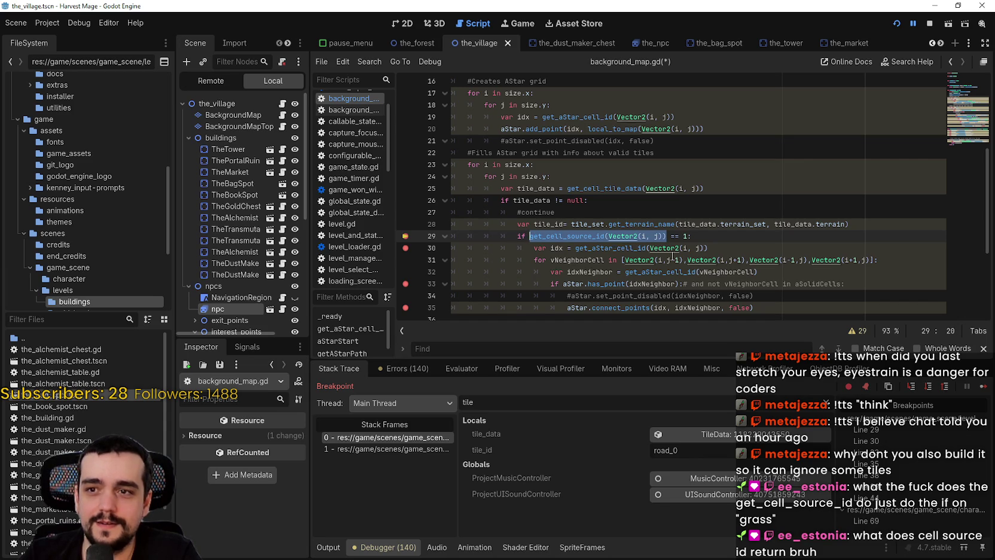
# Step: Comment out line 29's condition and add 'if tile_data.terrain == 1:' below it
pyautogui.click(529, 236)
pyautogui.write('#')
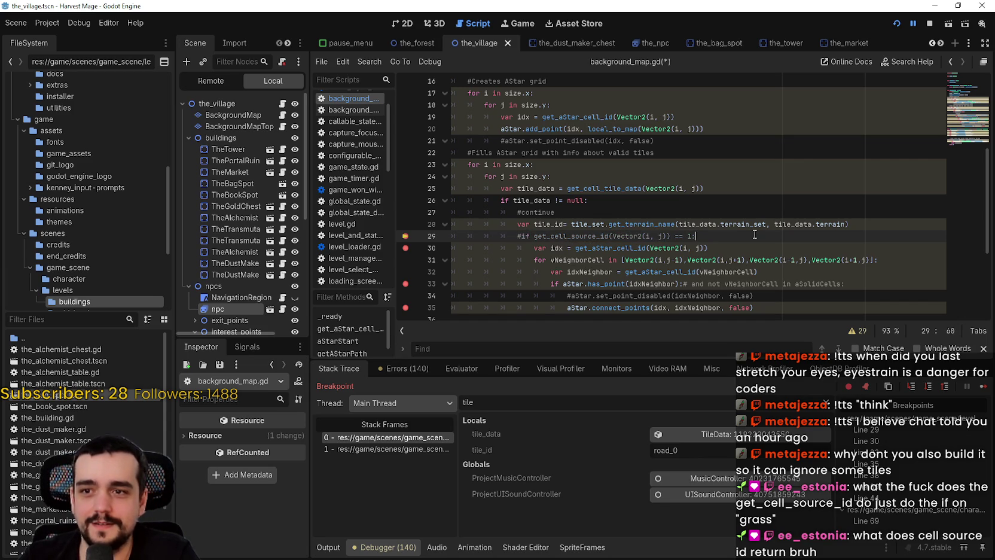
pyautogui.press('End')
pyautogui.press('Return')
pyautogui.write('if tile_data.terrain')
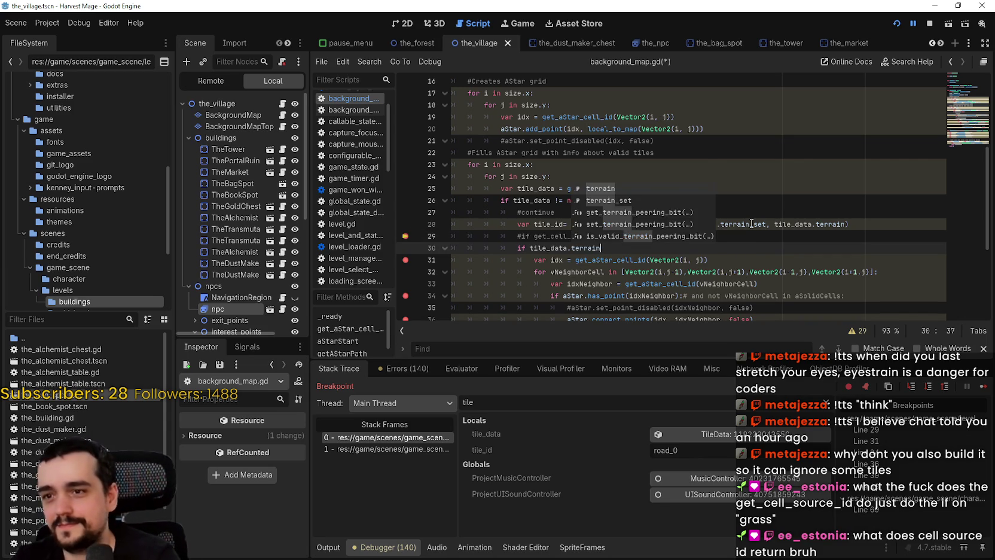
pyautogui.write(' == 1:')
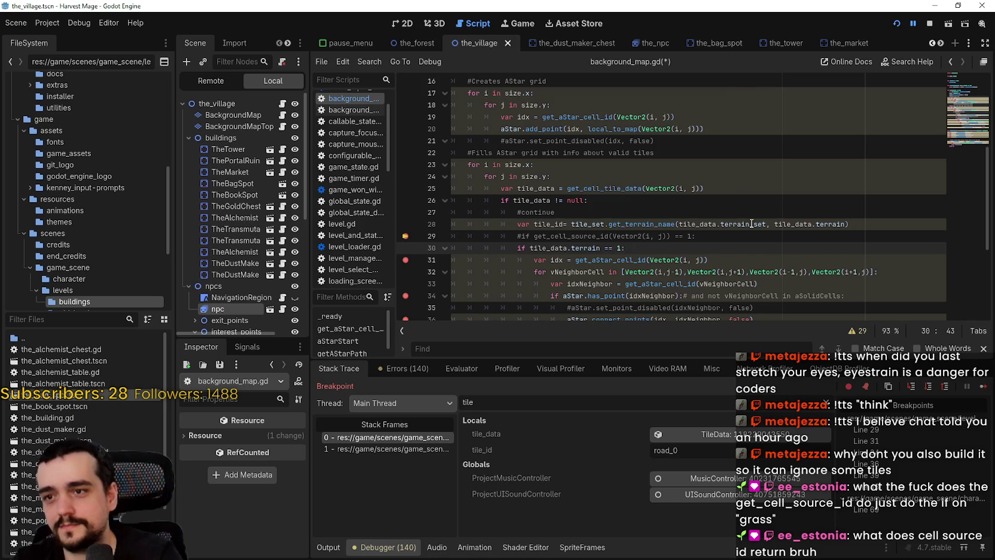
pyautogui.scroll(-1, 706, 233)
pyautogui.click(677, 235)
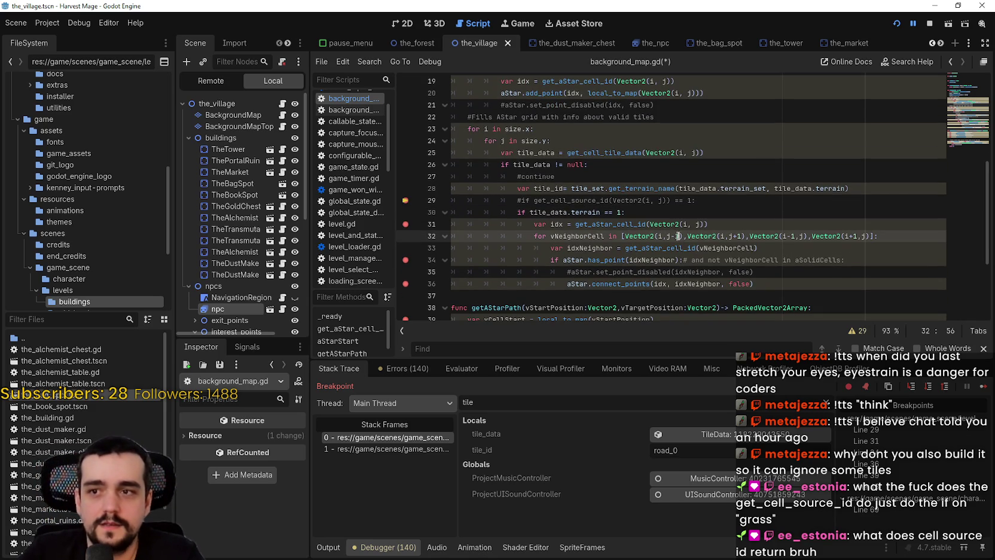
# Step: Comment out the tile_id line 28 and stop the debug session
pyautogui.click(516, 188)
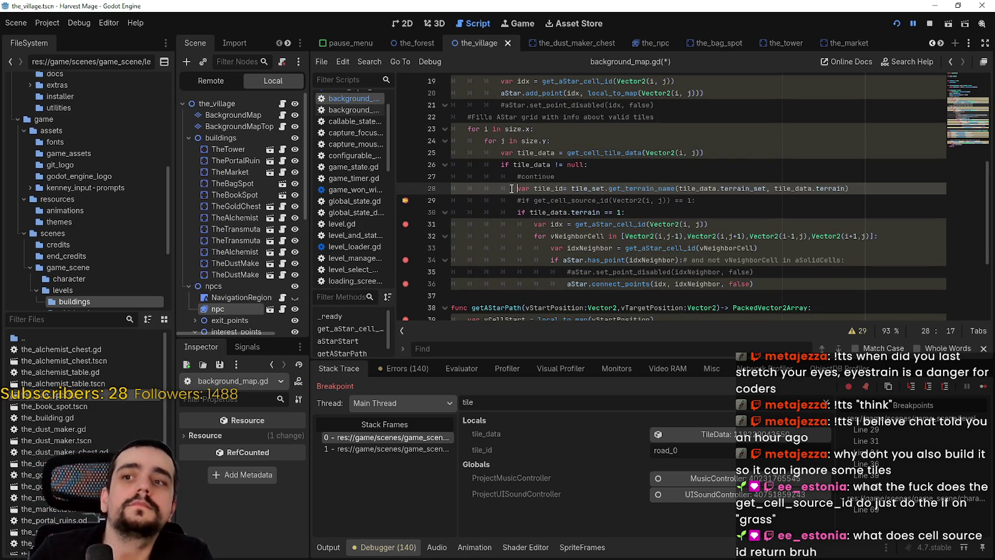
pyautogui.write('#')
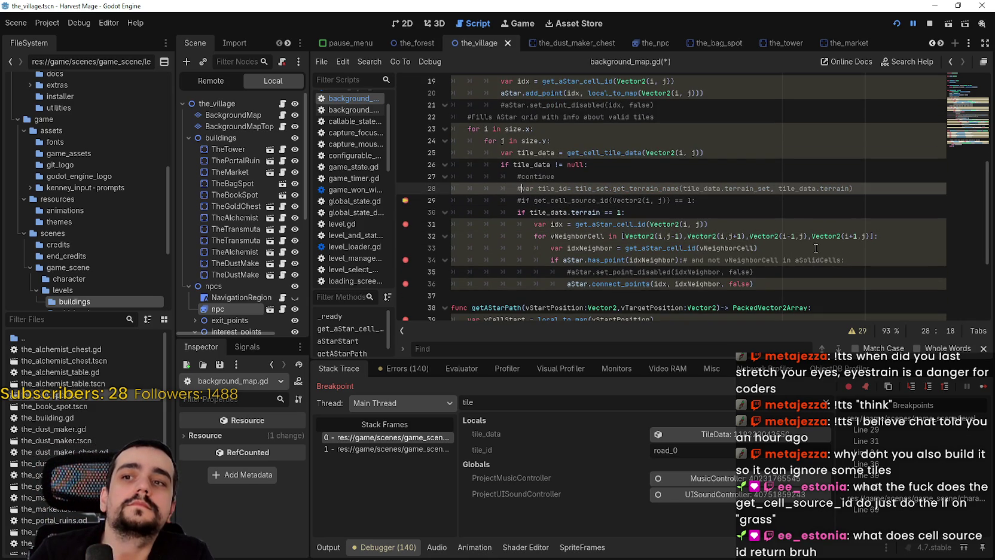
pyautogui.click(747, 226)
pyautogui.click(928, 24)
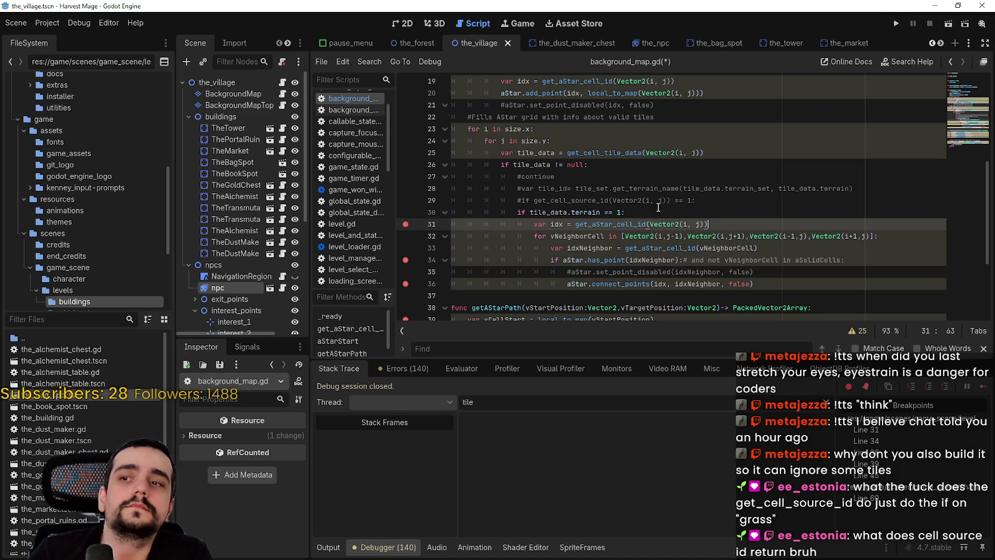
# Step: Remove the line 29 breakpoint, rerun the project, and continue from the main menu
pyautogui.click(406, 200)
pyautogui.press('Up')
pyautogui.click(896, 24)
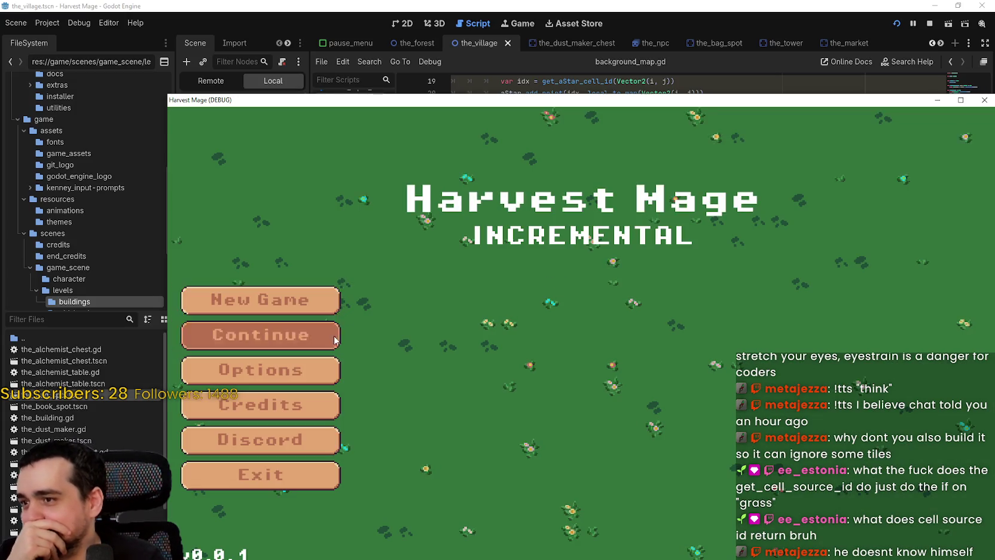
pyautogui.click(260, 333)
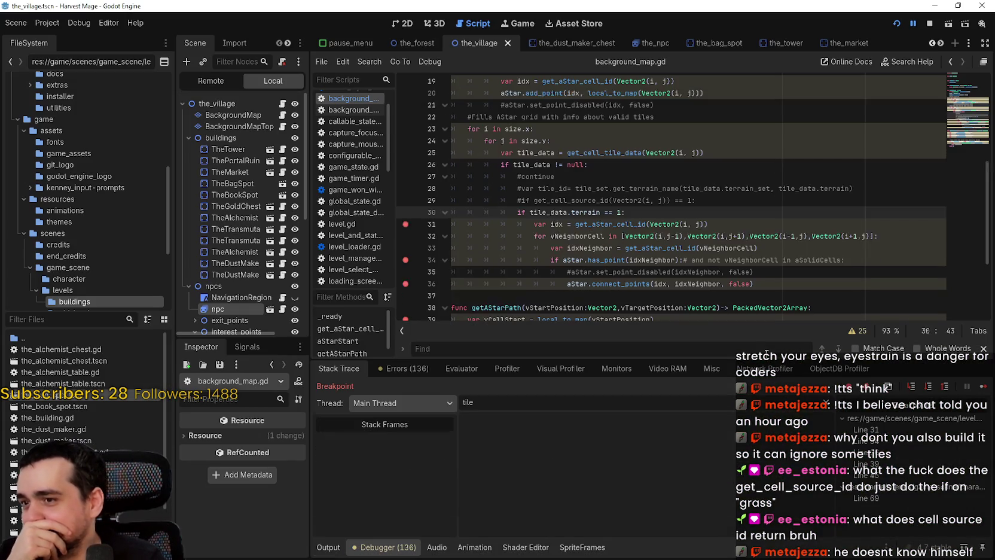
# Step: Continue past breakpoints, clear the breakpoints on lines 31, 34 and 36, and resume
pyautogui.click(981, 387)
pyautogui.click(982, 387)
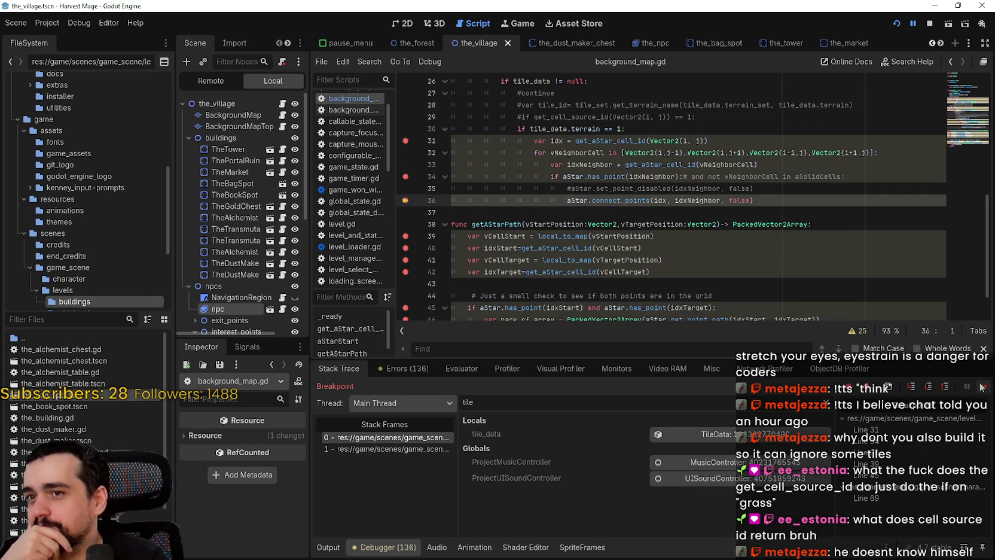
pyautogui.click(981, 387)
pyautogui.click(406, 200)
pyautogui.click(406, 224)
pyautogui.click(406, 165)
pyautogui.click(981, 386)
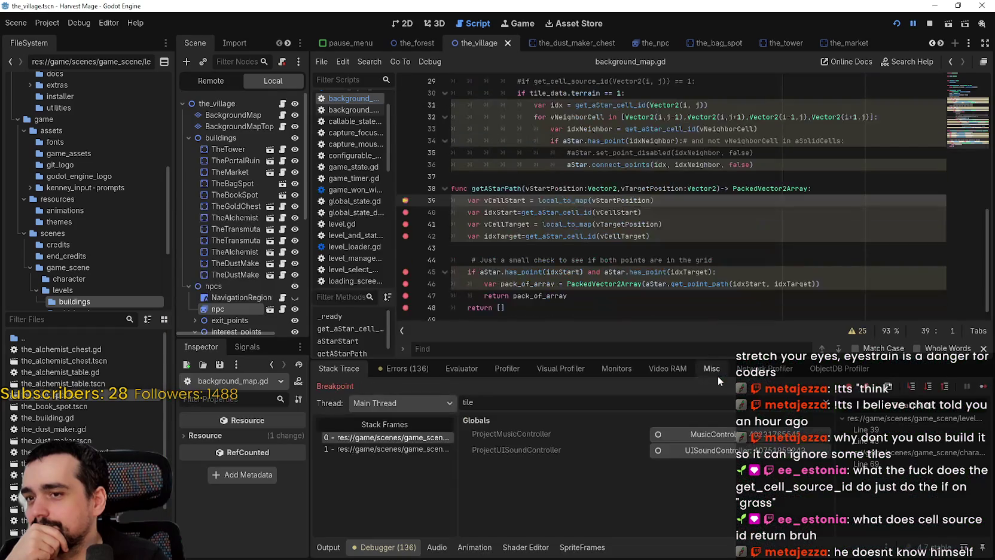
# Step: Step to pack_of_array's return, inspect its contents in the locals, then resume the game
pyautogui.click(982, 388)
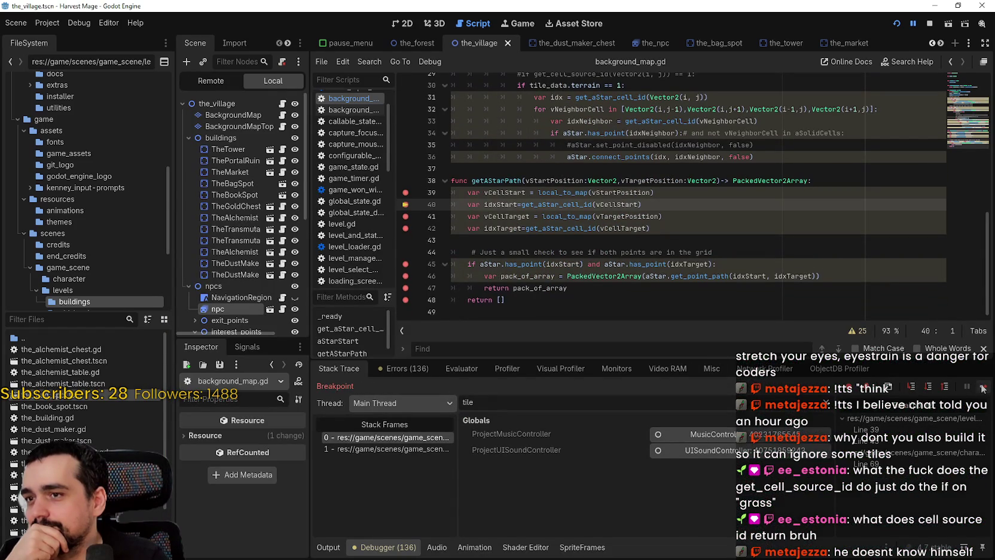
pyautogui.click(982, 388)
pyautogui.click(983, 388)
pyautogui.click(982, 388)
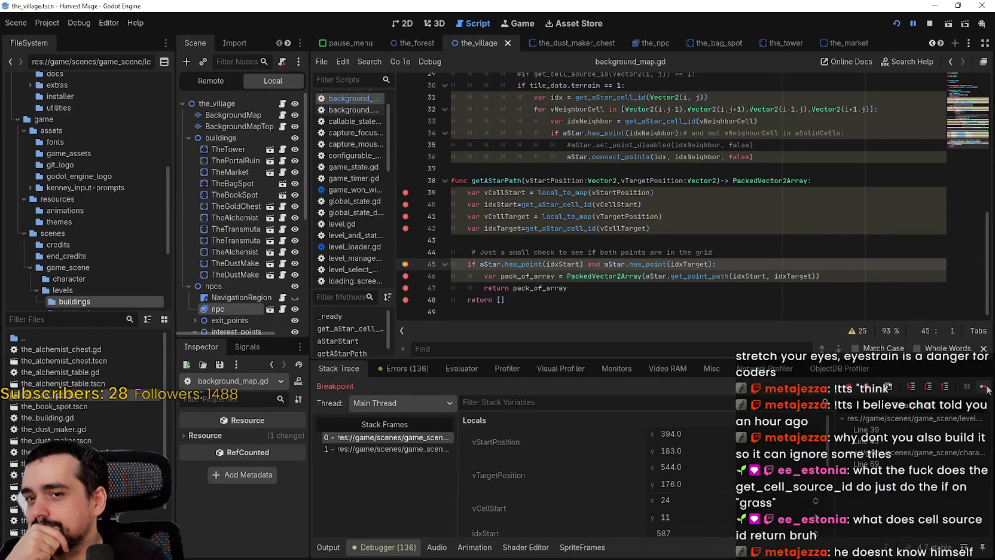
pyautogui.press('F12')
pyautogui.press('F12')
pyautogui.scroll(-2, 658, 472)
pyautogui.click(756, 495)
pyautogui.scroll(-5, 756, 492)
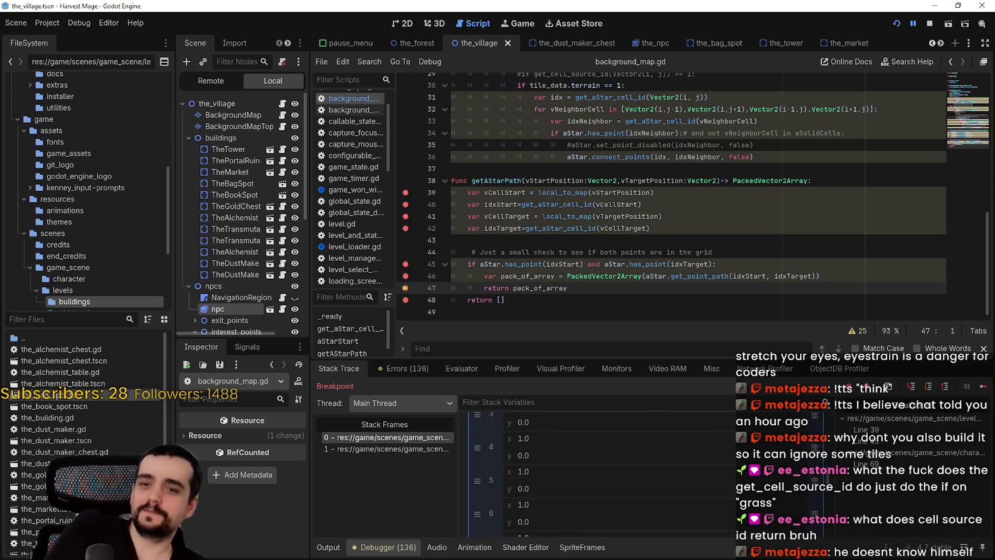
pyautogui.click(984, 388)
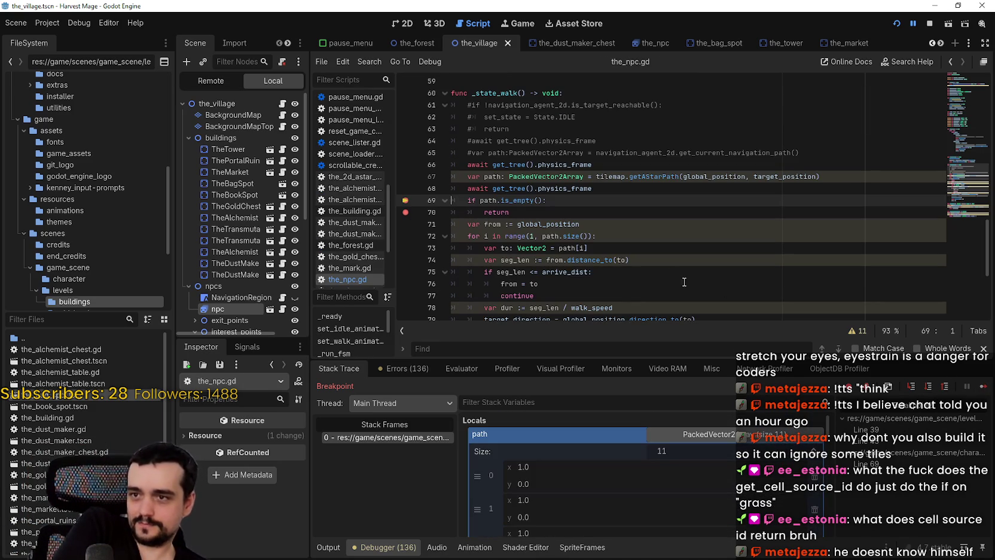
pyautogui.click(717, 436)
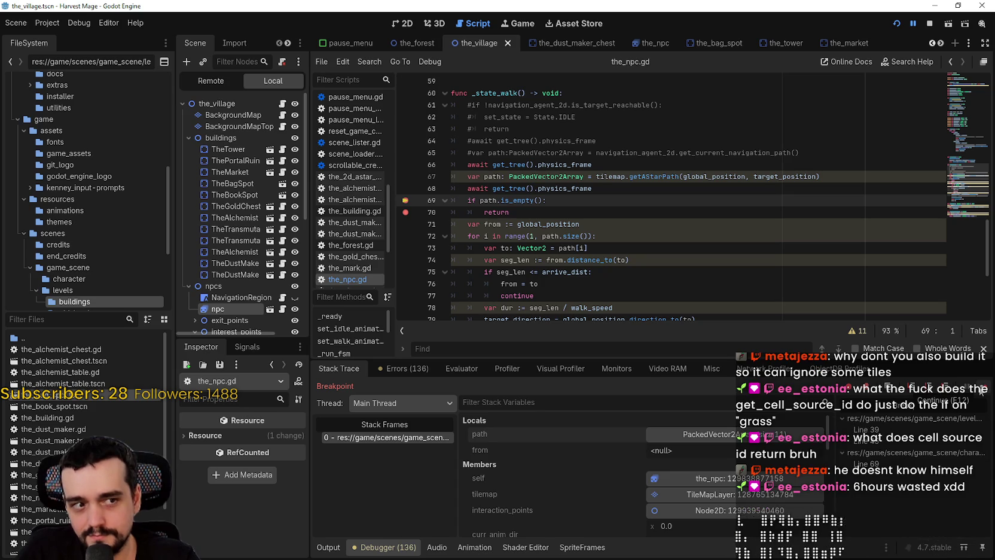
pyautogui.click(982, 389)
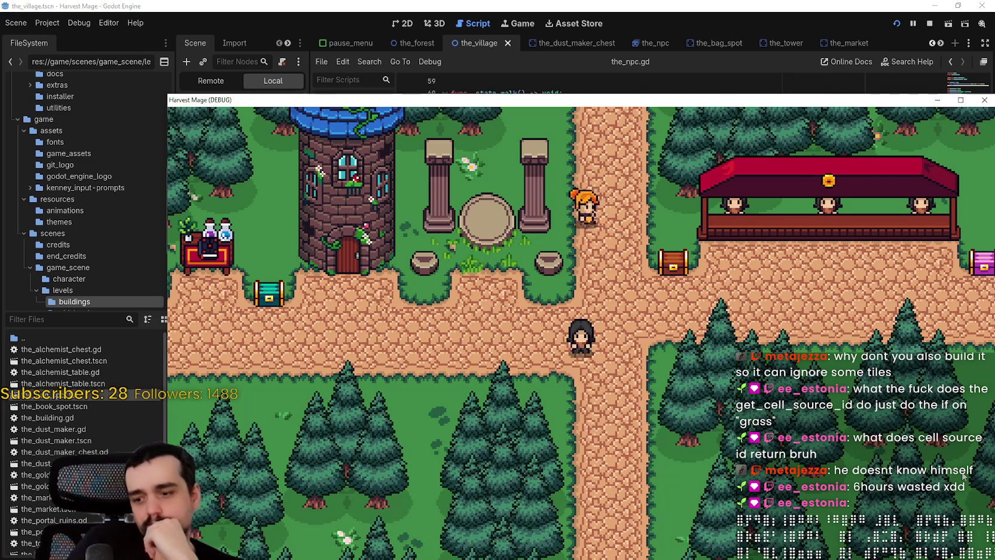
# Step: Walk the player up and left past the NPC with WASD/arrow keys, then stop with F8
pyautogui.press('w')
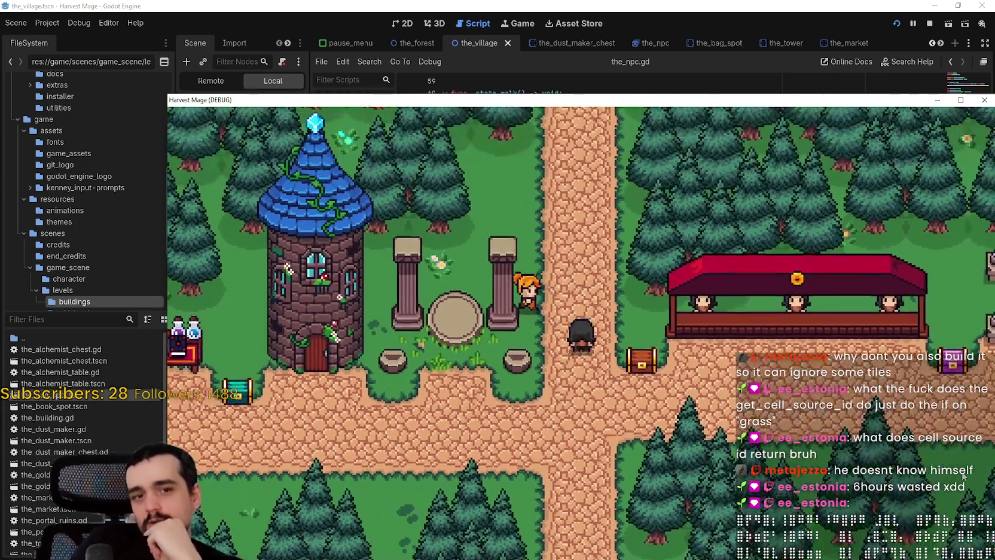
pyautogui.press('a')
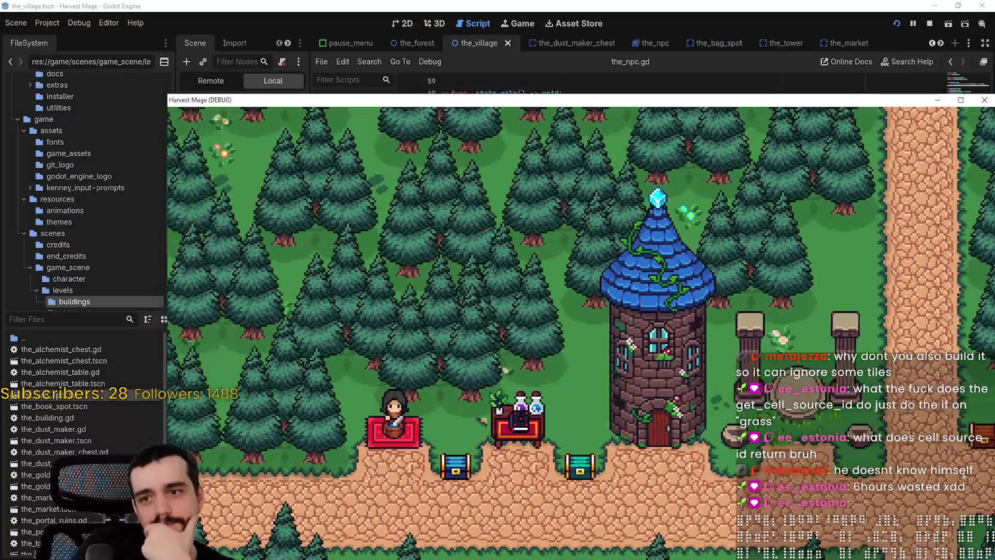
pyautogui.press('Right')
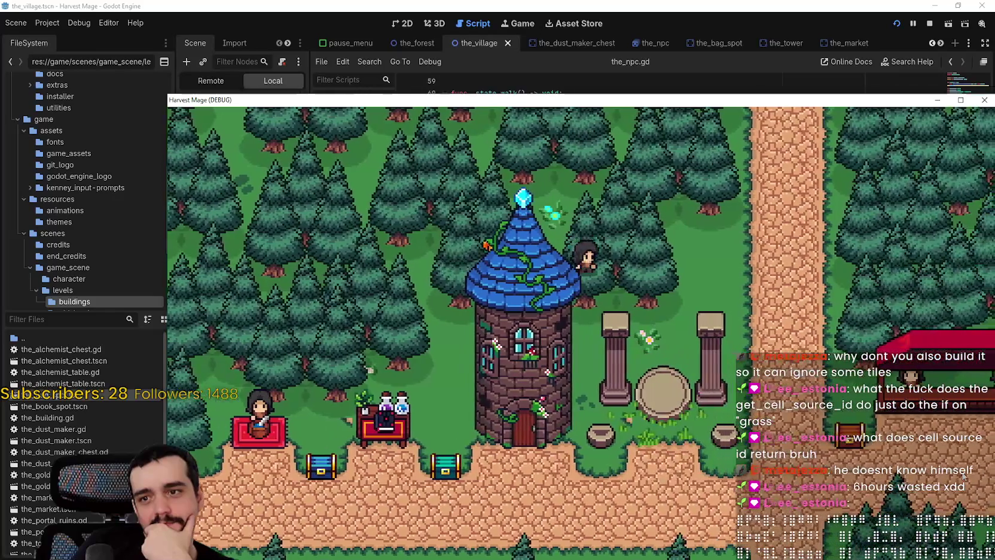
pyautogui.press('Left')
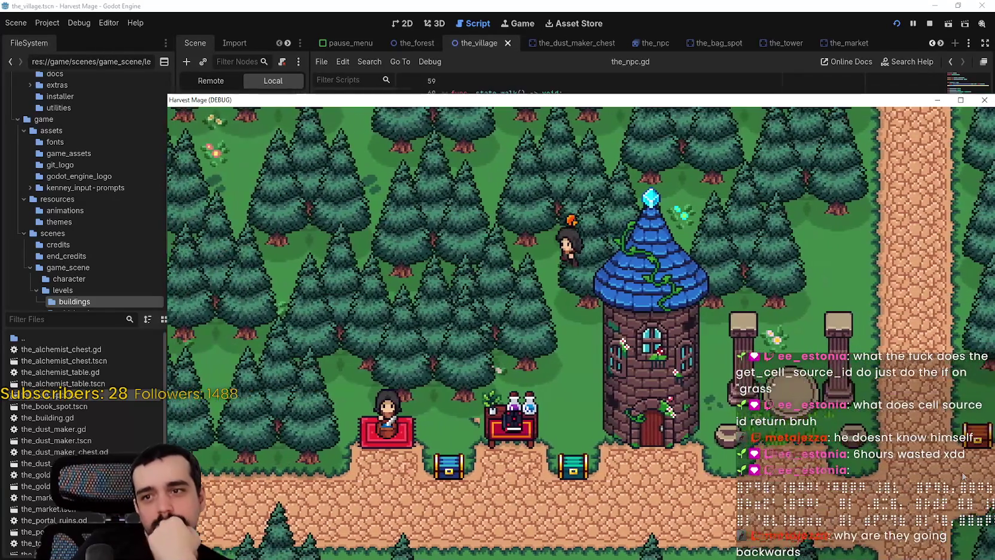
pyautogui.press('Up')
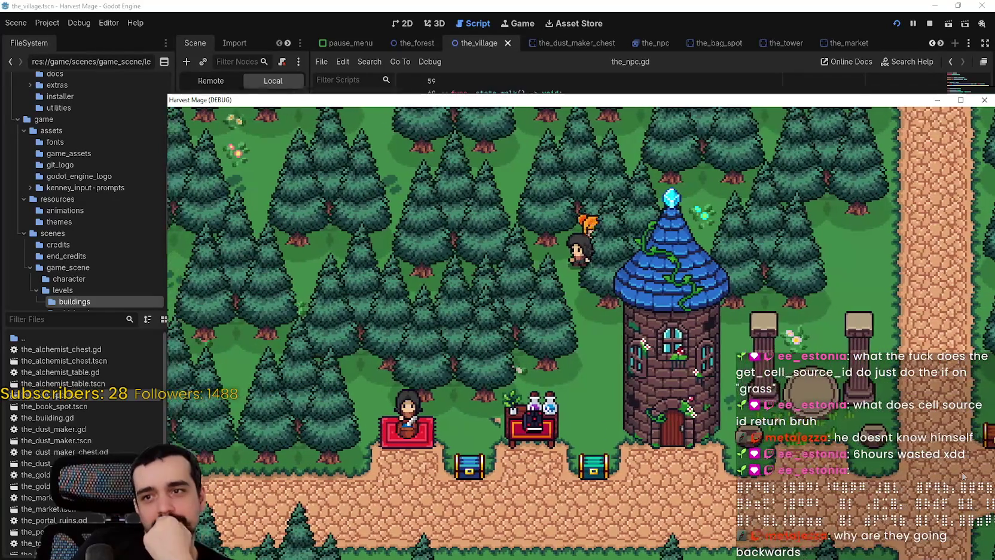
pyautogui.press('Left')
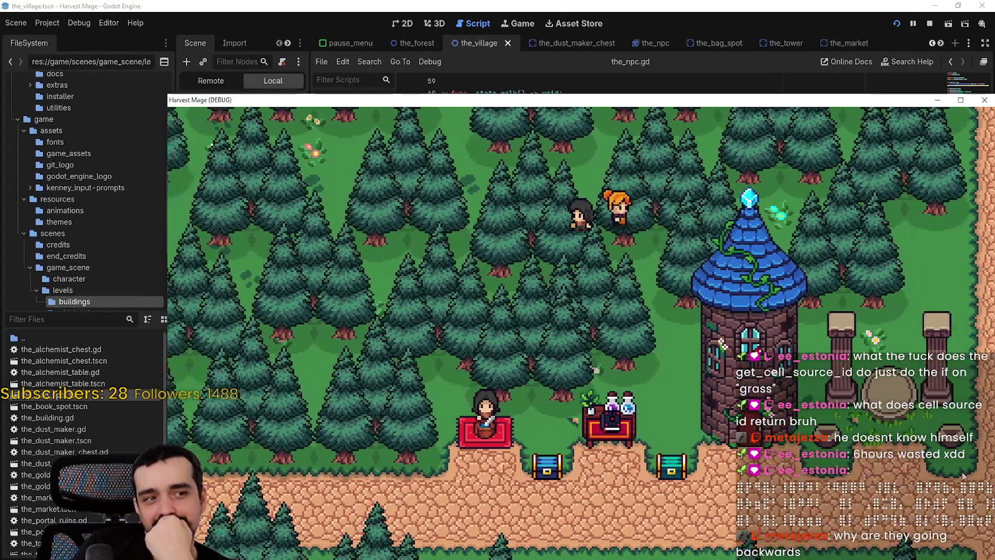
pyautogui.press('Left')
pyautogui.press('Up')
pyautogui.press('Left')
pyautogui.press('Left')
pyautogui.press('Up')
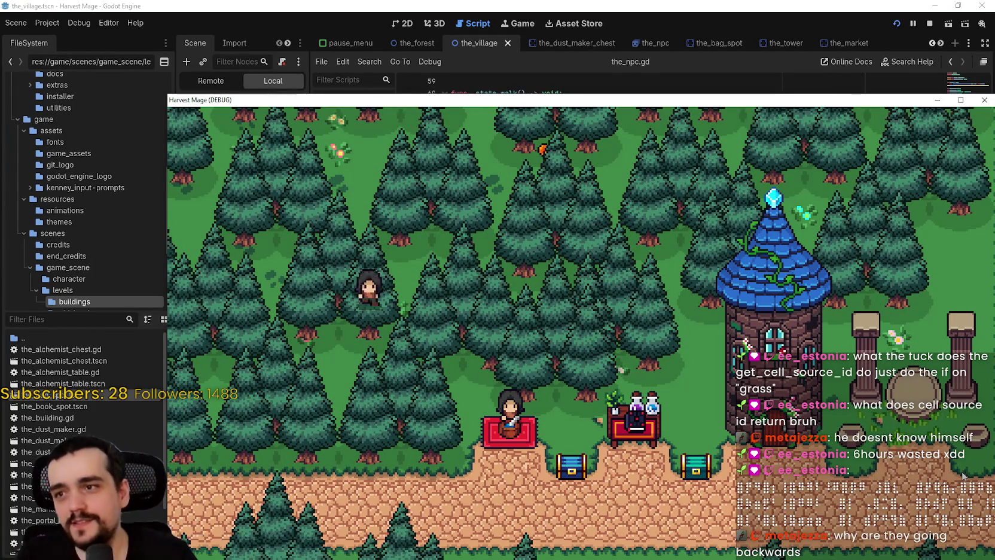
pyautogui.press('Left')
pyautogui.press('Left')
pyautogui.press('Up')
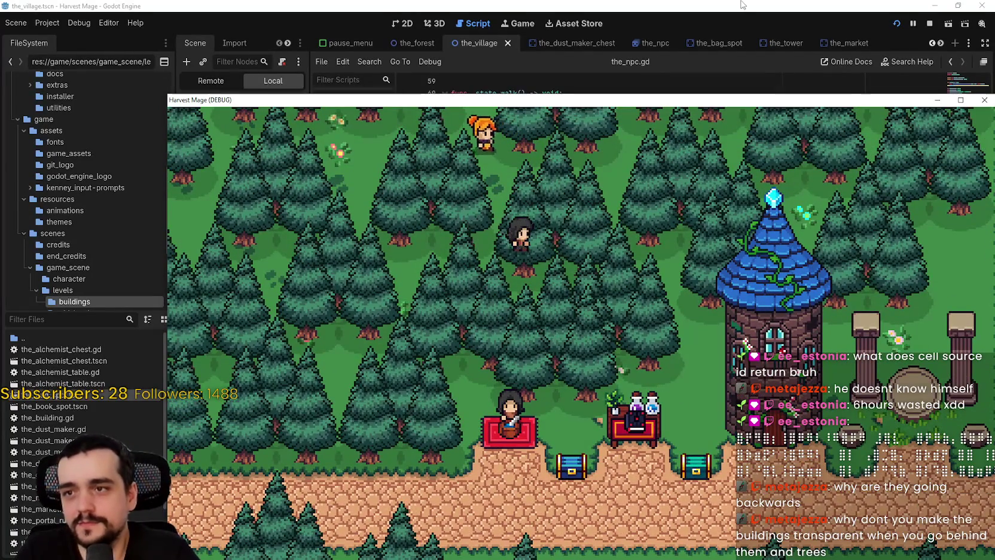
pyautogui.press('F8')
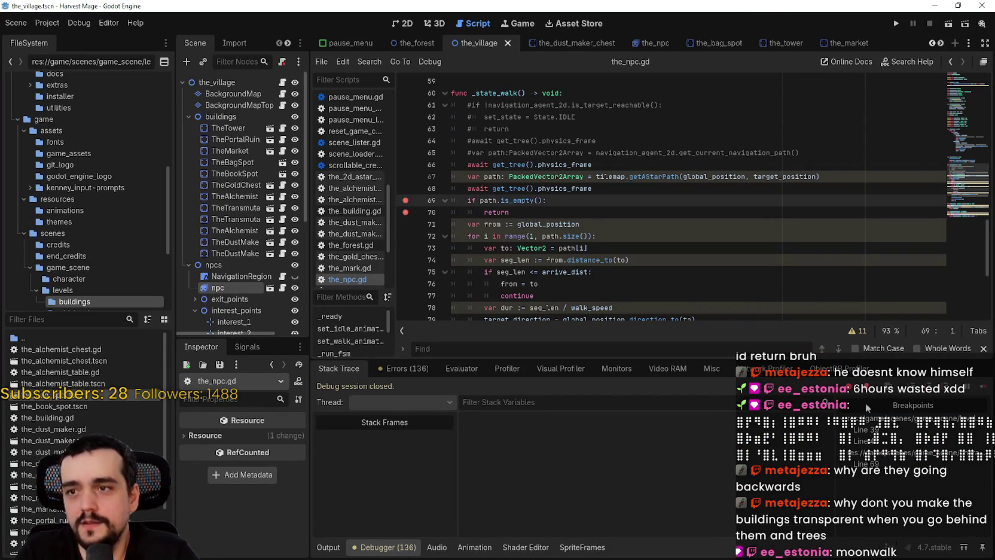
# Step: Relaunch with F5, continue the saved game, and walk right until the getAStarPath breakpoint hits
pyautogui.press('F5')
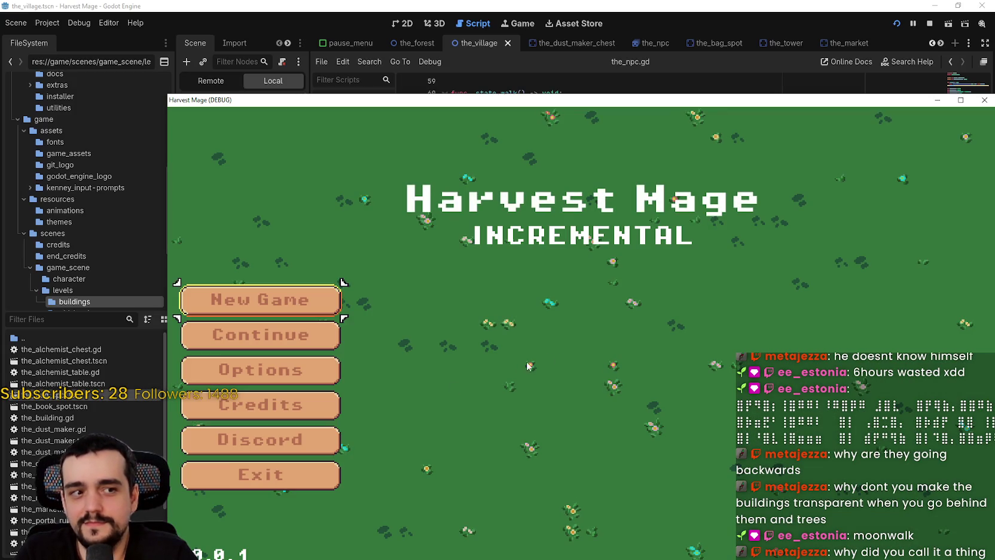
pyautogui.click(277, 335)
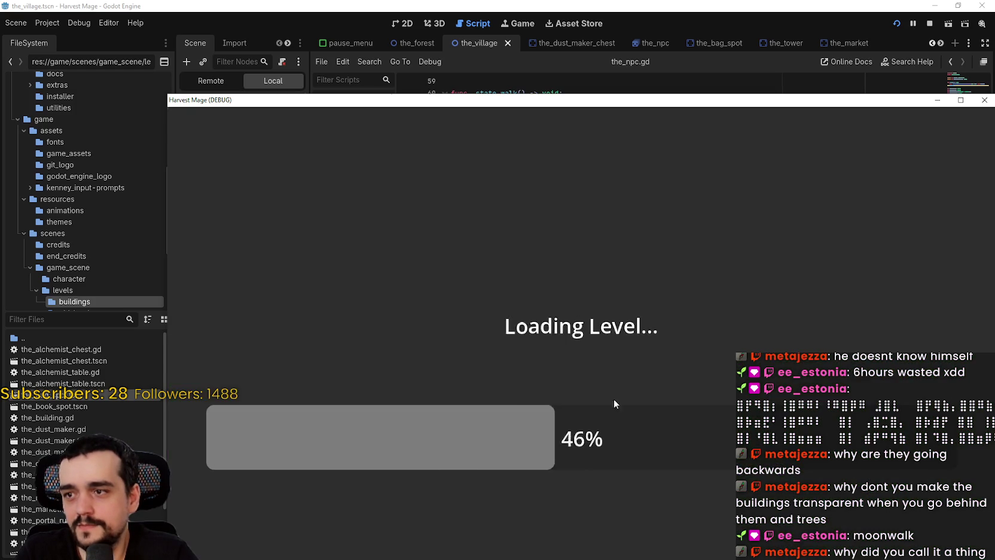
pyautogui.press('d')
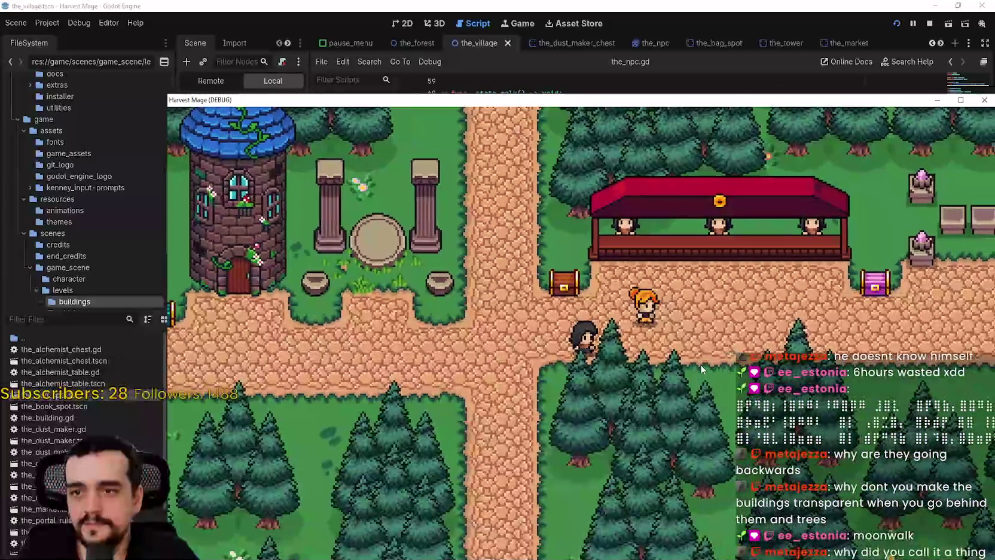
pyautogui.press('d')
pyautogui.press('w')
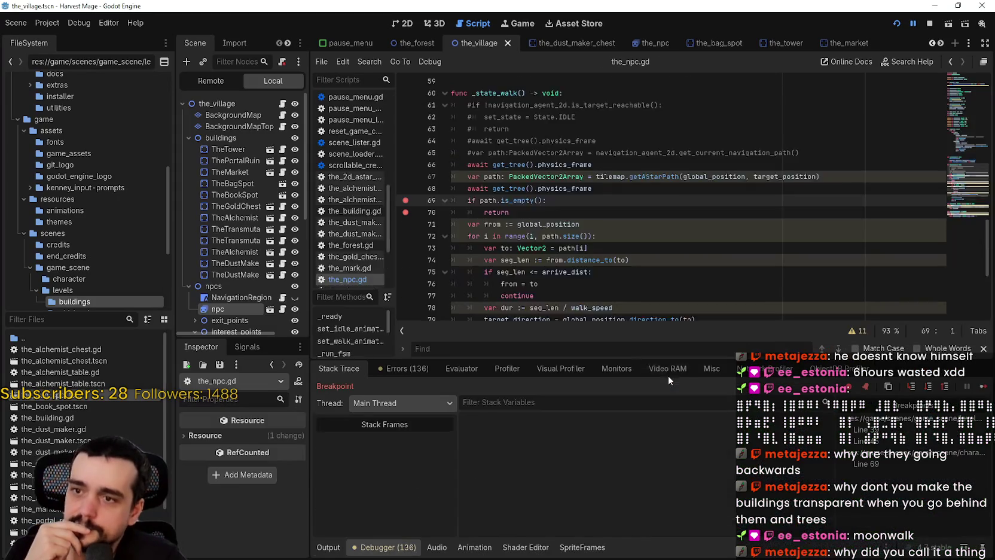
pyautogui.click(984, 388)
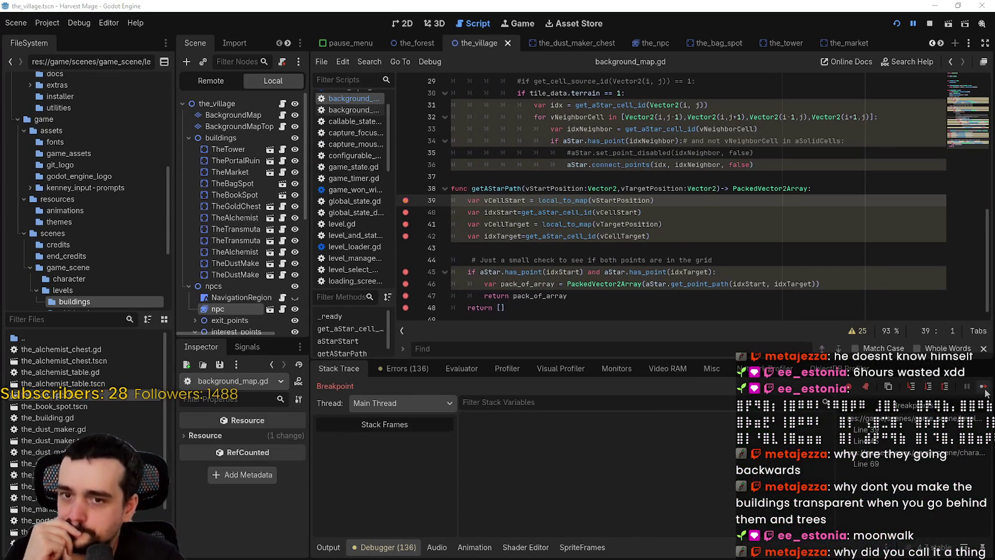
# Step: Step over getAStarPath from line 39 to the return on line 47
pyautogui.click(984, 389)
pyautogui.click(984, 390)
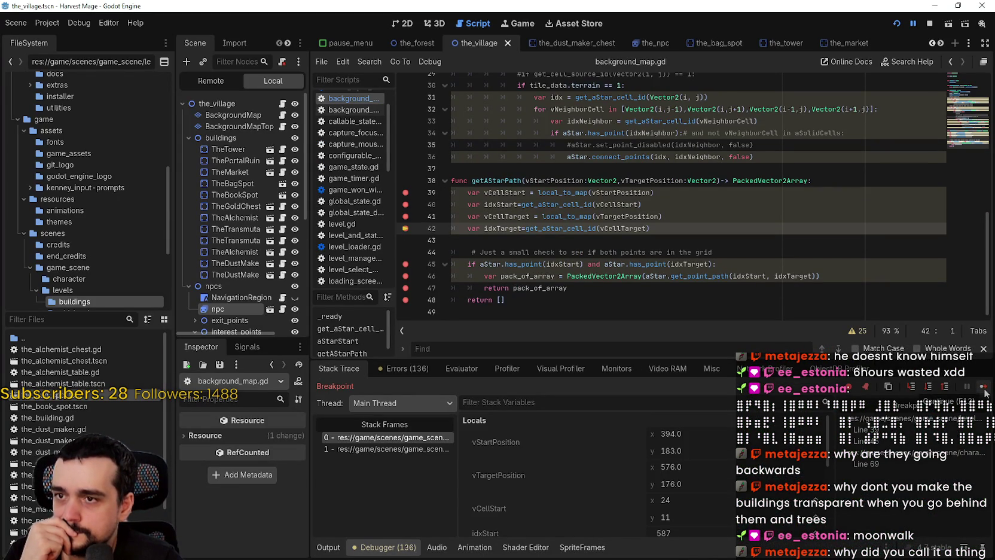
pyautogui.click(985, 390)
pyautogui.click(985, 390)
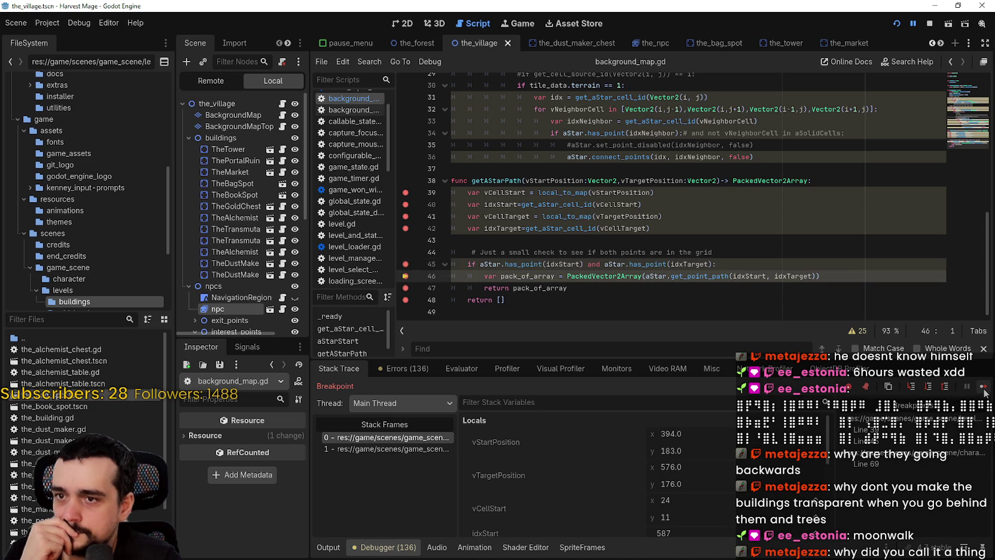
pyautogui.click(985, 389)
pyautogui.scroll(-5, 762, 479)
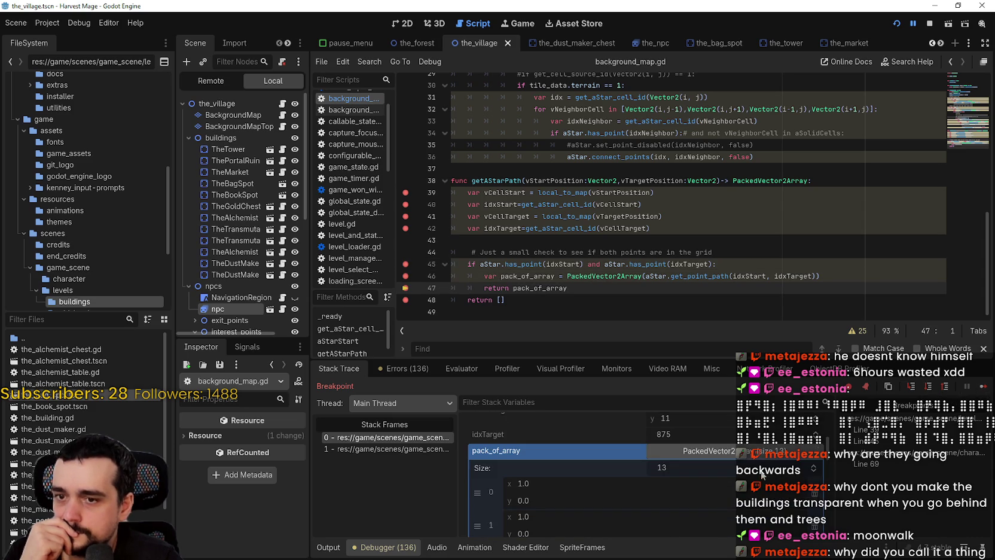
pyautogui.scroll(-3, 762, 473)
pyautogui.scroll(-5, 760, 477)
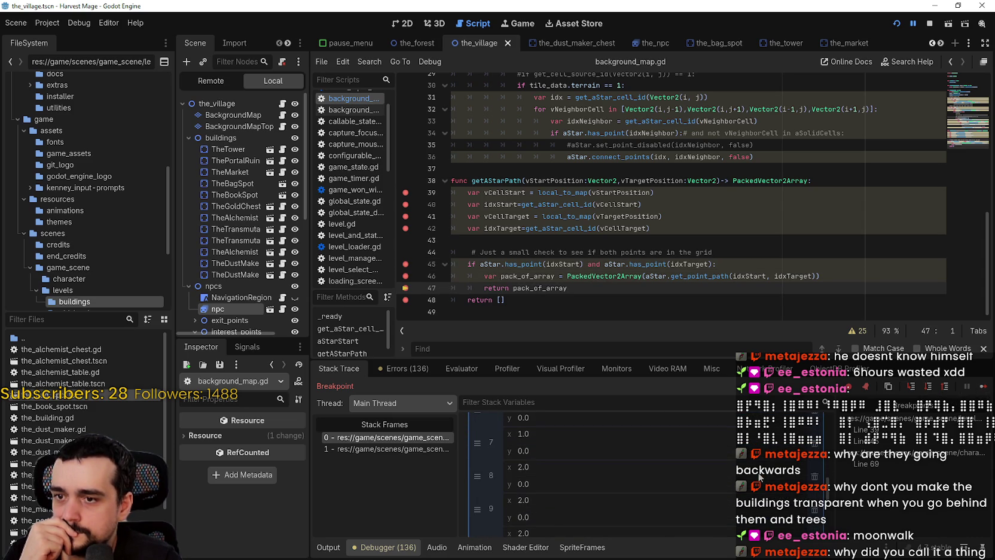
pyautogui.scroll(-3, 760, 476)
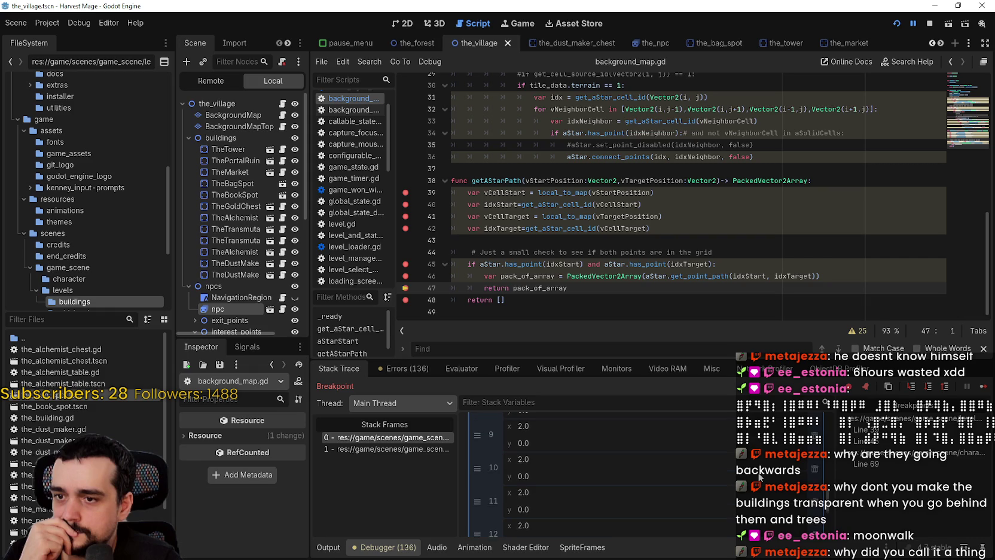
pyautogui.scroll(-2, 760, 477)
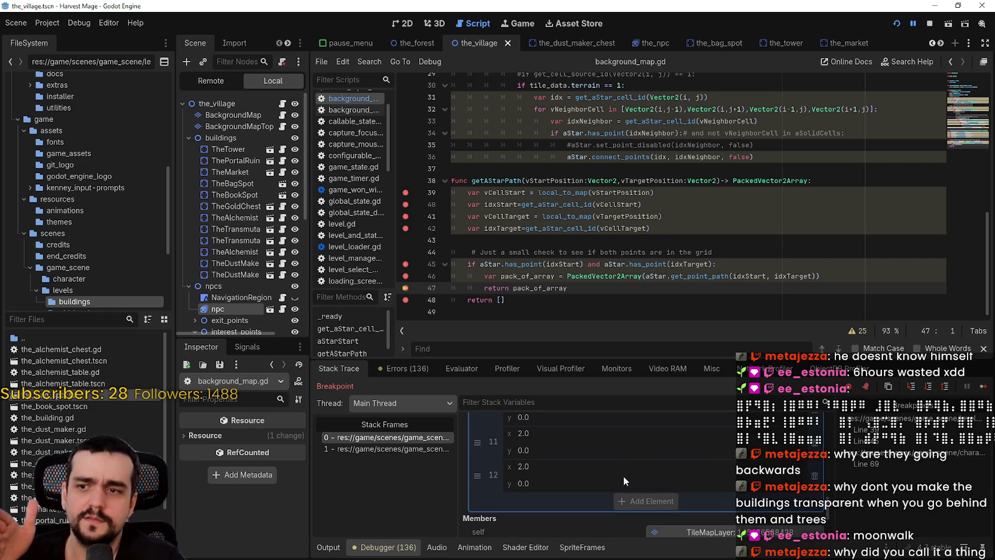
pyautogui.scroll(3, 624, 469)
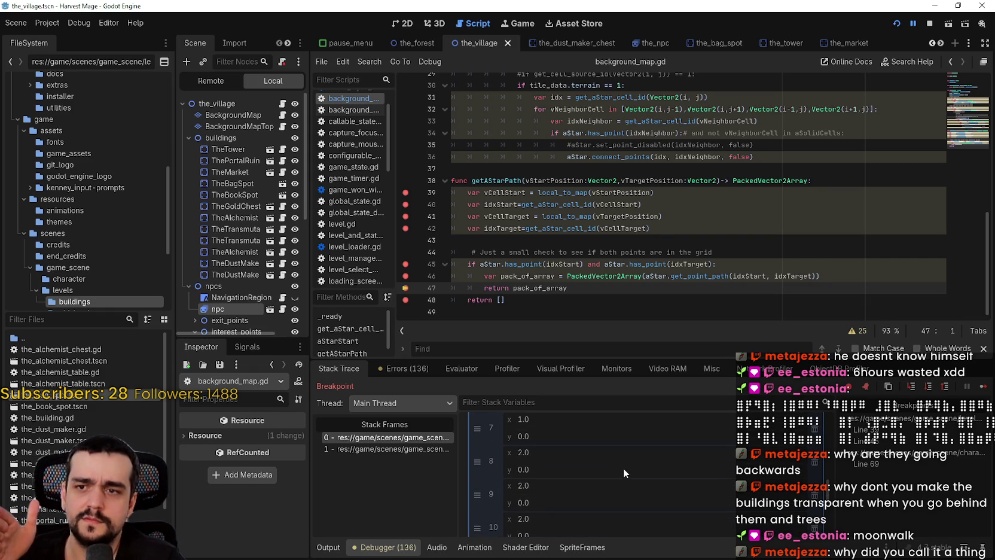
pyautogui.scroll(5, 624, 469)
pyautogui.scroll(5, 628, 470)
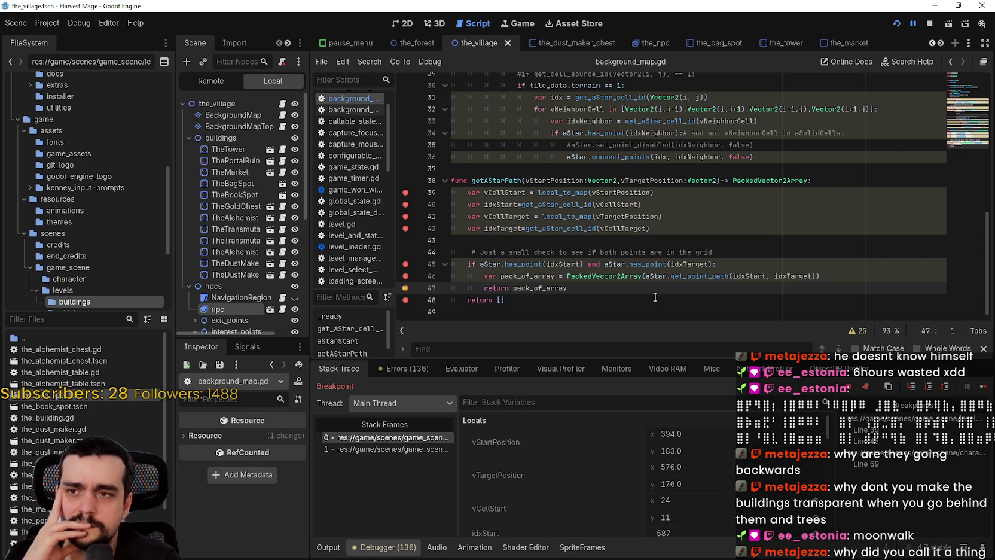
# Step: Inspect local_to_map, idxStart and the 13-point pack_of_array, then select line 46's assignment
pyautogui.doubleClick(577, 196)
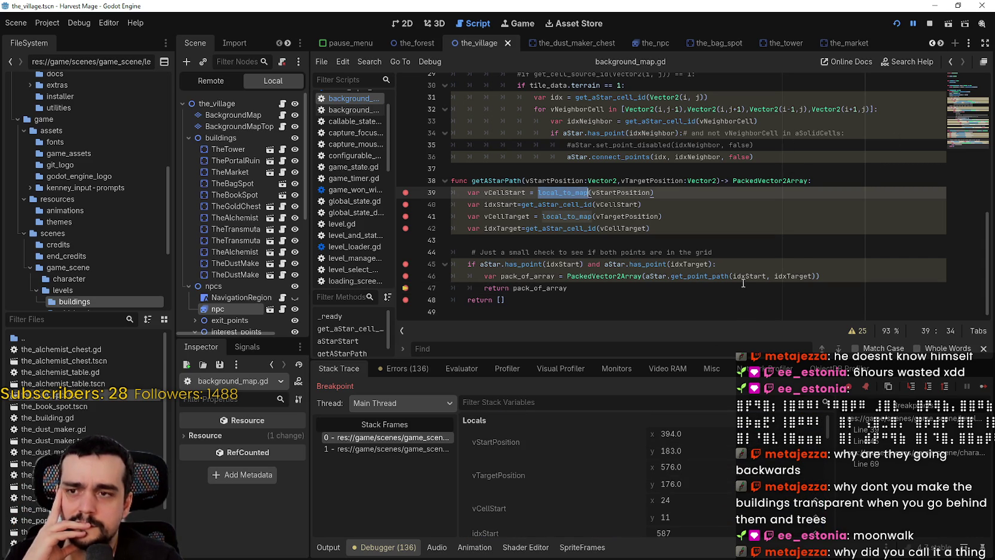
pyautogui.moveTo(741, 278)
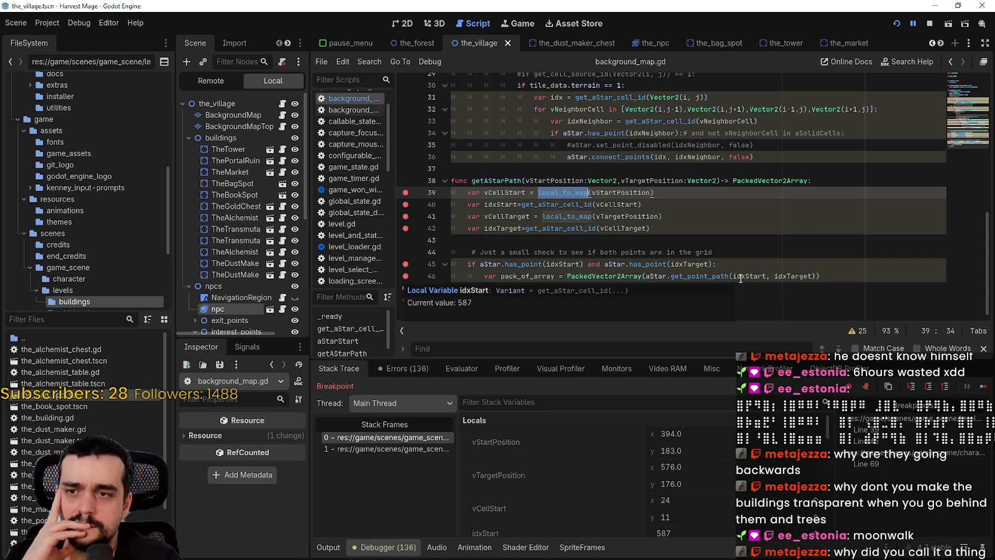
pyautogui.scroll(-2, 594, 479)
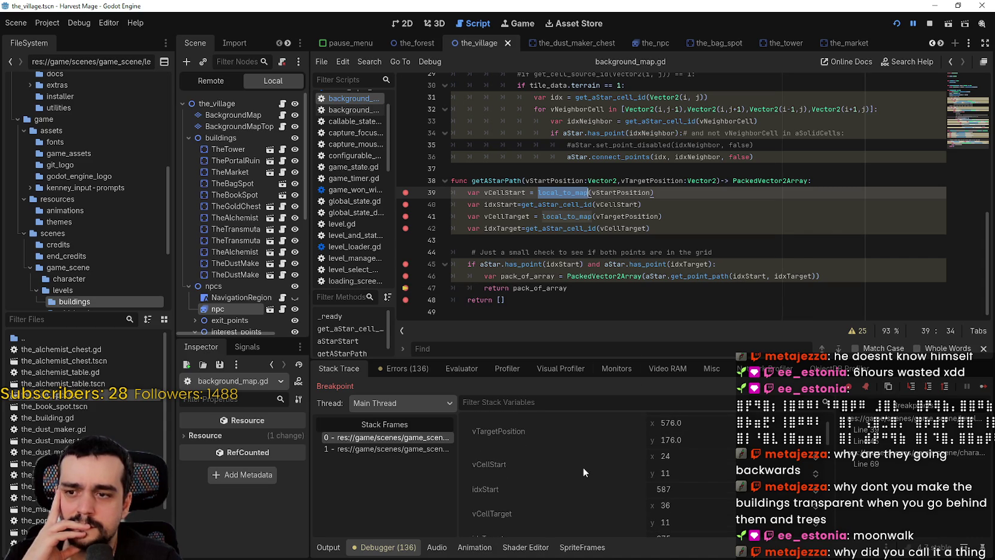
pyautogui.scroll(-1, 582, 459)
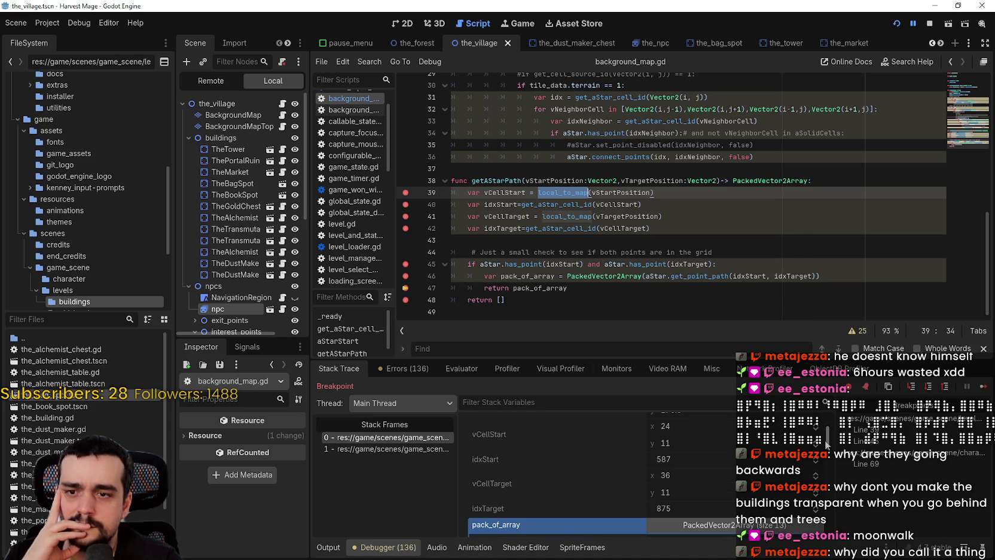
pyautogui.moveTo(829, 441)
pyautogui.mouseDown()
pyautogui.moveTo(828, 516)
pyautogui.moveTo(822, 507)
pyautogui.mouseUp()
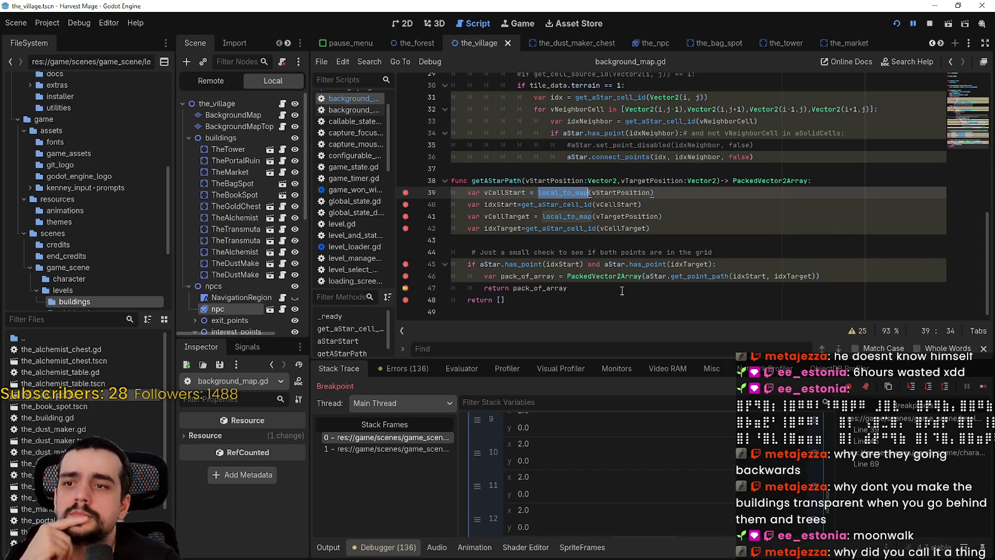
pyautogui.moveTo(636, 276); pyautogui.dragTo(518, 275)
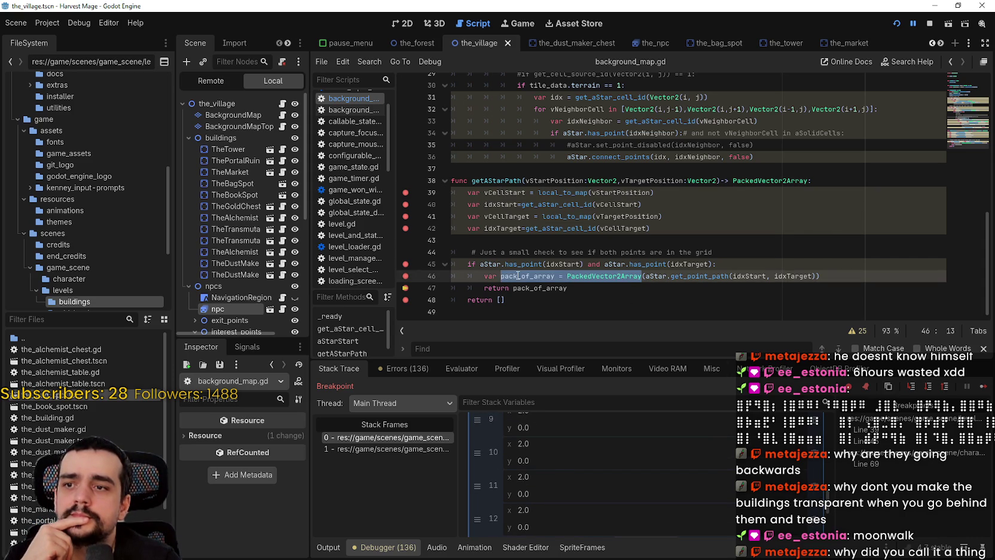
# Step: Change getAStarPath's return type from PackedVector2Array to Array
pyautogui.doubleClick(529, 289)
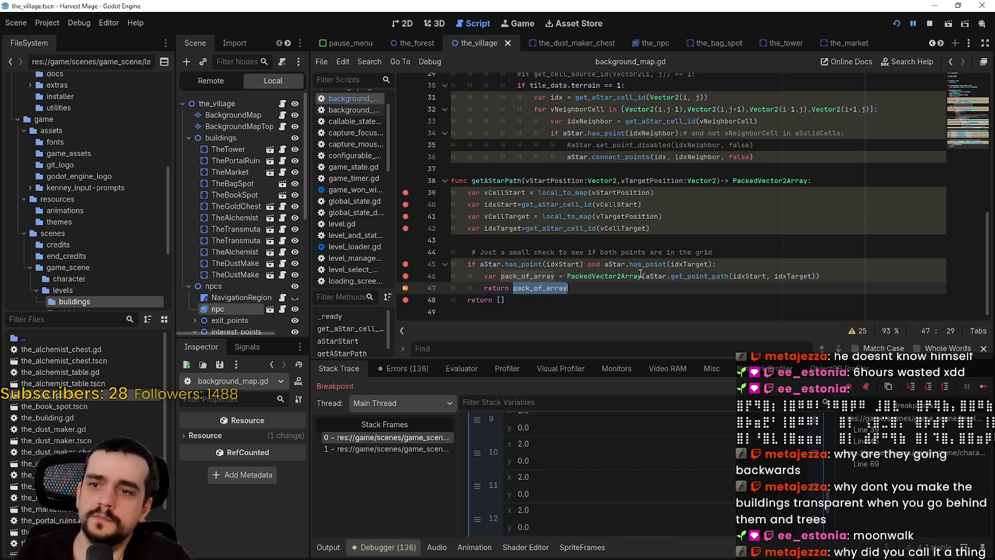
pyautogui.write('a')
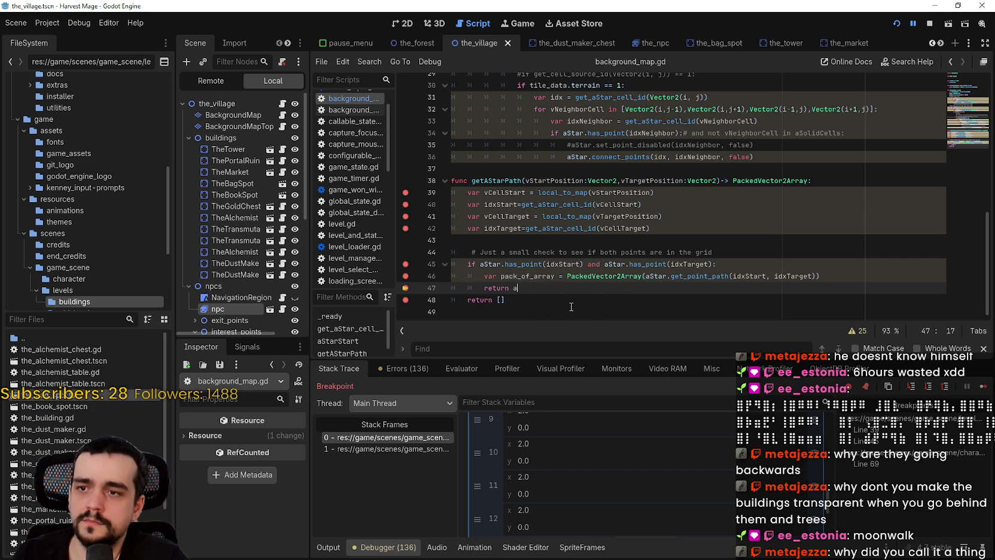
pyautogui.doubleClick(753, 181)
pyautogui.write('Array')
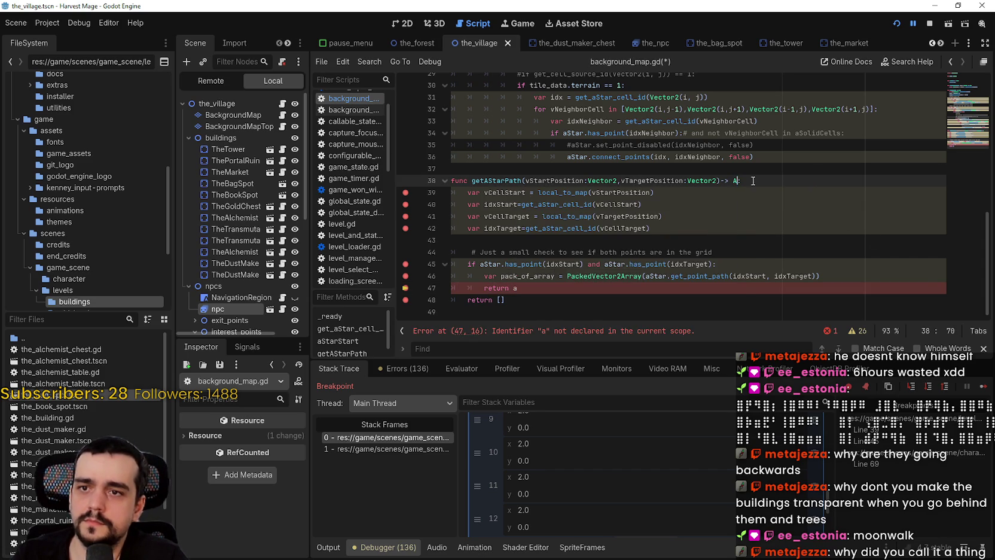
pyautogui.press('Escape')
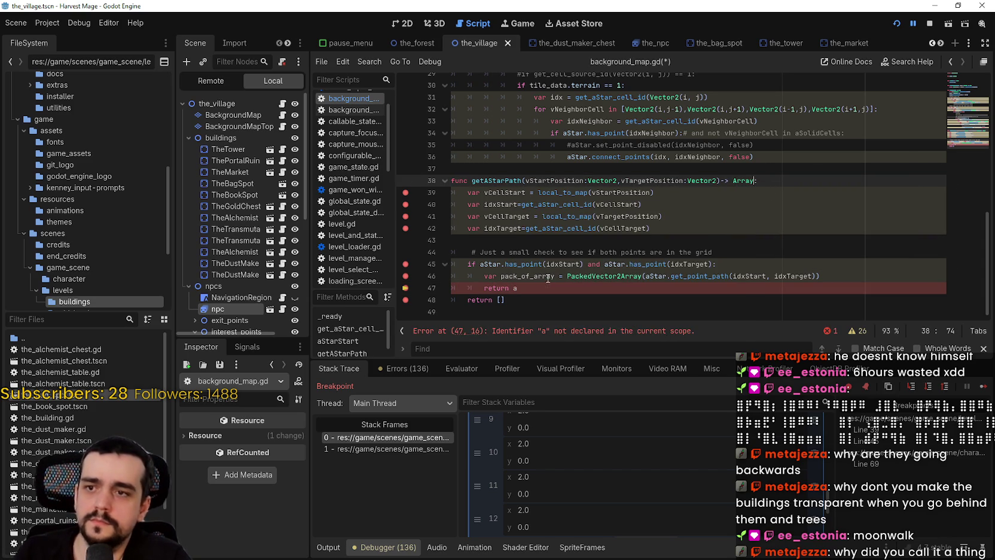
# Step: Rewrite line 47 to return Array(aStar.get_point_path(idxStart, idxTarget))
pyautogui.click(544, 290)
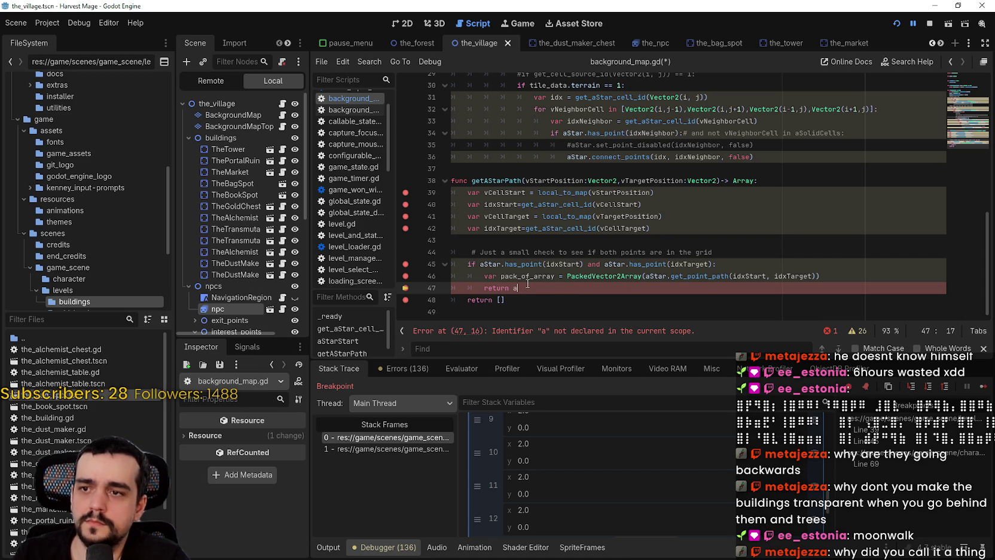
pyautogui.write('Arr')
pyautogui.press('Return')
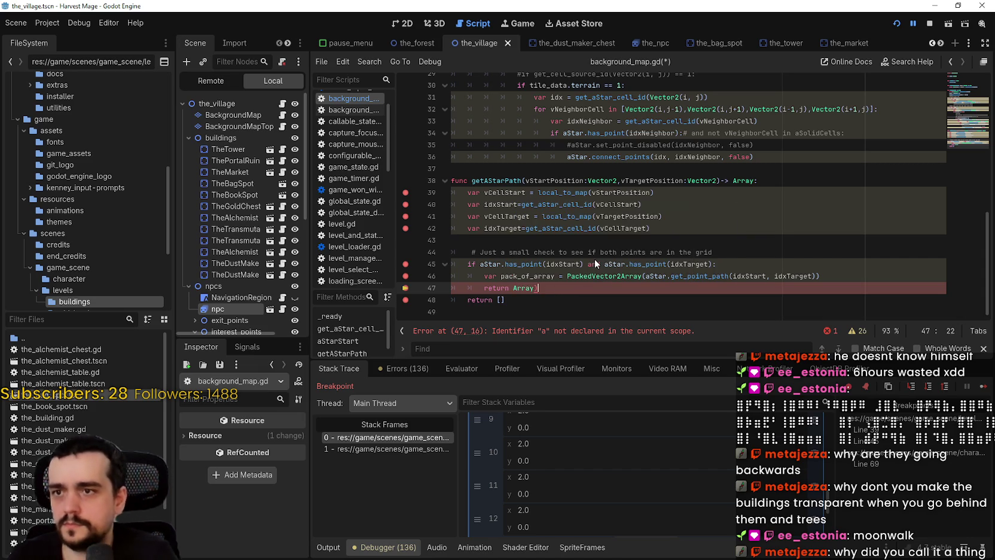
pyautogui.write('(')
pyautogui.moveTo(646, 276); pyautogui.dragTo(813, 277)
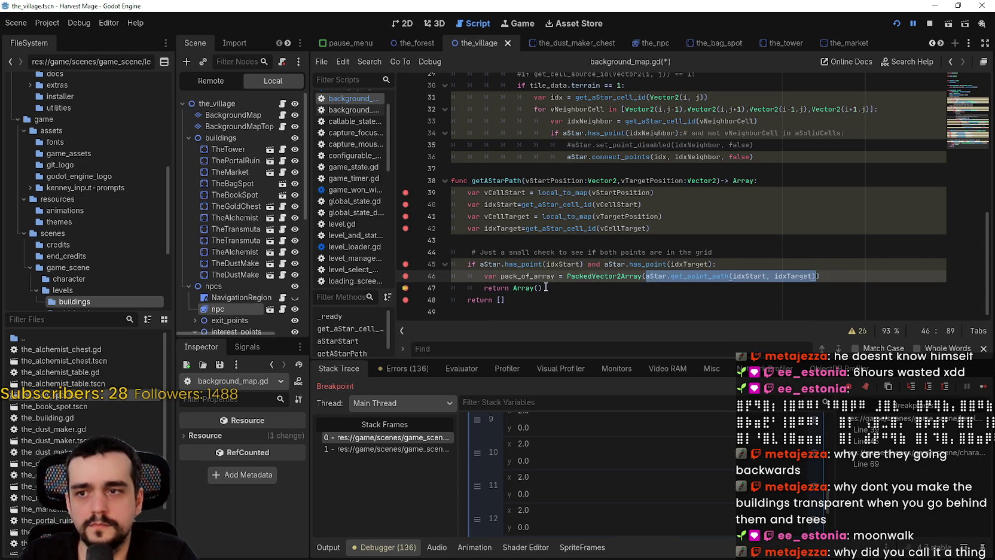
pyautogui.hotkey('ctrl', 'c')
pyautogui.click(549, 287)
pyautogui.press('Left')
pyautogui.hotkey('ctrl', 'v')
# Step: Comment out the pack_of_array line 46, save, and open the_npc.gd
pyautogui.click(480, 276)
pyautogui.write('#')
pyautogui.click(480, 290)
pyautogui.hotkey('ctrl', 's')
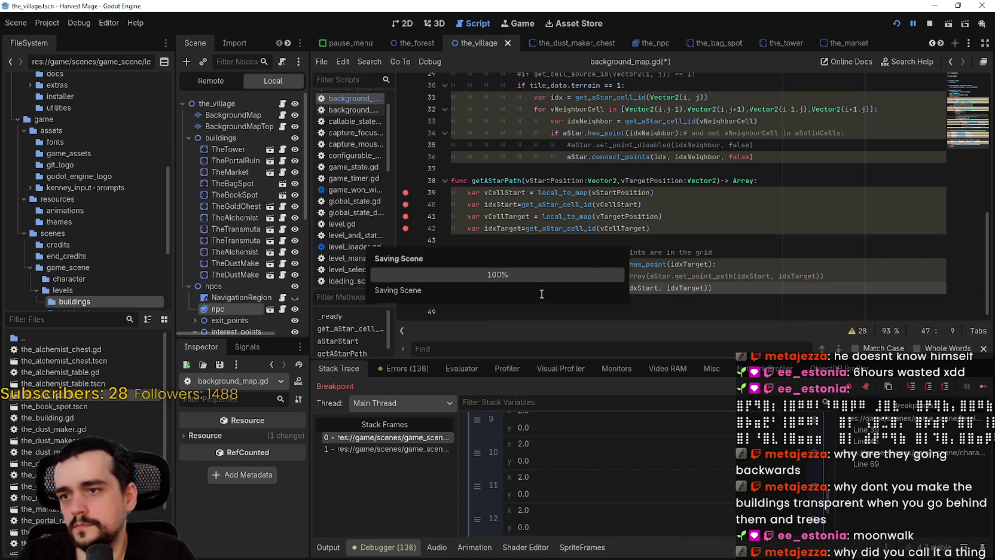
pyautogui.scroll(-3, 273, 191)
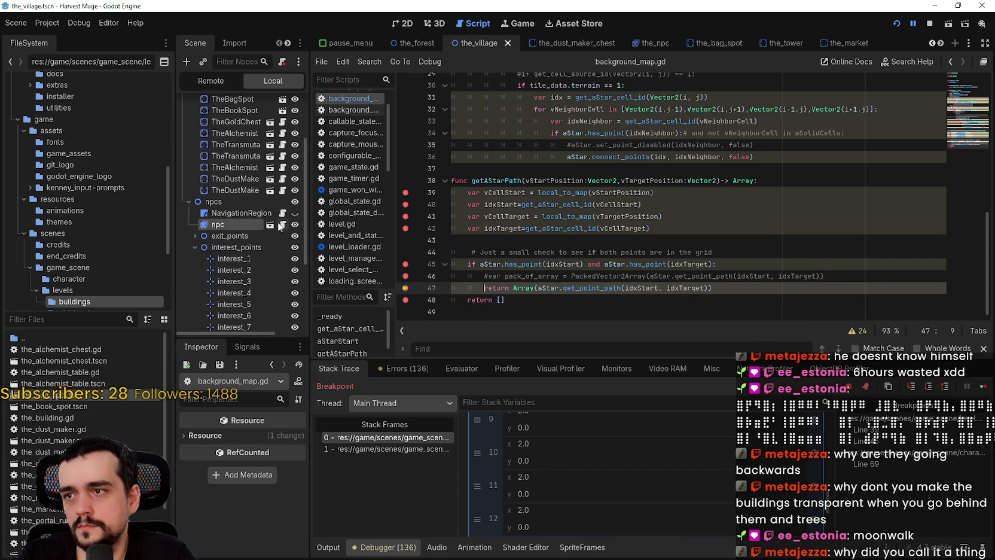
pyautogui.click(282, 224)
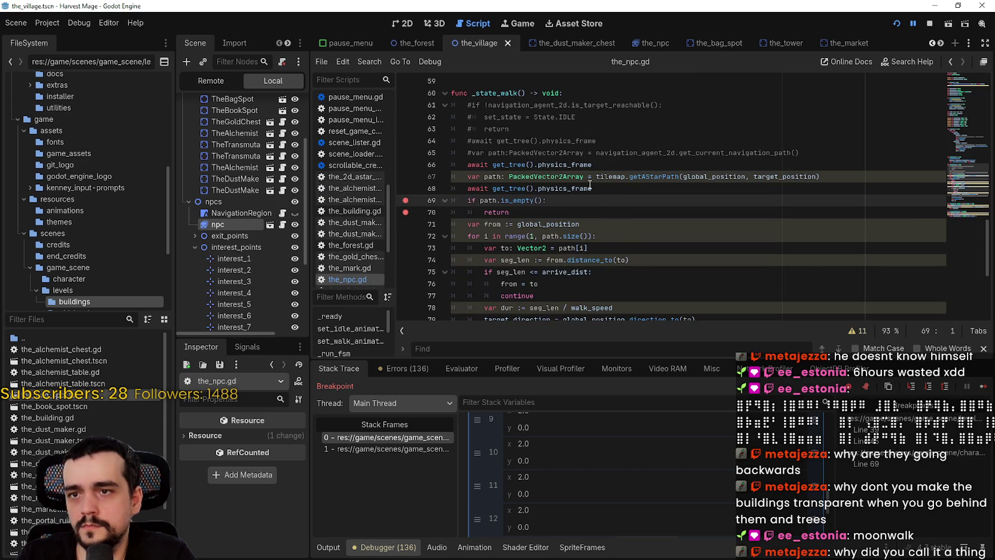
# Step: Change the path type on line 67 from PackedVector2Array to Array and save
pyautogui.doubleClick(556, 177)
pyautogui.write('Array')
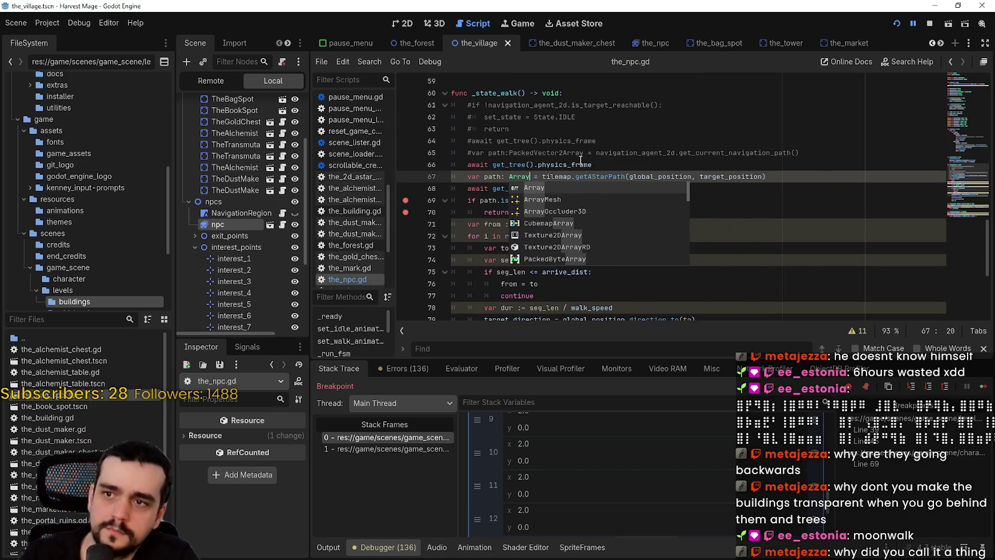
pyautogui.hotkey('ctrl', 's')
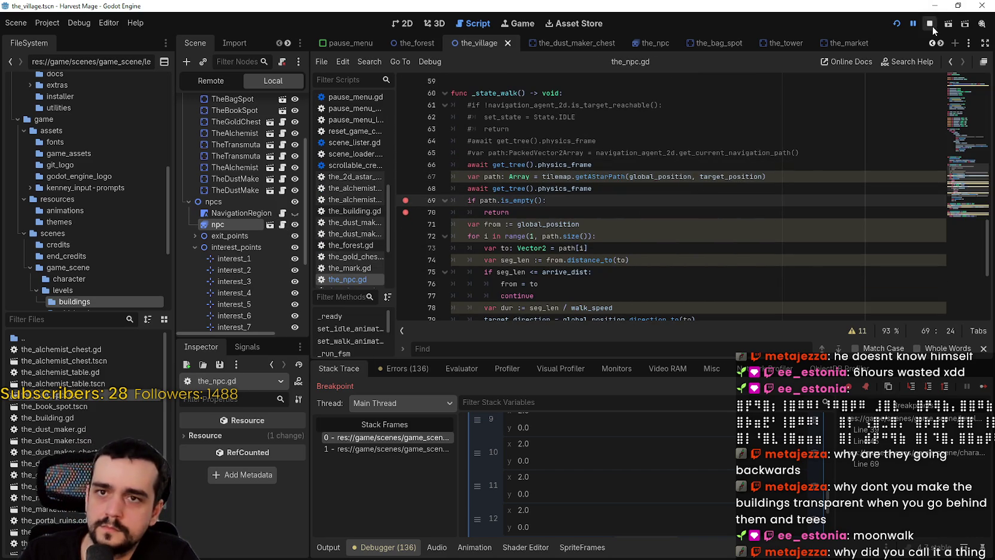
# Step: Relaunch the game with F5 and load the saved game into the village
pyautogui.click(930, 24)
pyautogui.press('F5')
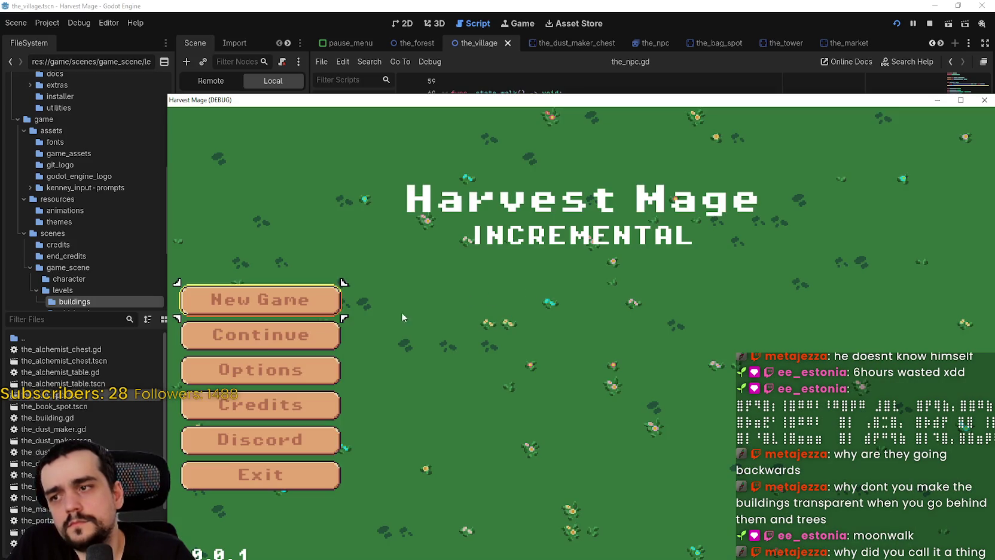
pyautogui.click(267, 335)
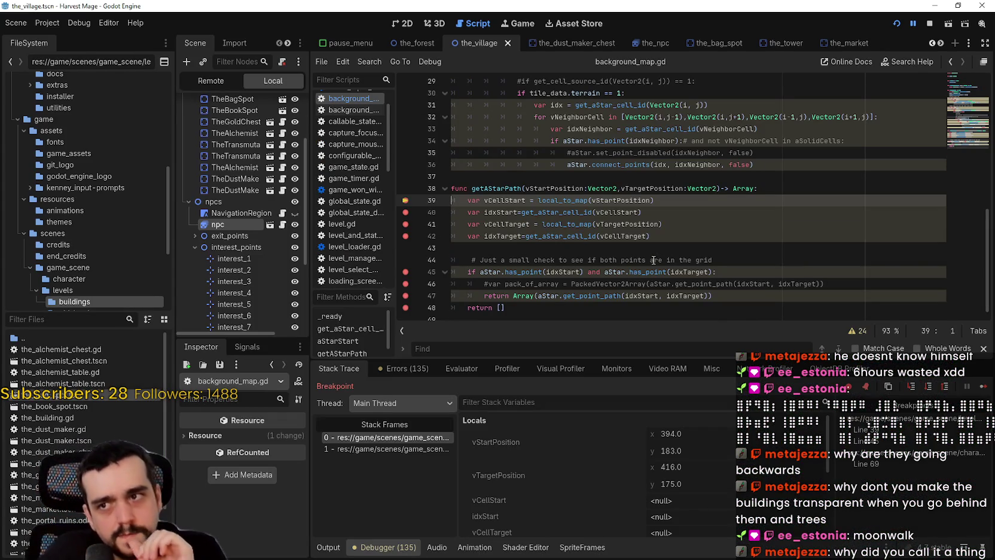
# Step: Continue past each breakpoint until execution halts in the_npc.gd
pyautogui.click(984, 387)
pyautogui.click(984, 387)
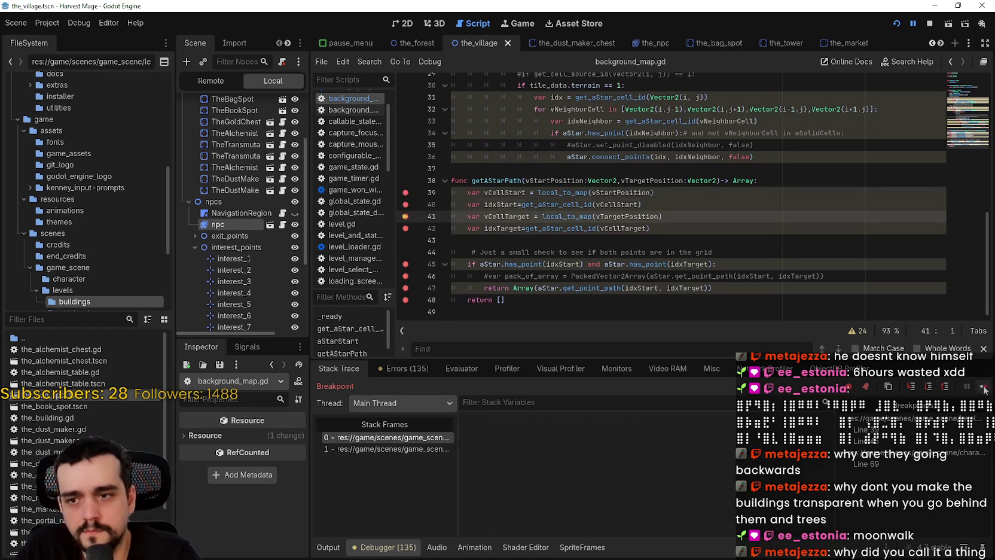
pyautogui.click(984, 388)
pyautogui.click(983, 388)
pyautogui.click(983, 387)
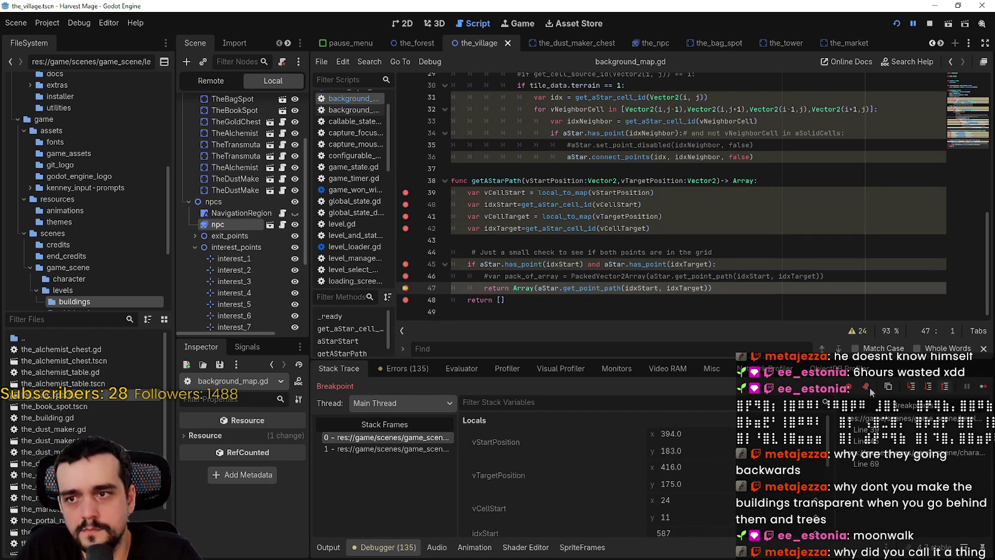
pyautogui.scroll(-5, 694, 487)
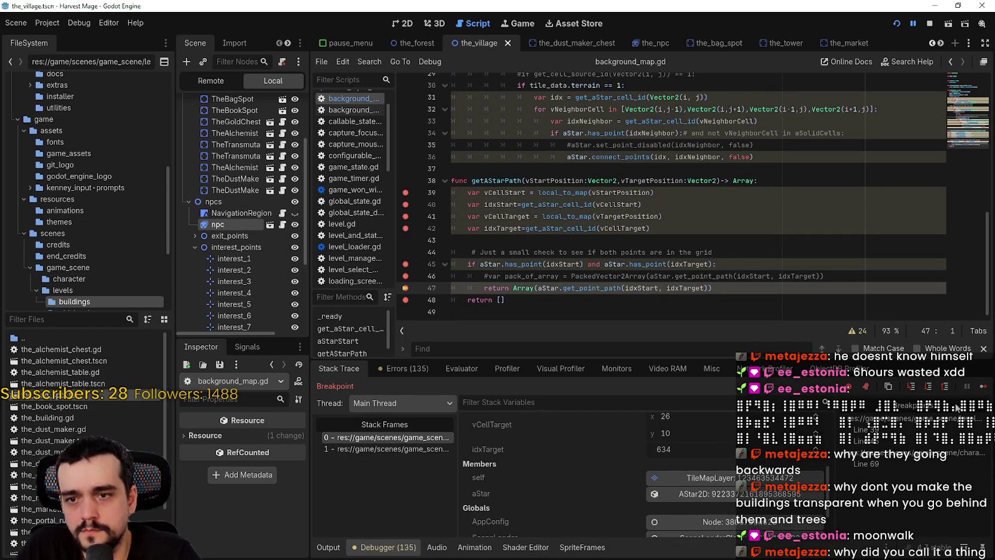
pyautogui.click(984, 387)
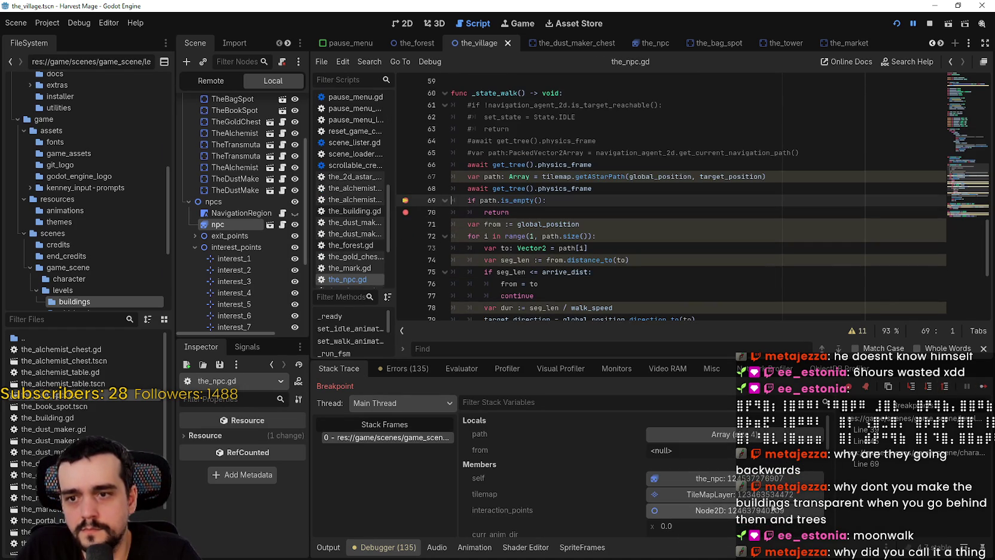
# Step: Inspect the path array's points in Locals, resume the game, then stop the debug session
pyautogui.click(688, 435)
pyautogui.scroll(-3, 728, 528)
pyautogui.scroll(2, 718, 492)
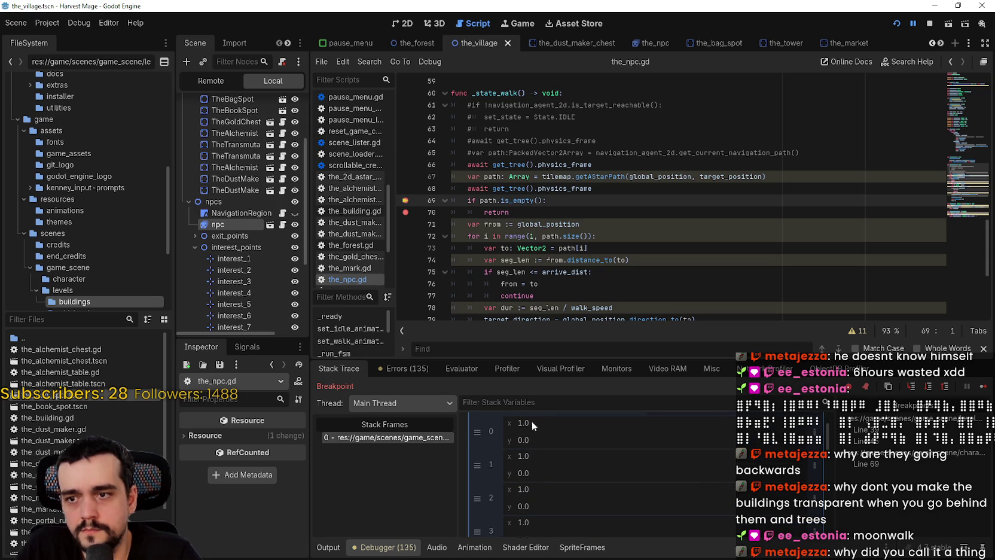
pyautogui.click(983, 348)
pyautogui.click(984, 387)
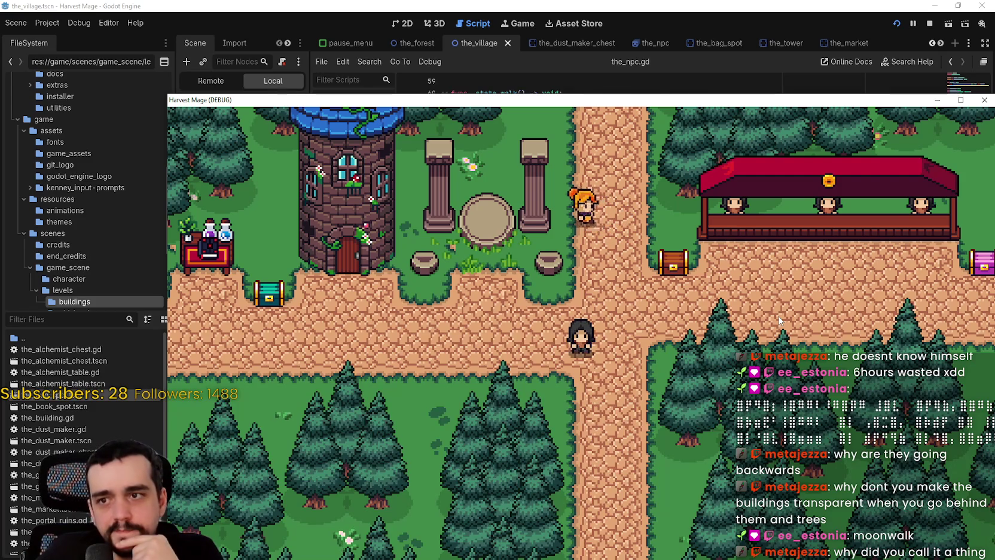
pyautogui.click(929, 23)
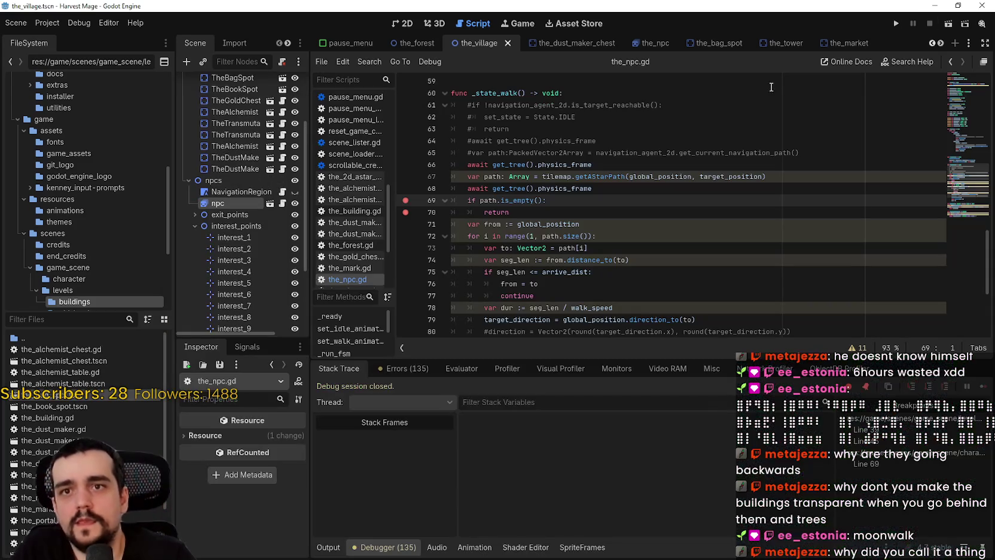
pyautogui.scroll(3, 276, 211)
pyautogui.scroll(2, 276, 211)
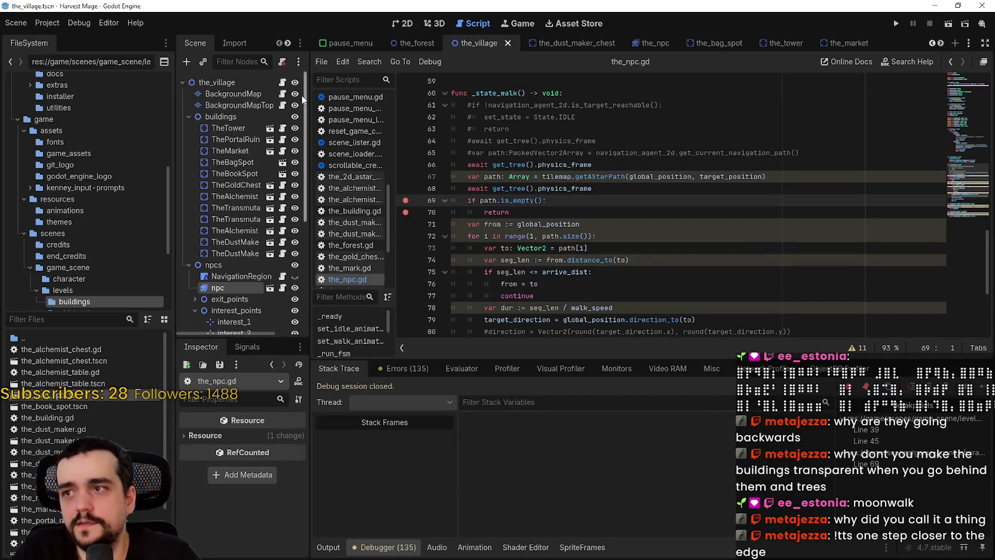
pyautogui.click(282, 94)
pyautogui.click(570, 209)
pyautogui.click(563, 191)
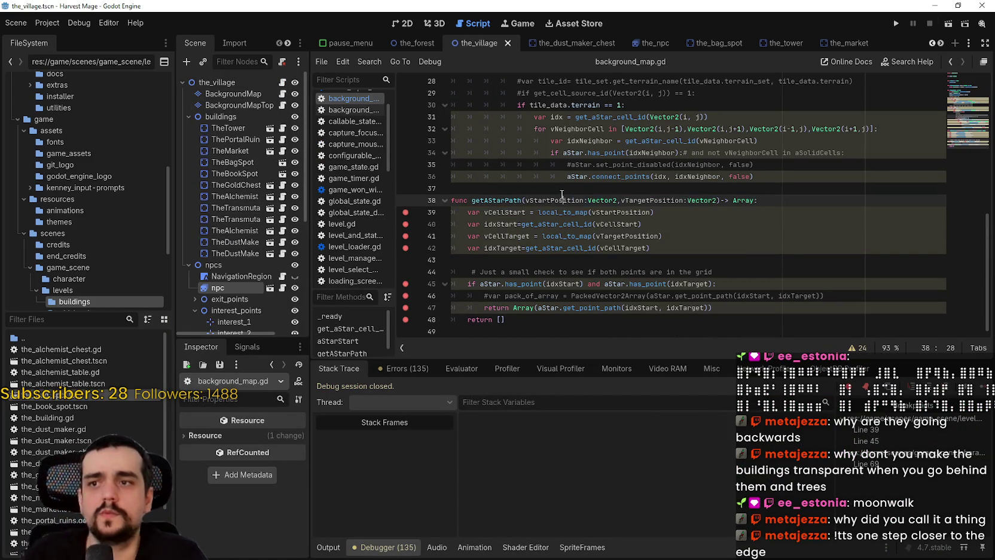
pyautogui.scroll(9, 553, 198)
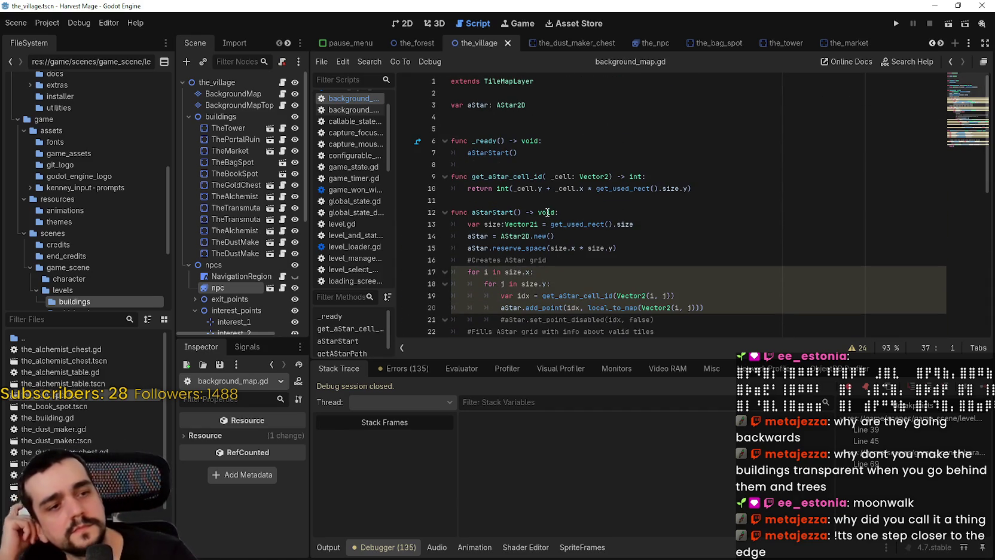
pyautogui.scroll(-1, 538, 213)
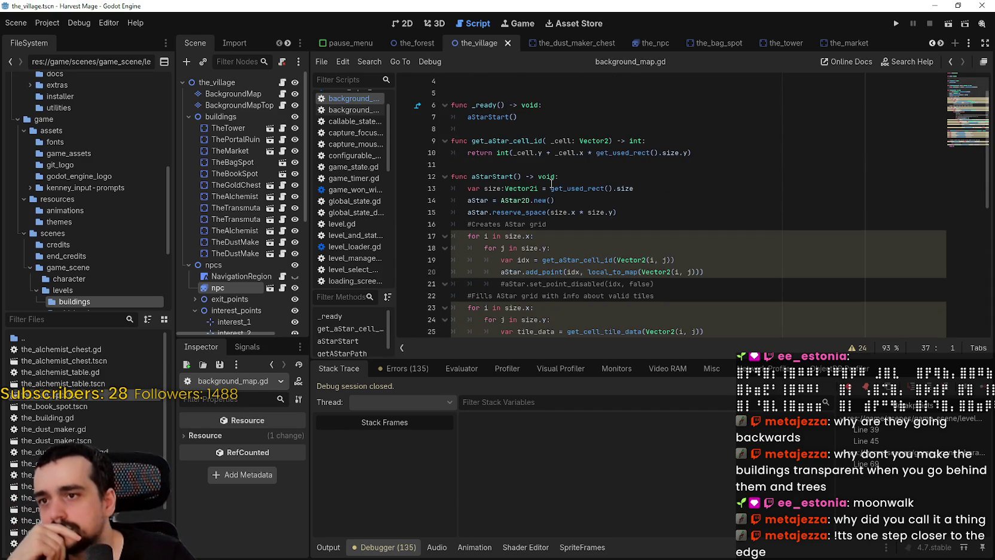
pyautogui.click(712, 247)
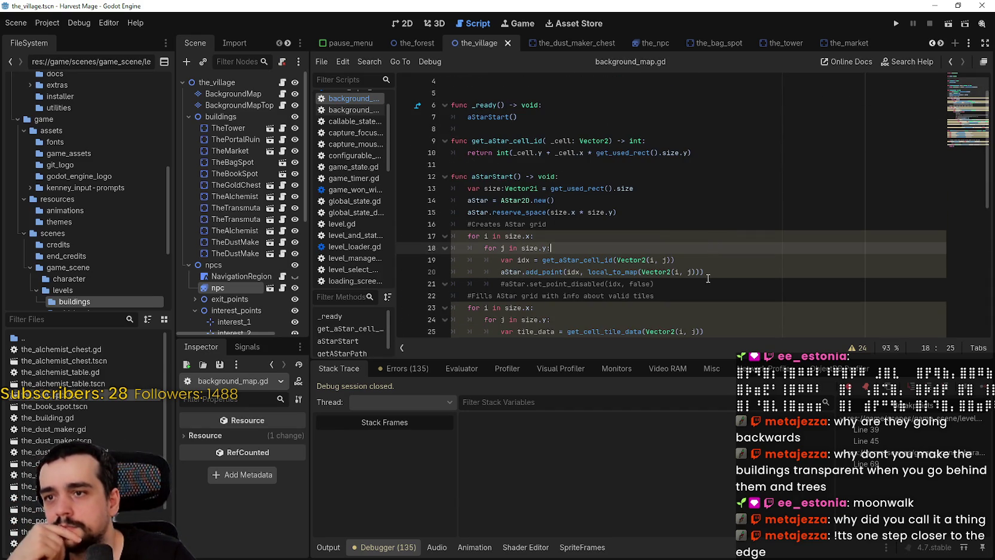
pyautogui.doubleClick(607, 260)
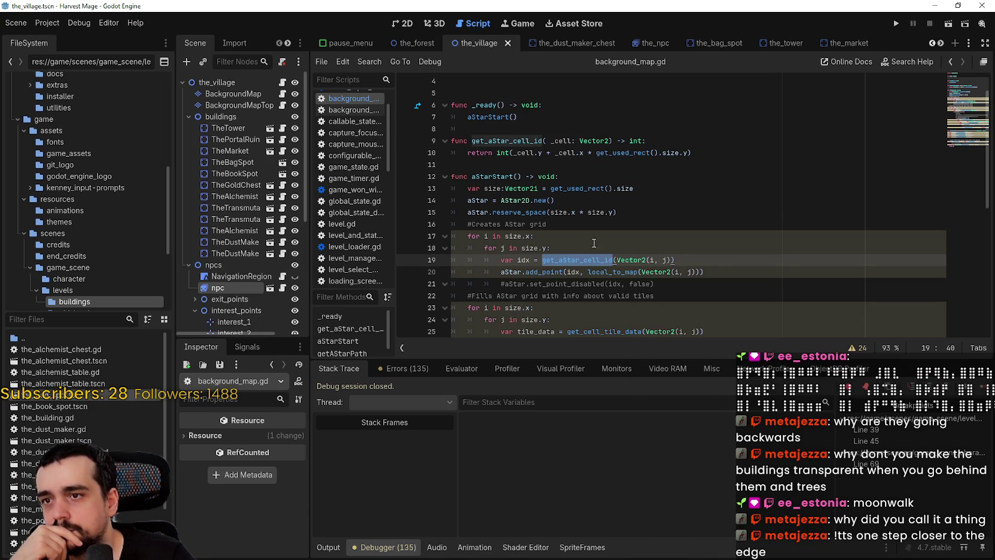
pyautogui.doubleClick(522, 236)
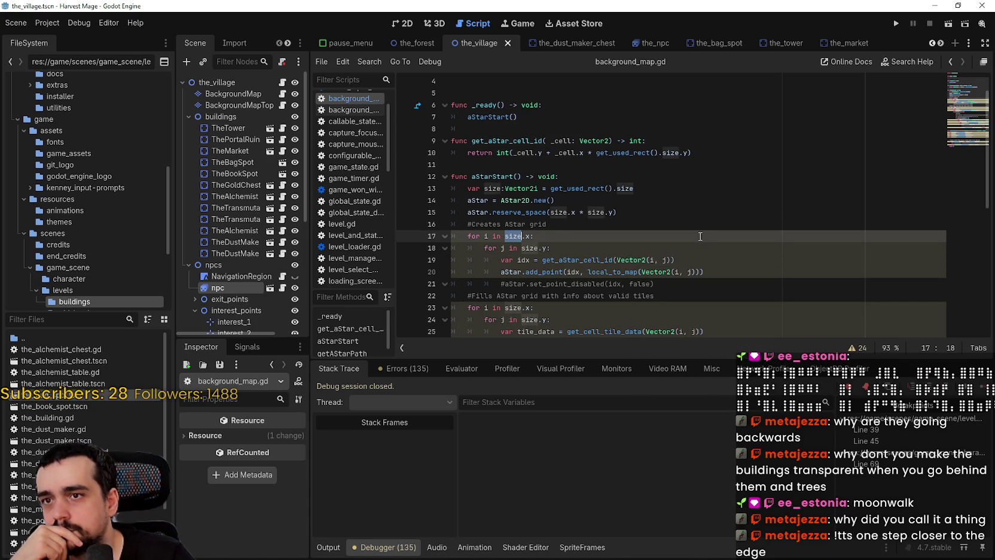
pyautogui.scroll(2, 682, 228)
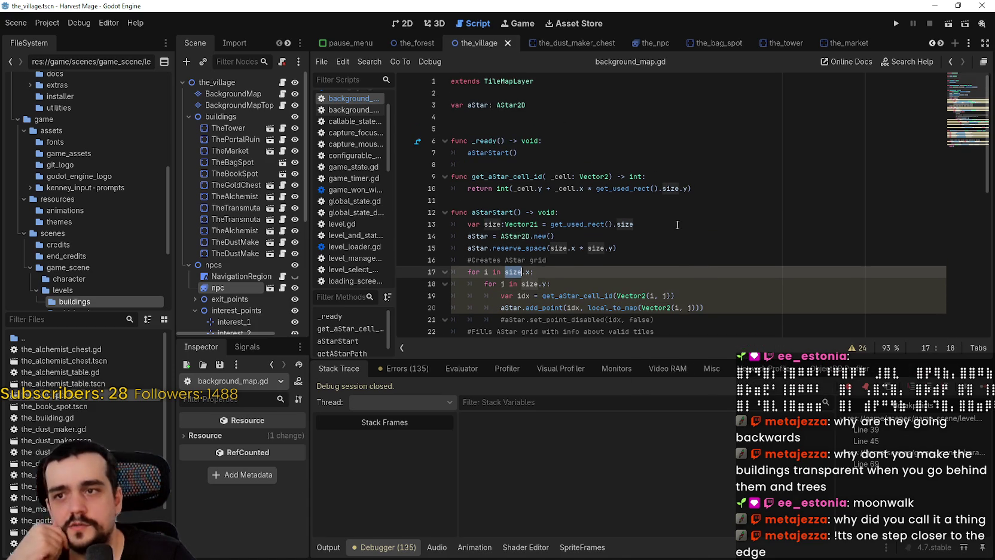
pyautogui.moveTo(627, 189)
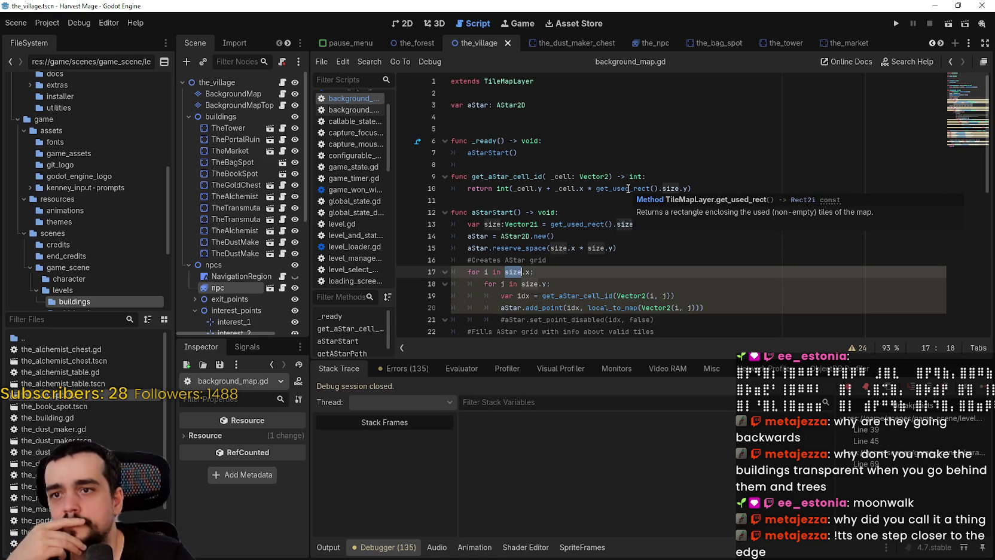
pyautogui.click(532, 190)
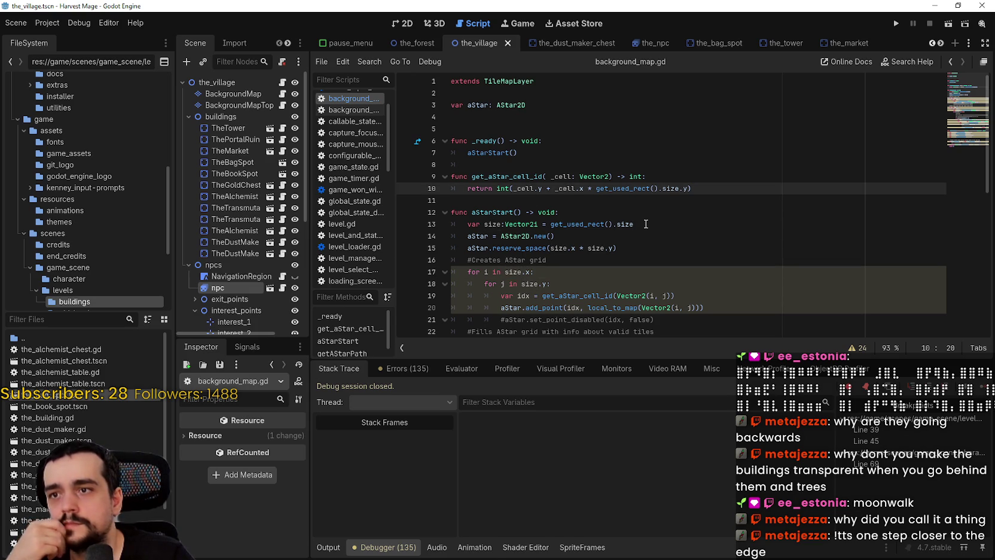
pyautogui.scroll(-3, 646, 223)
pyautogui.scroll(3, 507, 173)
pyautogui.scroll(-2, 621, 212)
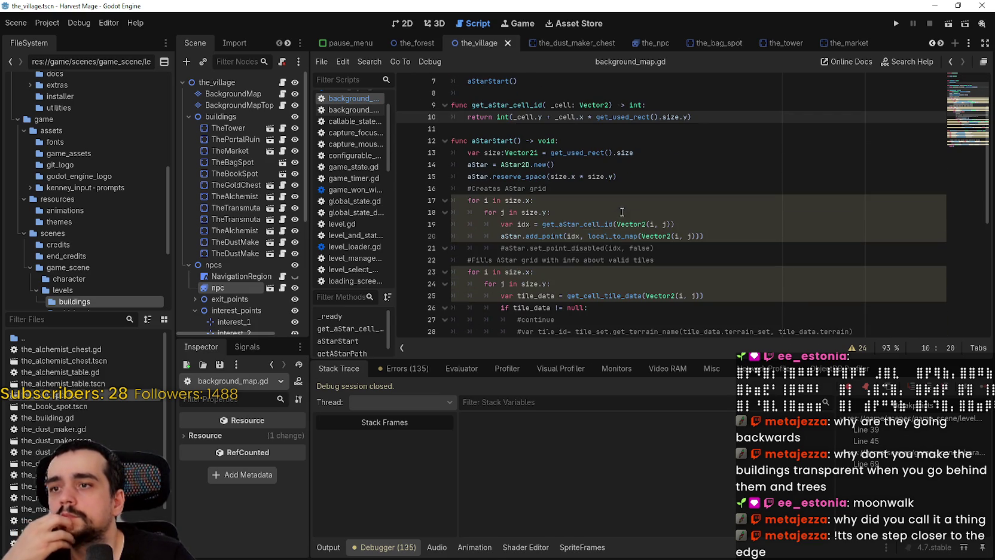
pyautogui.moveTo(572, 155)
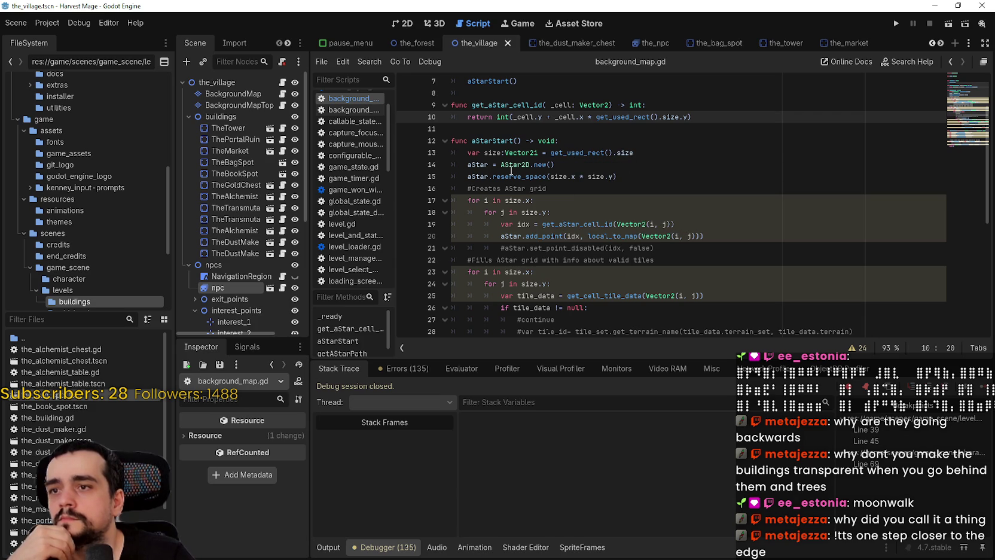
pyautogui.click(626, 179)
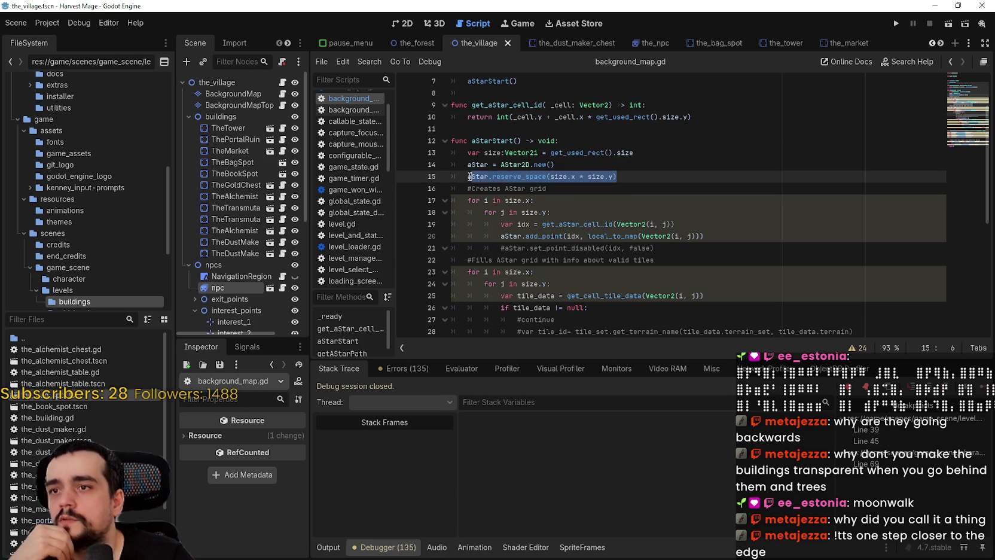
pyautogui.scroll(-2, 628, 191)
pyautogui.click(642, 211)
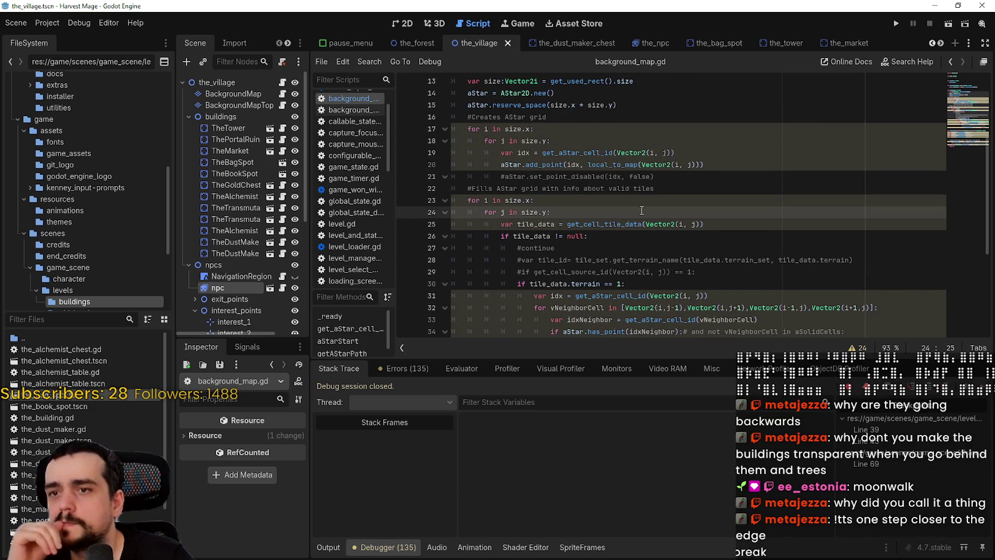
pyautogui.scroll(-2, 640, 208)
pyautogui.doubleClick(600, 156)
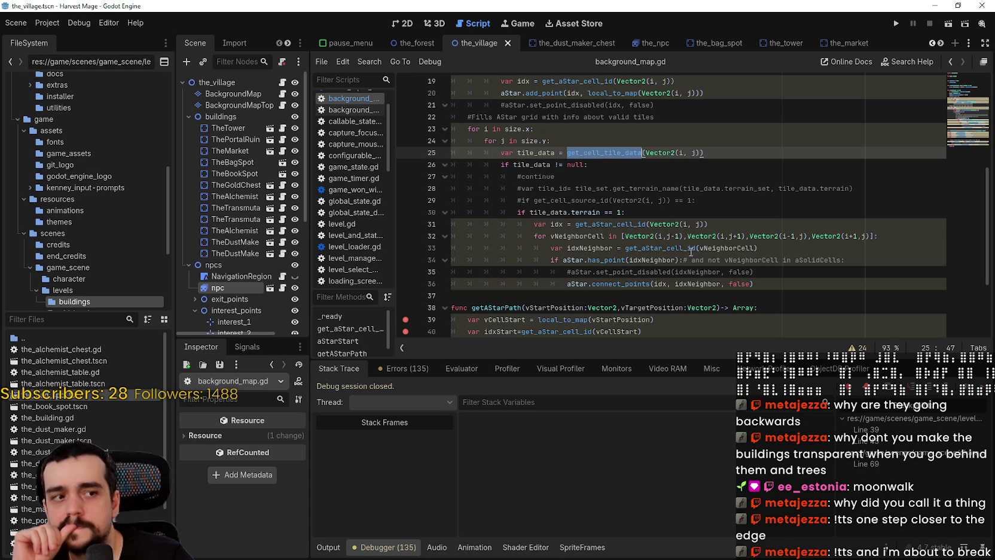
pyautogui.click(757, 210)
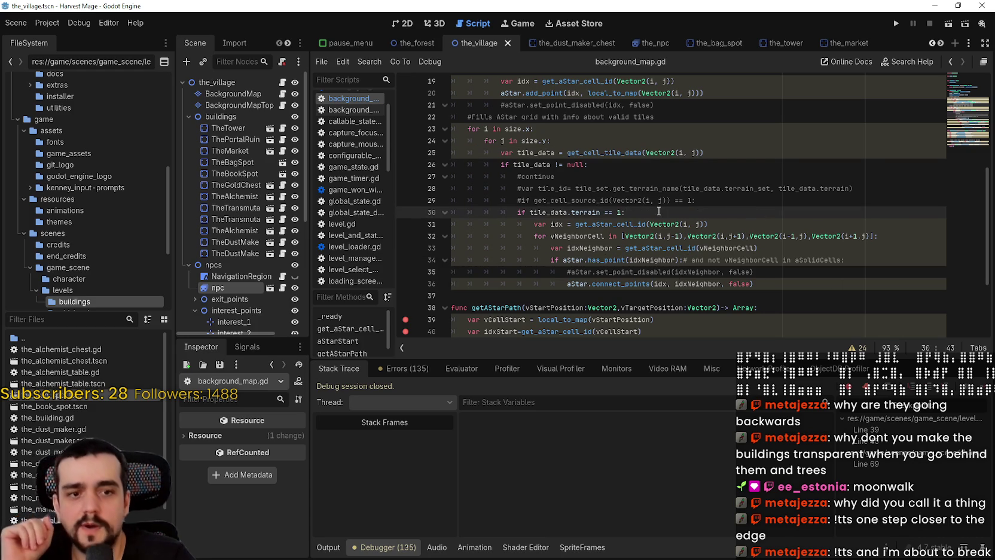
pyautogui.scroll(-1, 745, 239)
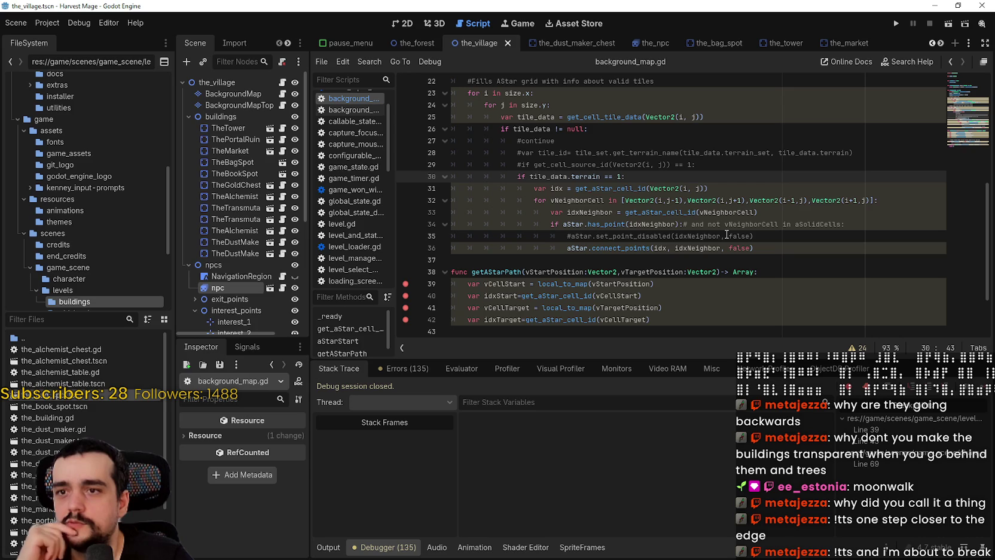
pyautogui.doubleClick(712, 212)
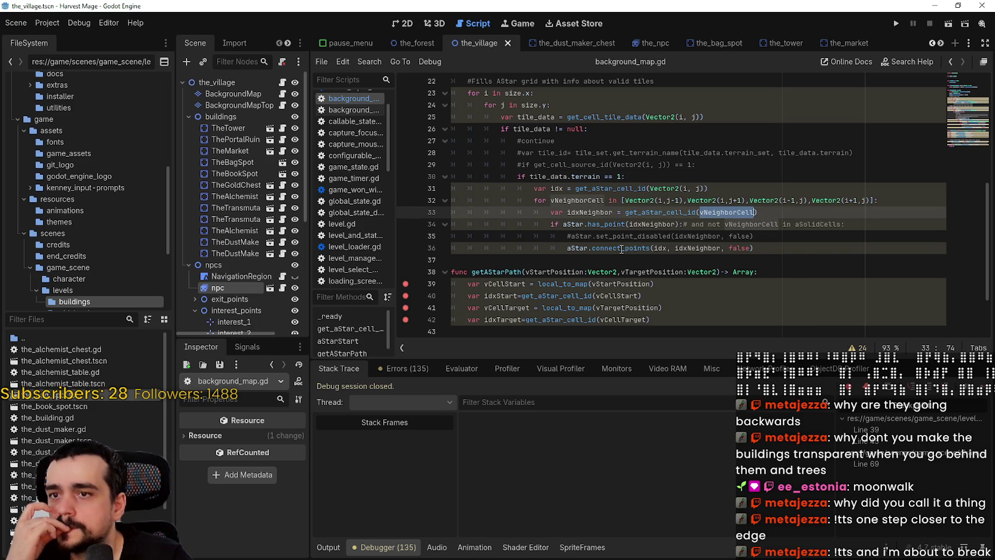
pyautogui.moveTo(622, 248)
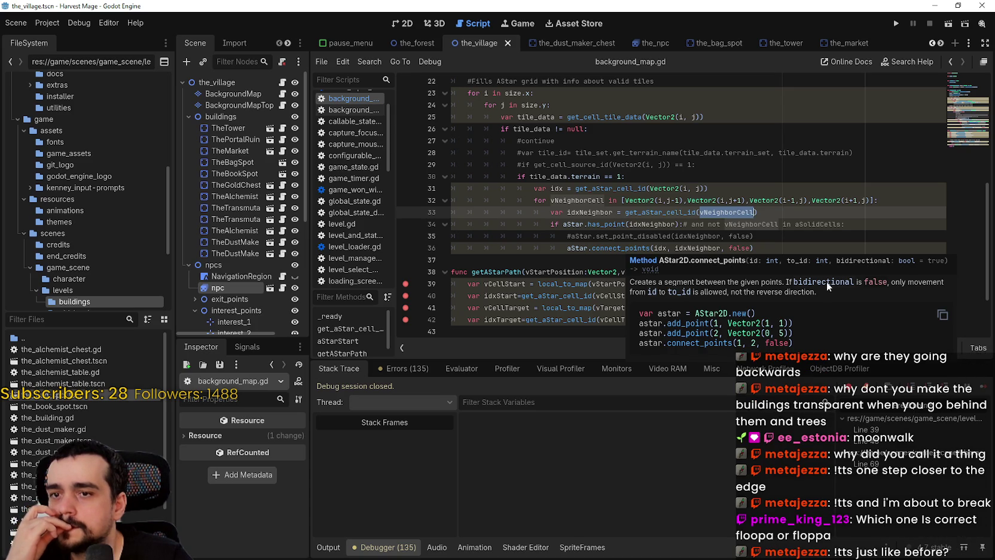
# Step: Change the connect_points argument on line 36 from false to true, then run and load the saved game
pyautogui.doubleClick(733, 250)
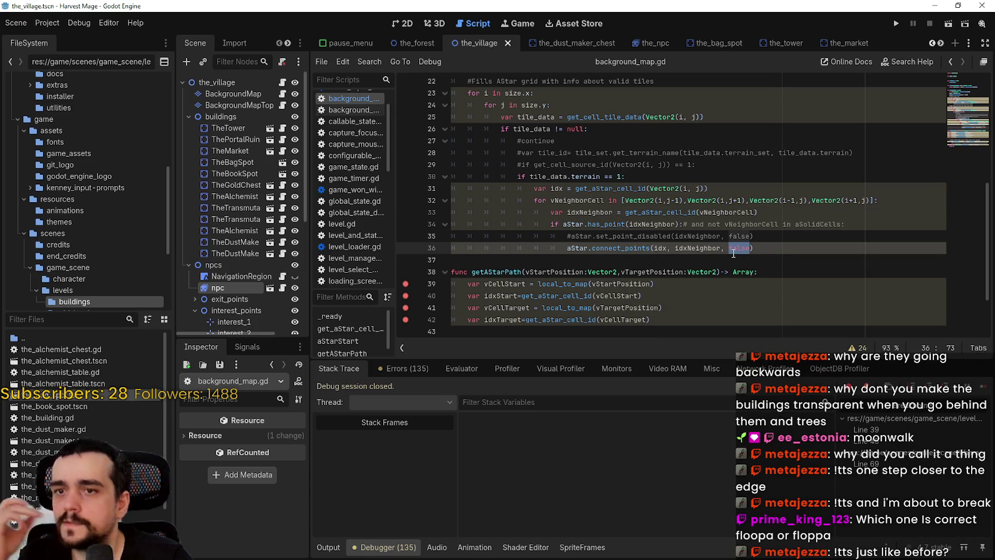
pyautogui.write('true')
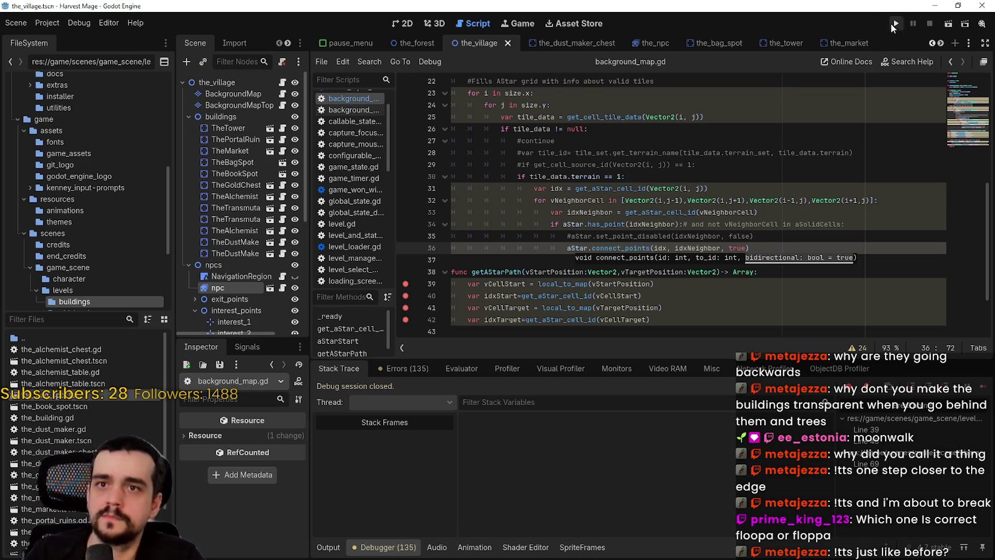
pyautogui.click(893, 25)
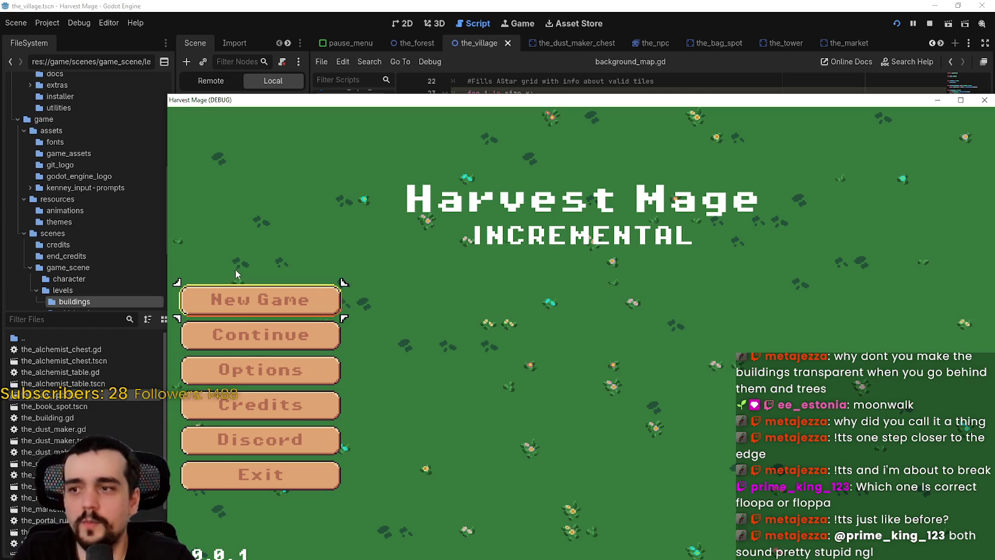
pyautogui.click(247, 343)
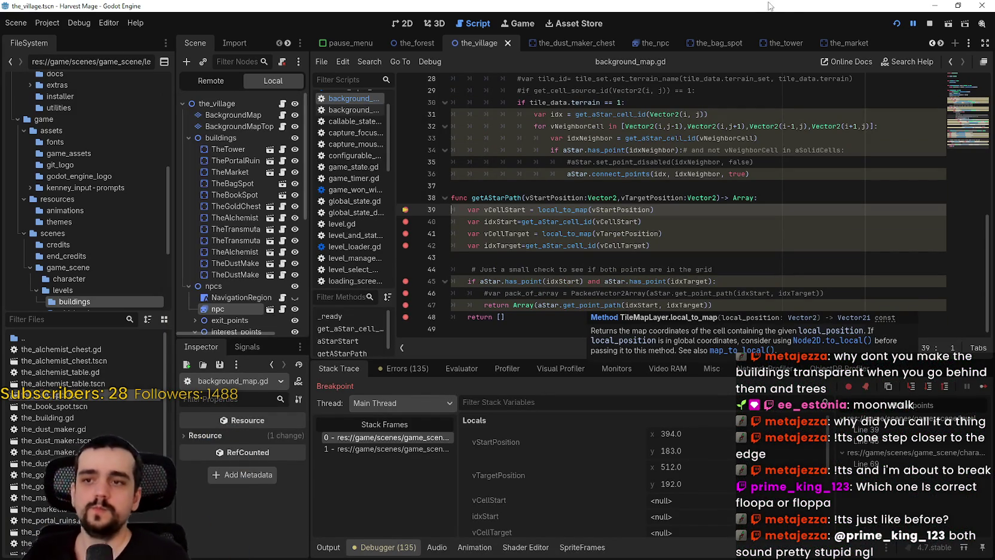
# Step: Step through getAStarPath to line 47, continue to the next breakpoint, and stop with F8
pyautogui.click(983, 386)
pyautogui.click(983, 385)
pyautogui.click(983, 385)
pyautogui.click(983, 386)
pyautogui.click(983, 386)
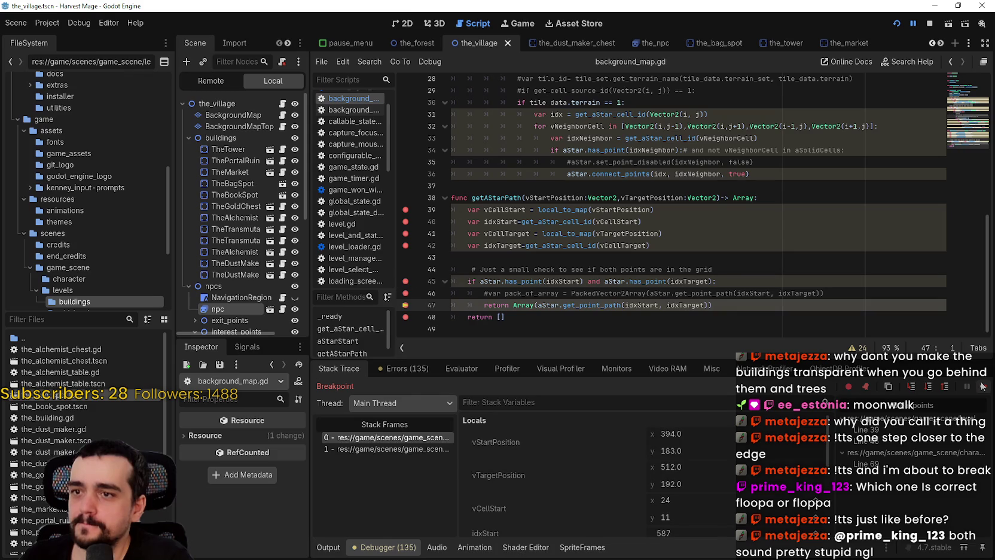
pyautogui.scroll(-4, 790, 439)
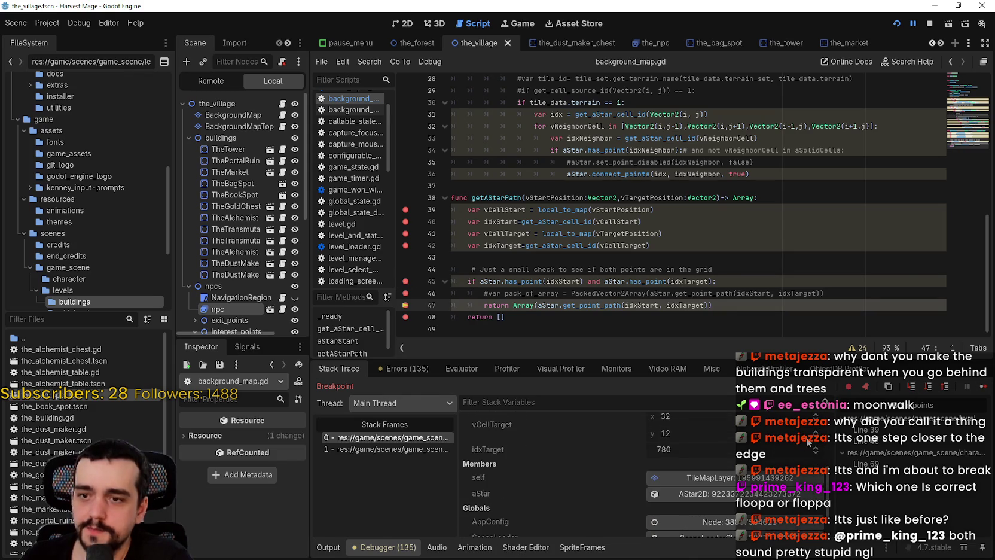
pyautogui.click(976, 386)
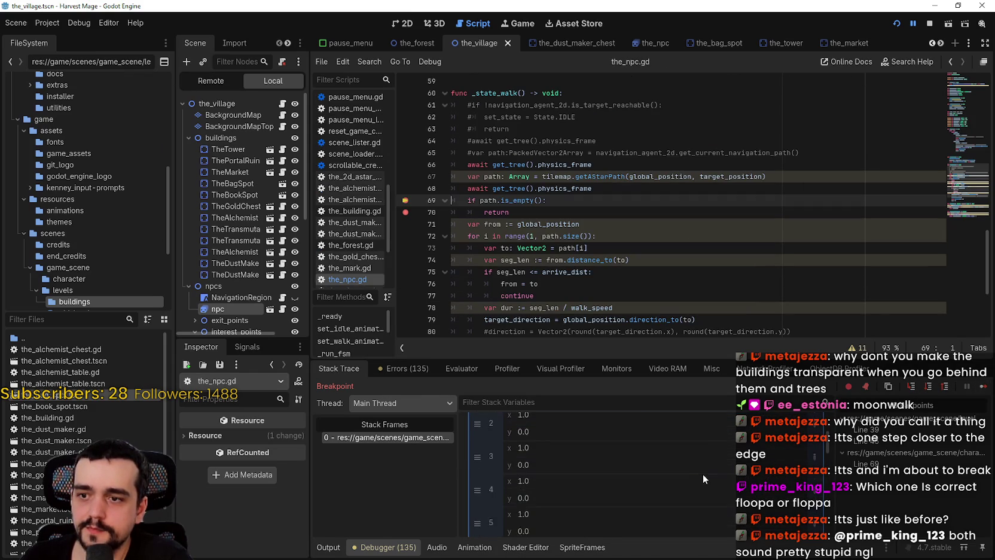
pyautogui.scroll(-3, 704, 472)
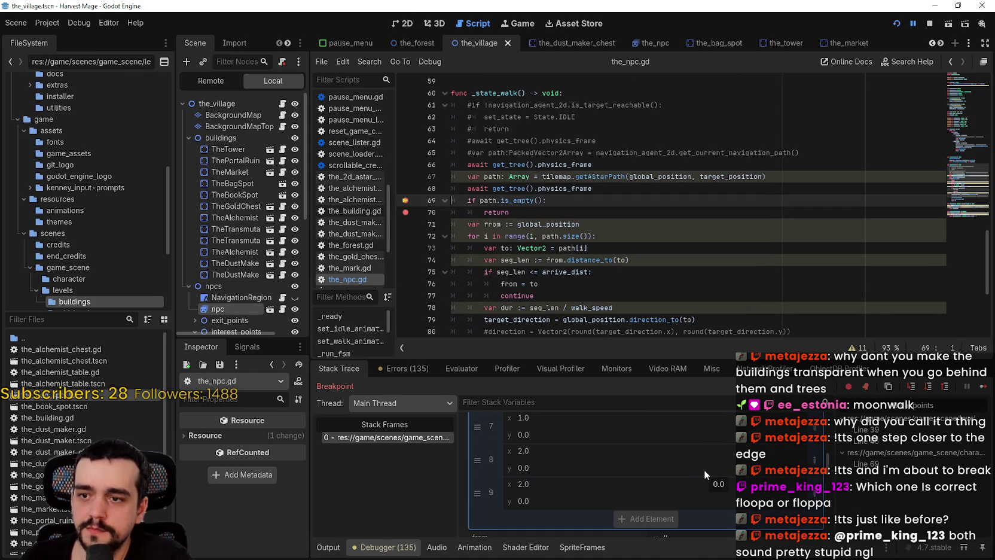
pyautogui.press('F8')
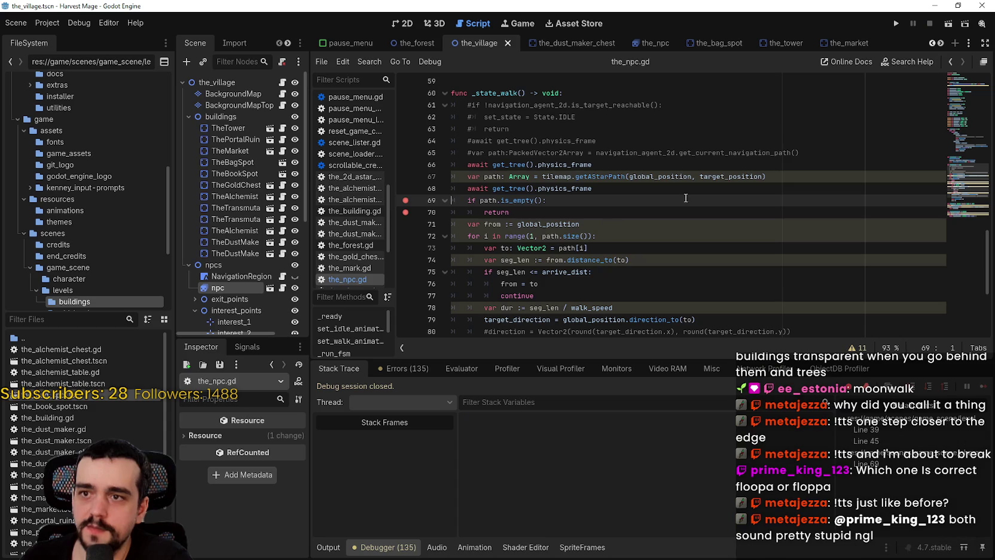
# Step: Open background_map.gd and examine the neighbor loop's j-1 offsets and vNeighborCell variable
pyautogui.click(283, 105)
pyautogui.scroll(1, 731, 227)
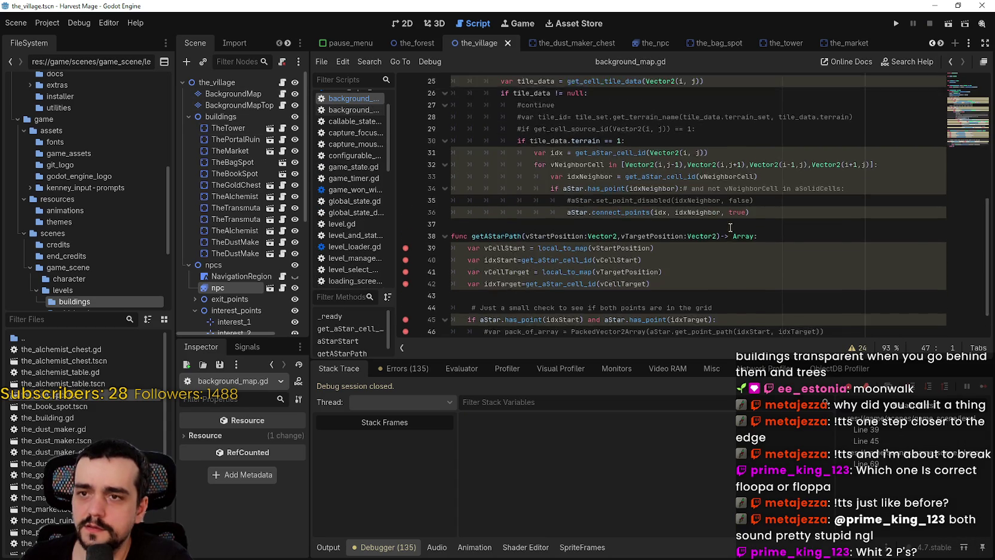
pyautogui.click(727, 224)
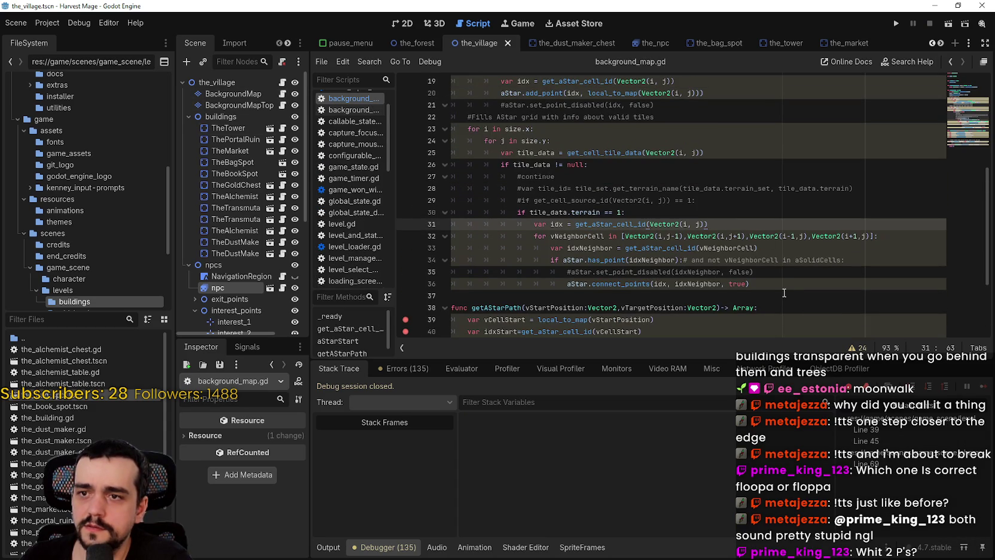
pyautogui.click(662, 236)
pyautogui.moveTo(680, 236); pyautogui.dragTo(667, 236)
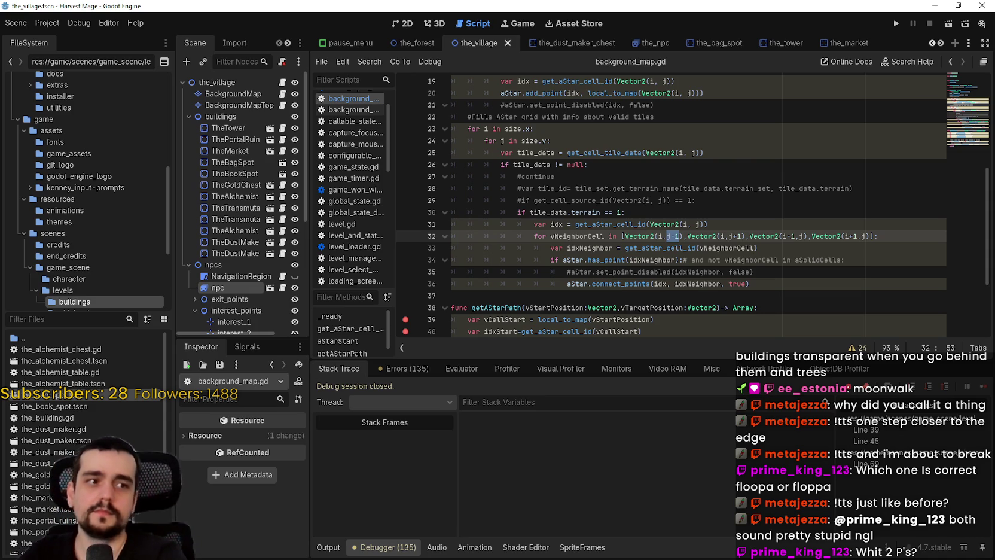
pyautogui.click(626, 248)
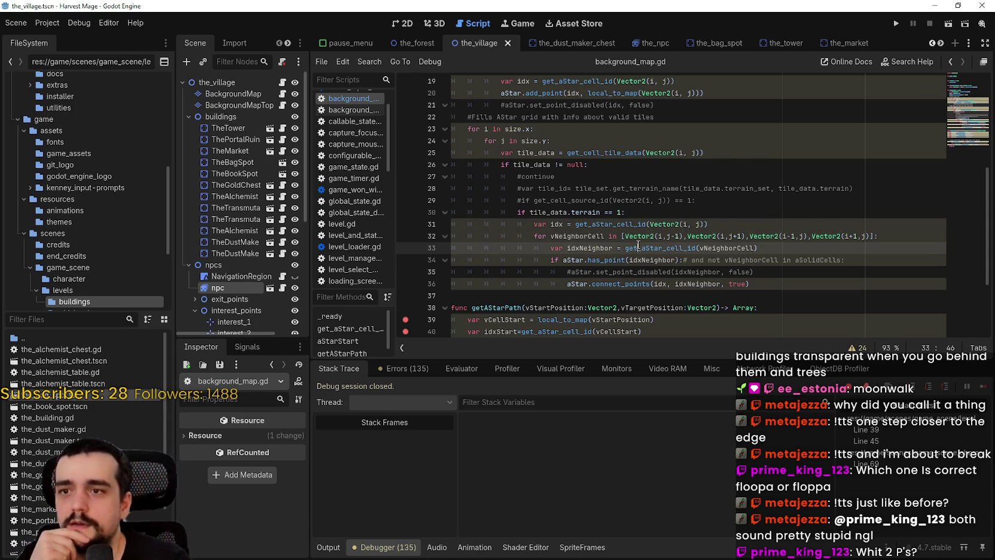
pyautogui.scroll(-1, 646, 272)
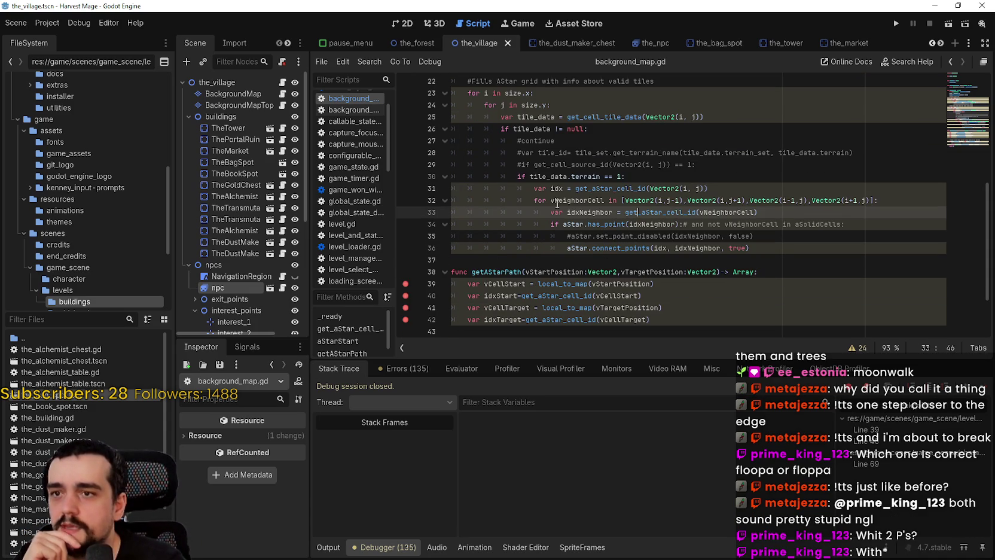
pyautogui.doubleClick(577, 199)
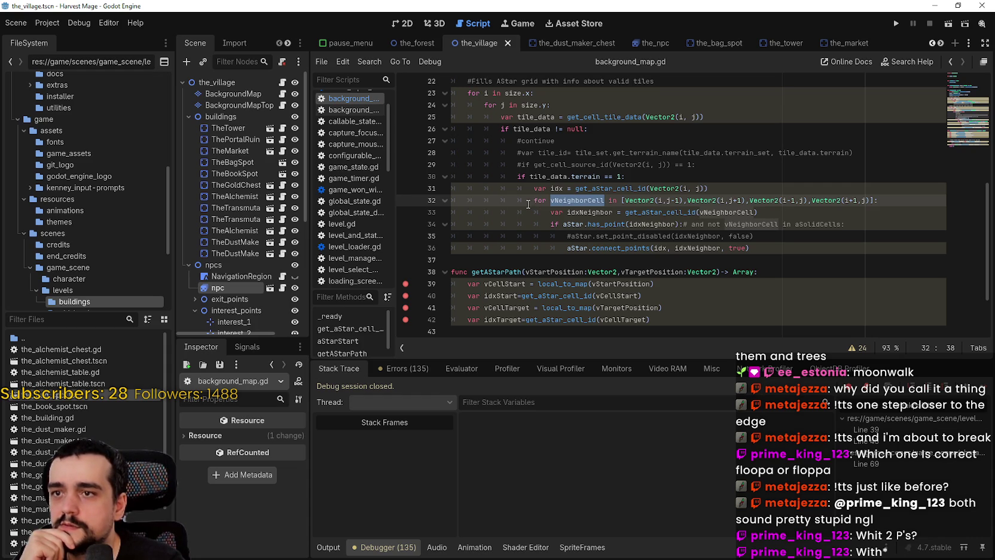
pyautogui.moveTo(529, 203); pyautogui.dragTo(906, 198)
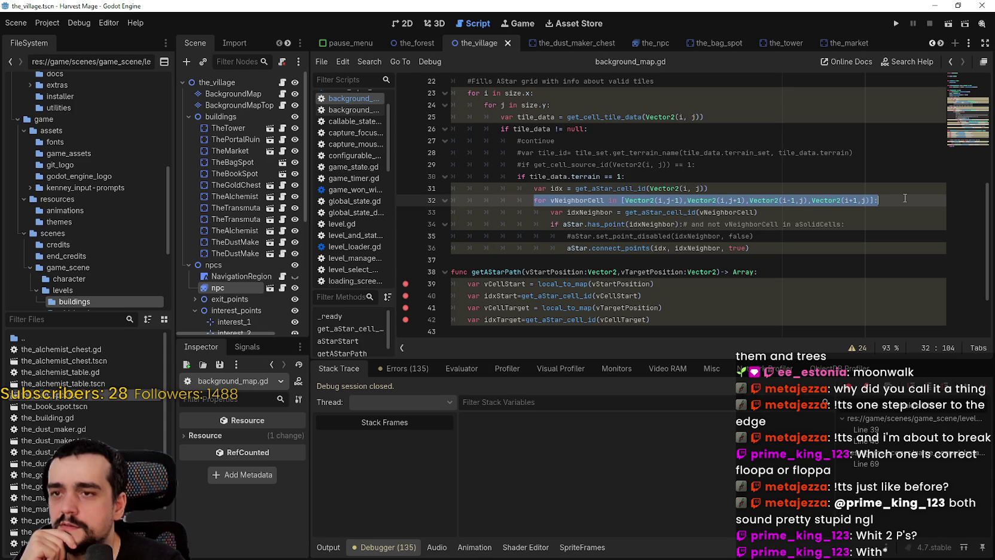
pyautogui.doubleClick(594, 200)
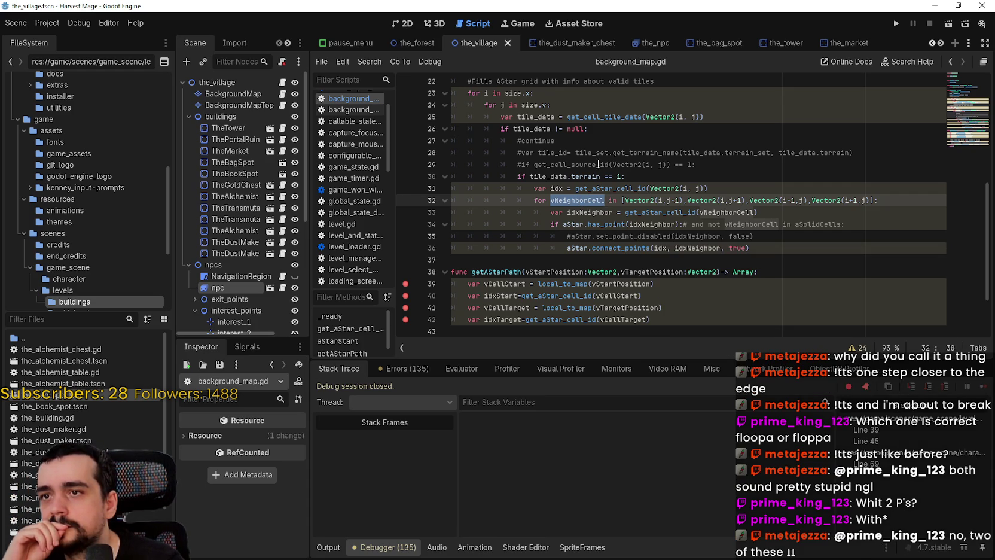
# Step: Set a breakpoint on the tile_data null check at line 26 and rerun the game
pyautogui.click(604, 130)
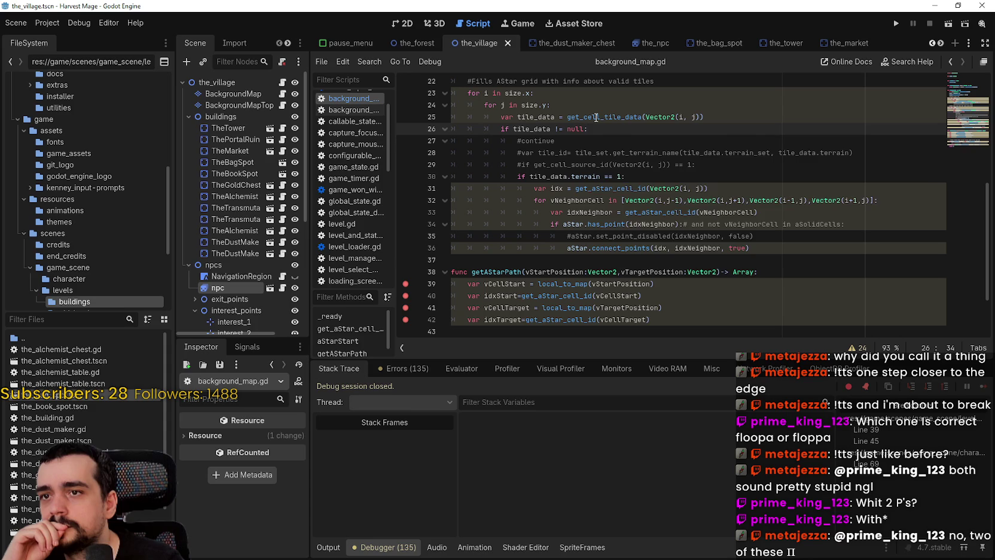
pyautogui.moveTo(596, 117)
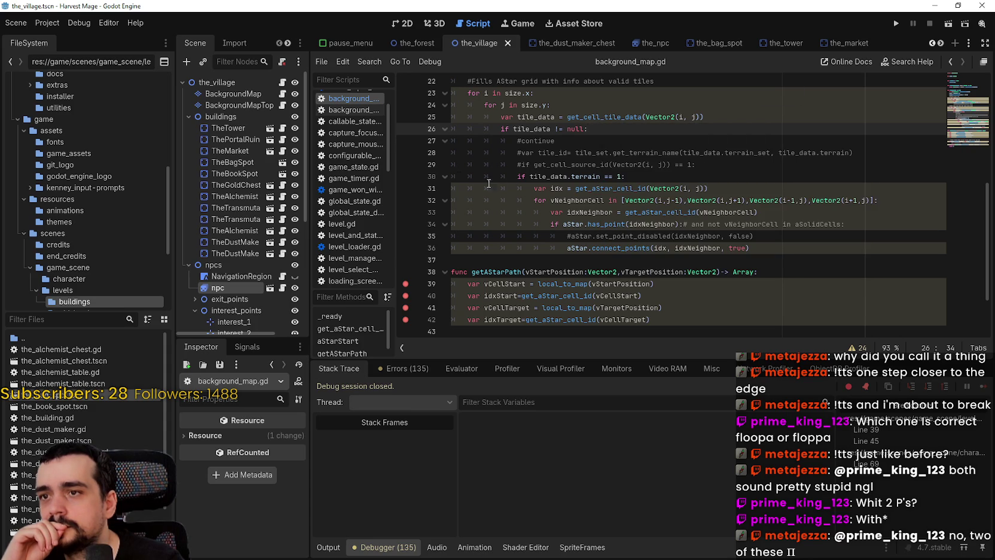
pyautogui.click(406, 129)
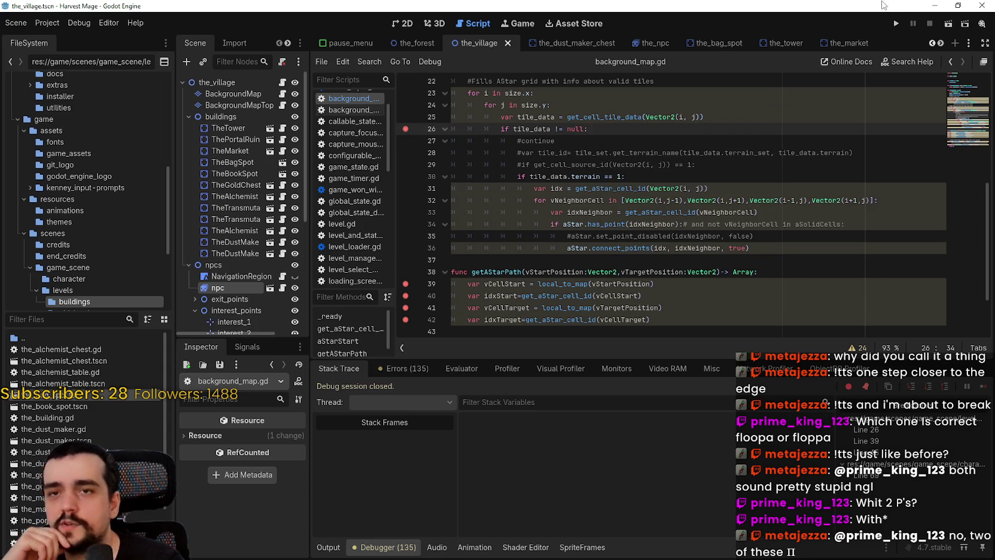
pyautogui.click(894, 25)
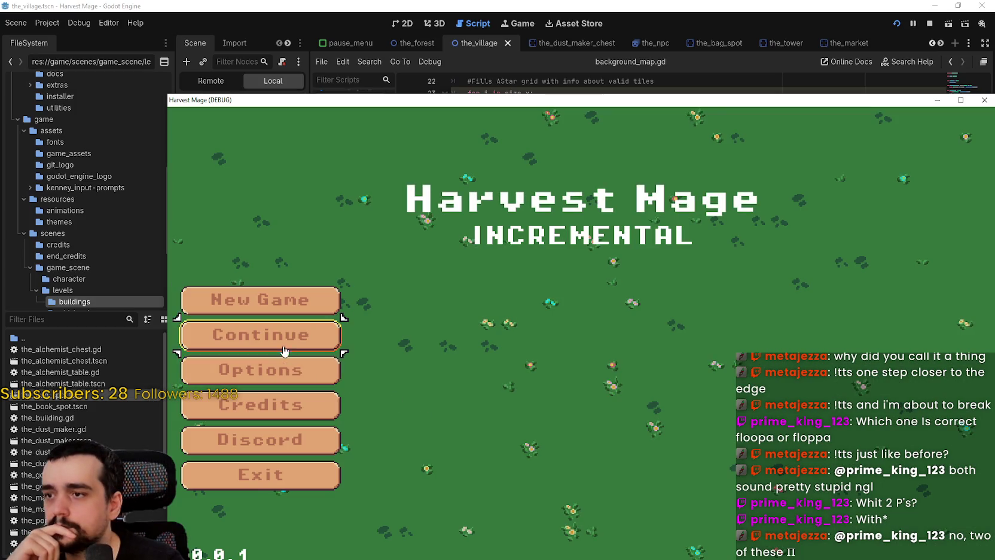
# Step: Load the saved game to hit the line 26 breakpoint and inspect the current tile's TileData
pyautogui.click(263, 333)
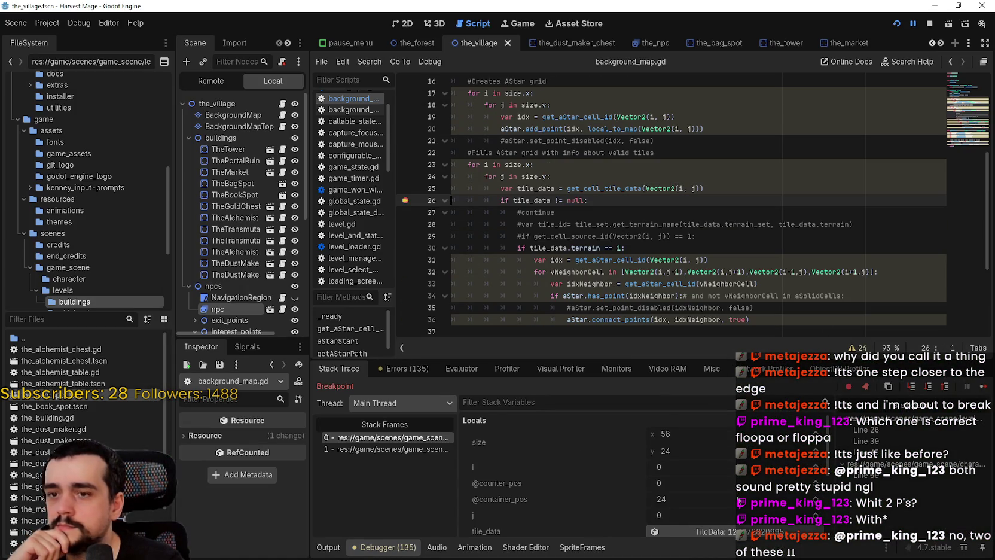
pyautogui.scroll(-3, 735, 488)
pyautogui.click(733, 473)
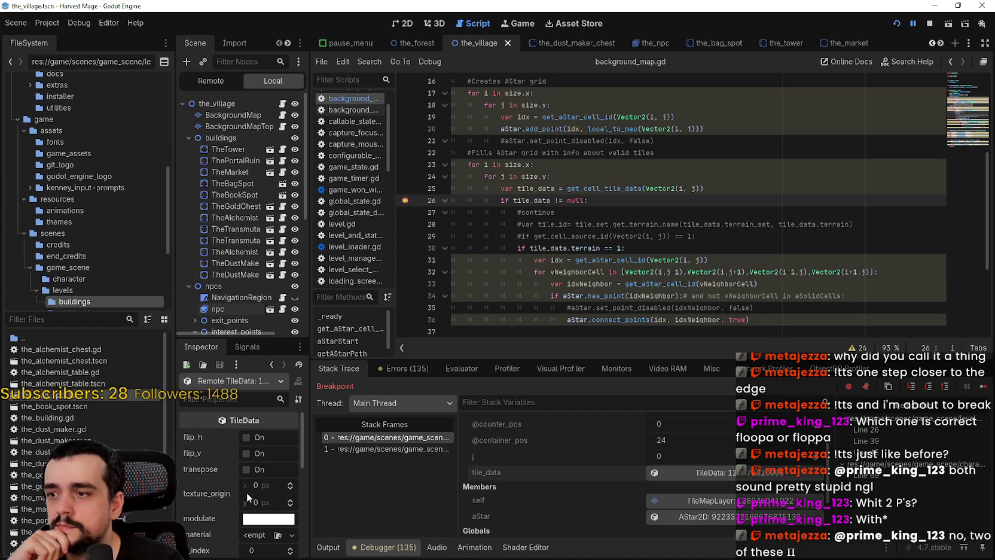
pyautogui.scroll(-2, 249, 503)
pyautogui.scroll(-10, 194, 507)
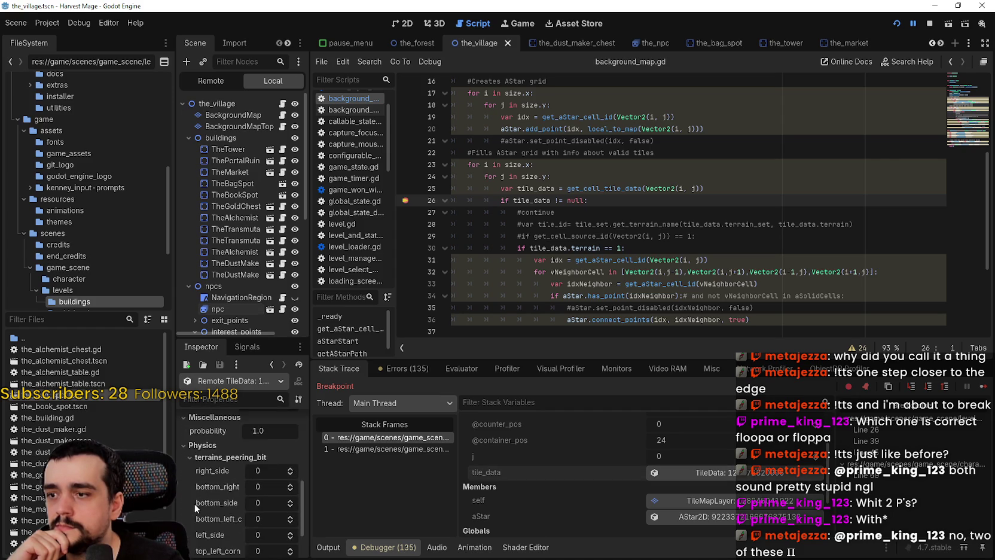
pyautogui.scroll(10, 193, 502)
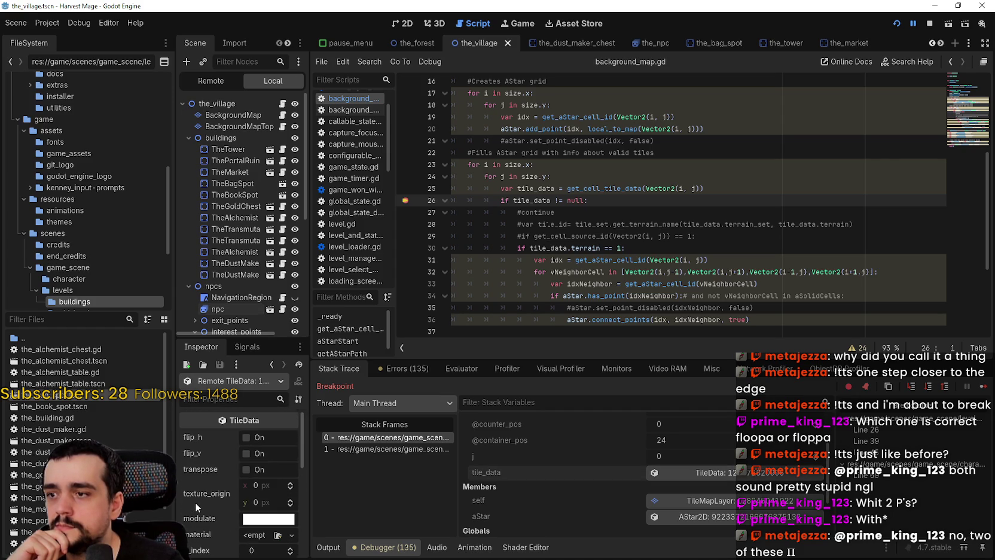
pyautogui.scroll(-1, 197, 501)
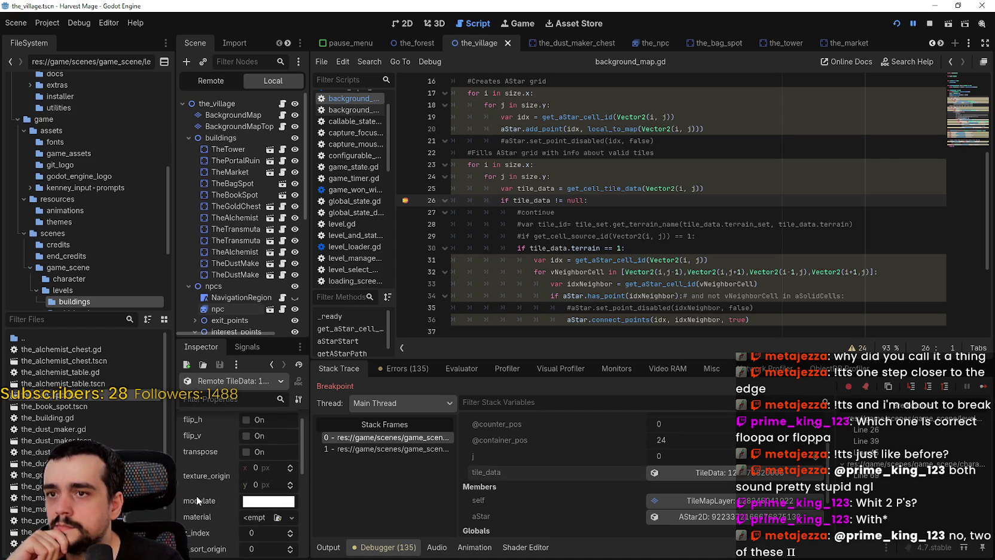
pyautogui.scroll(-2, 196, 496)
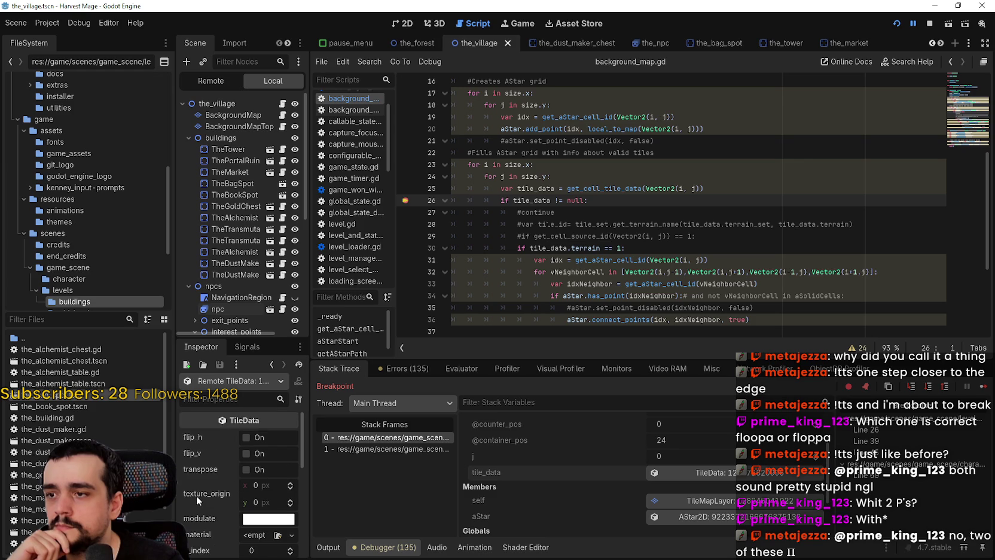
pyautogui.scroll(-3, 197, 491)
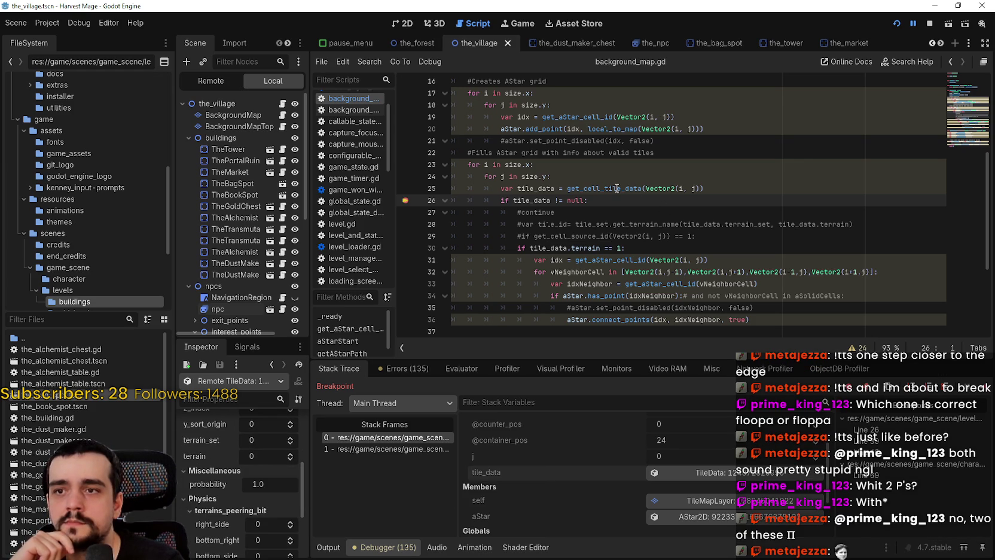
pyautogui.moveTo(617, 188)
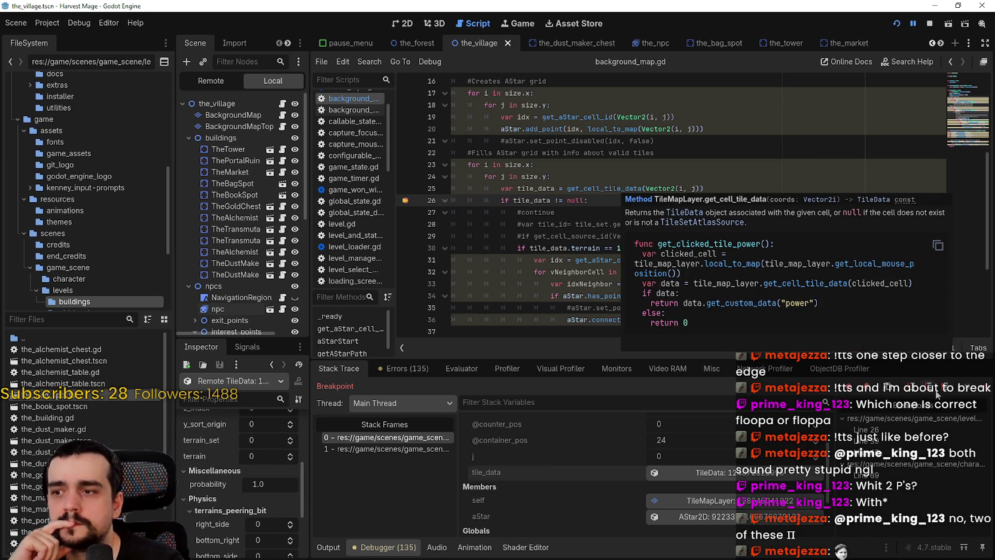
# Step: Continue to the next tile, expand its Physics > terrains_peering_bit properties, and breakpoint line 30
pyautogui.click(984, 385)
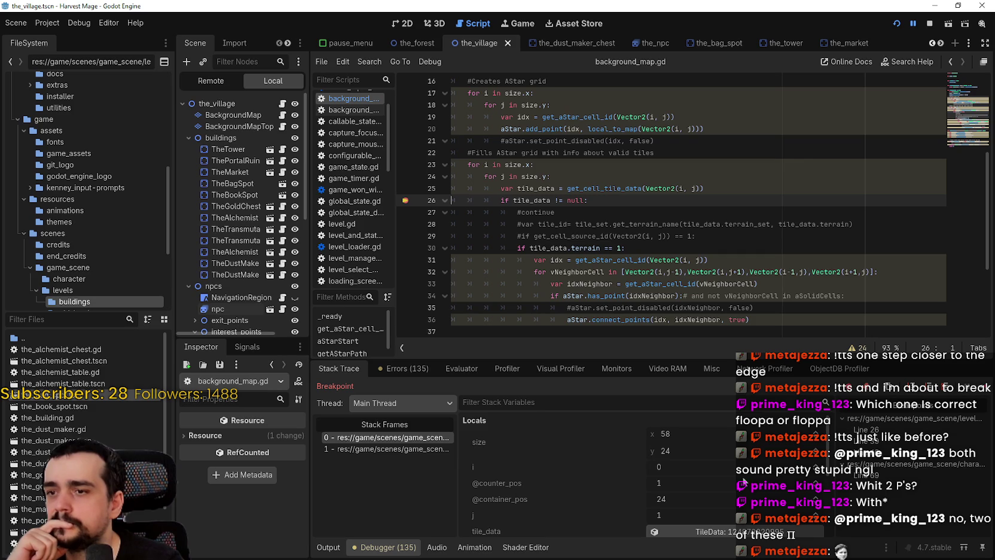
pyautogui.click(722, 527)
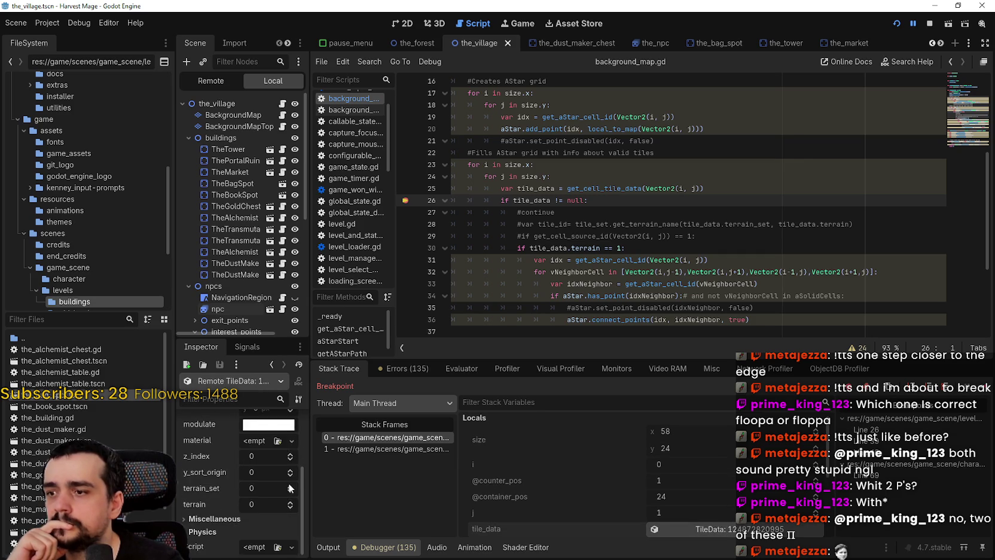
pyautogui.scroll(1, 288, 482)
pyautogui.scroll(-3, 209, 509)
pyautogui.click(212, 524)
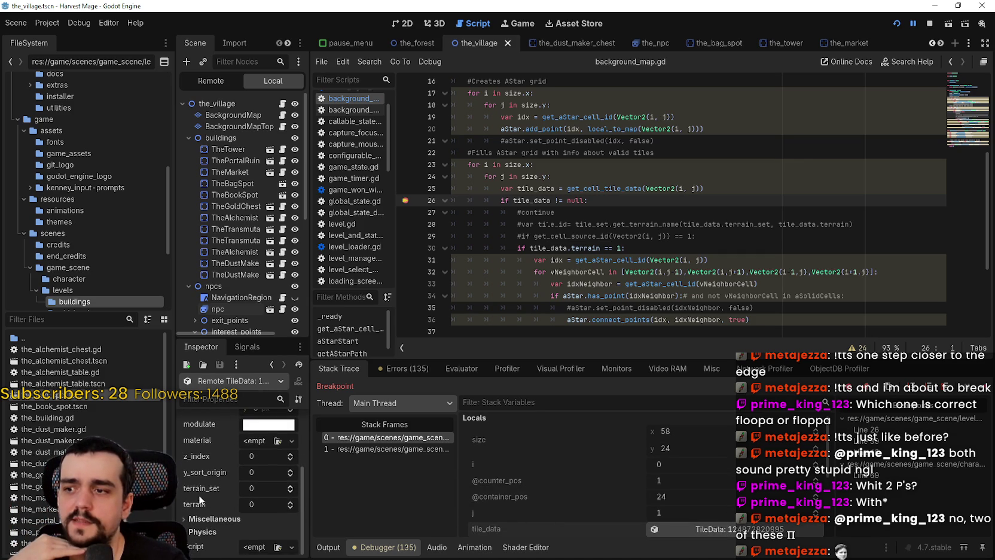
pyautogui.scroll(-1, 214, 526)
pyautogui.click(216, 520)
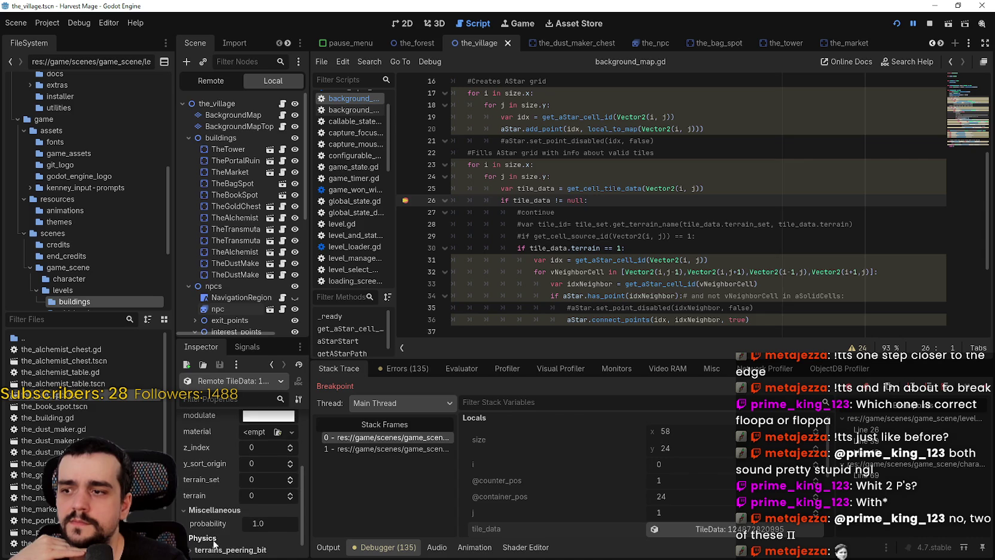
pyautogui.click(218, 531)
pyautogui.scroll(-3, 232, 532)
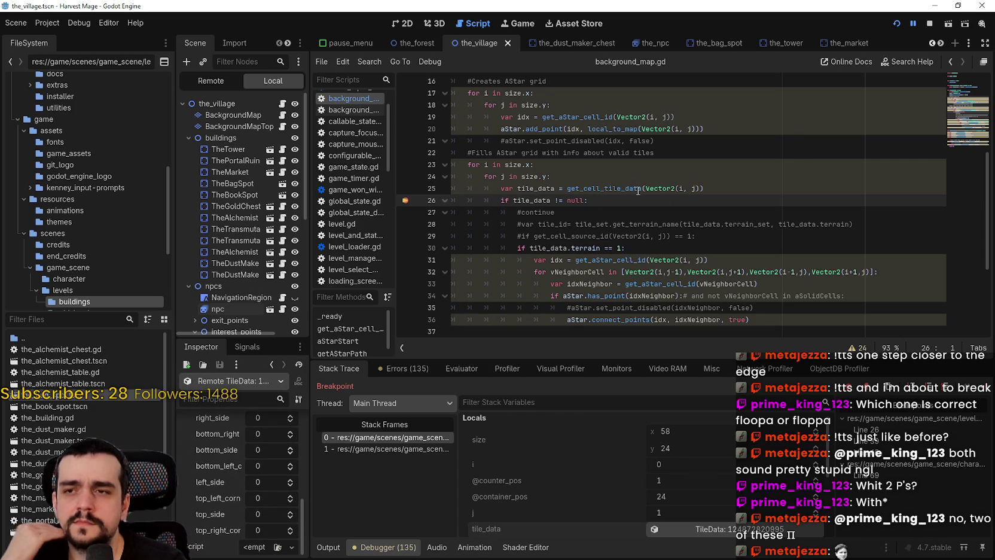
pyautogui.moveTo(631, 190)
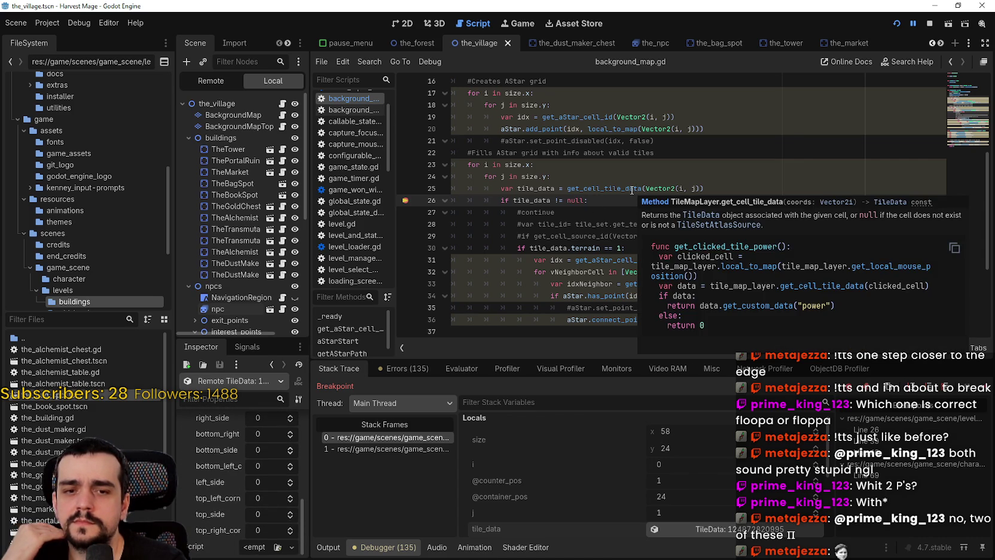
pyautogui.click(405, 248)
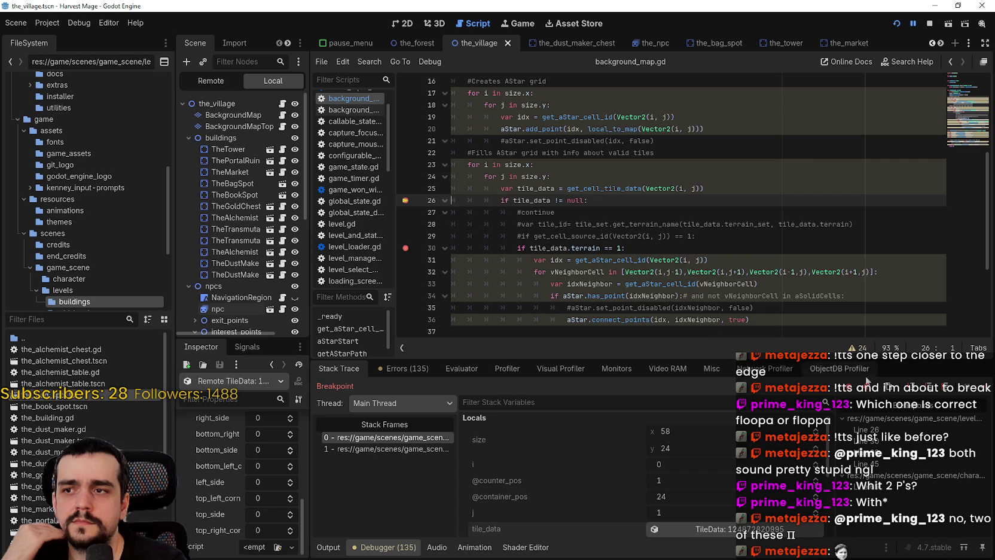
# Step: Resume to line 30, inspect TileData, and move that breakpoint to line 31
pyautogui.click(985, 390)
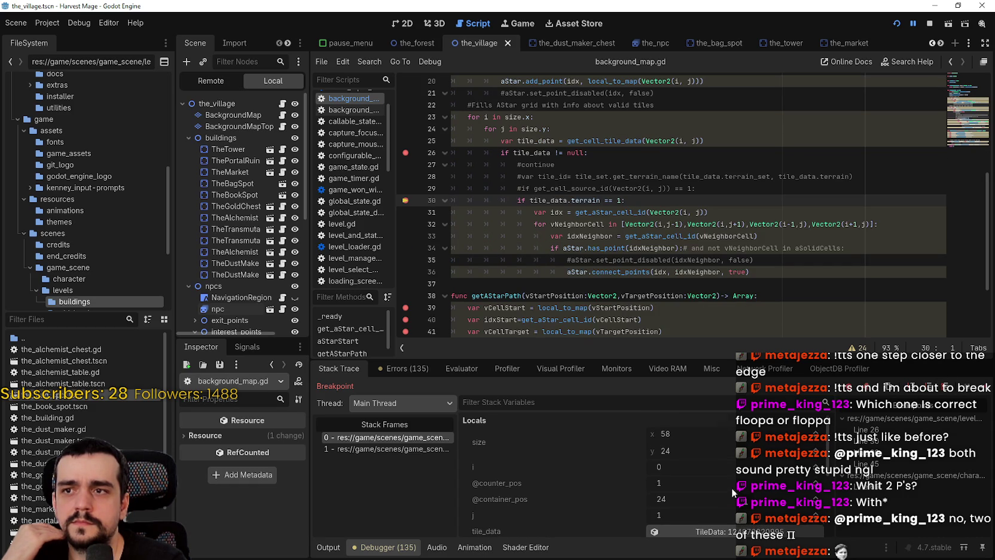
pyautogui.scroll(-2, 733, 493)
pyautogui.click(748, 474)
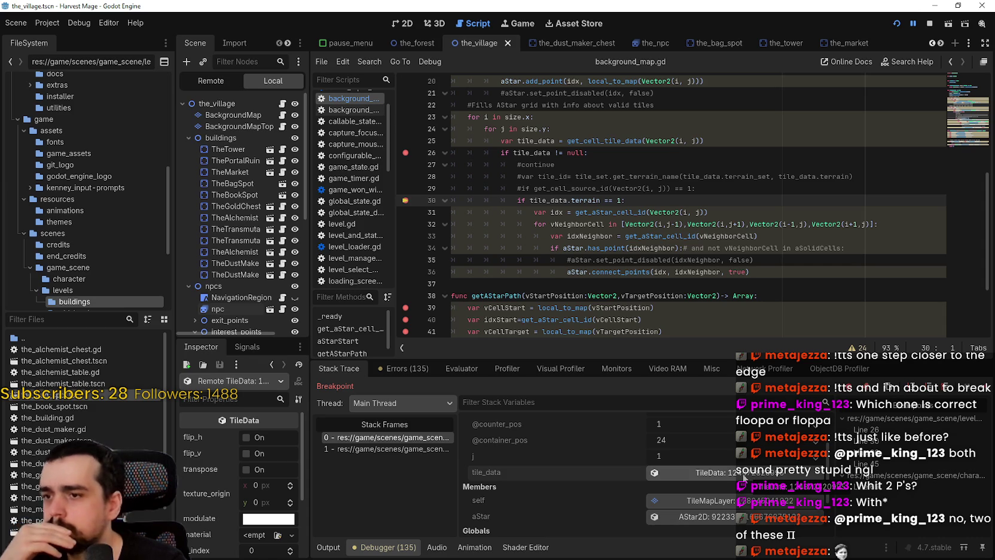
pyautogui.click(406, 213)
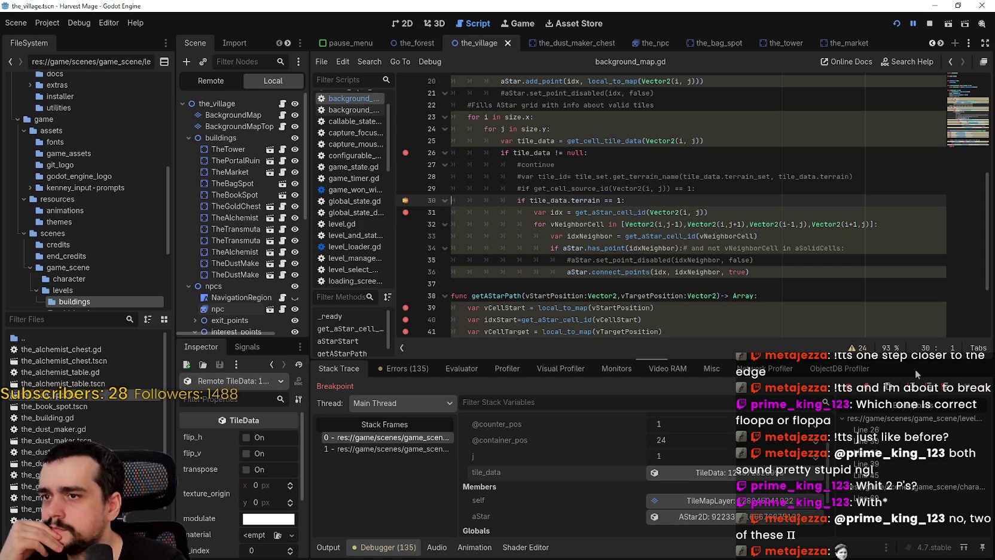
pyautogui.click(979, 390)
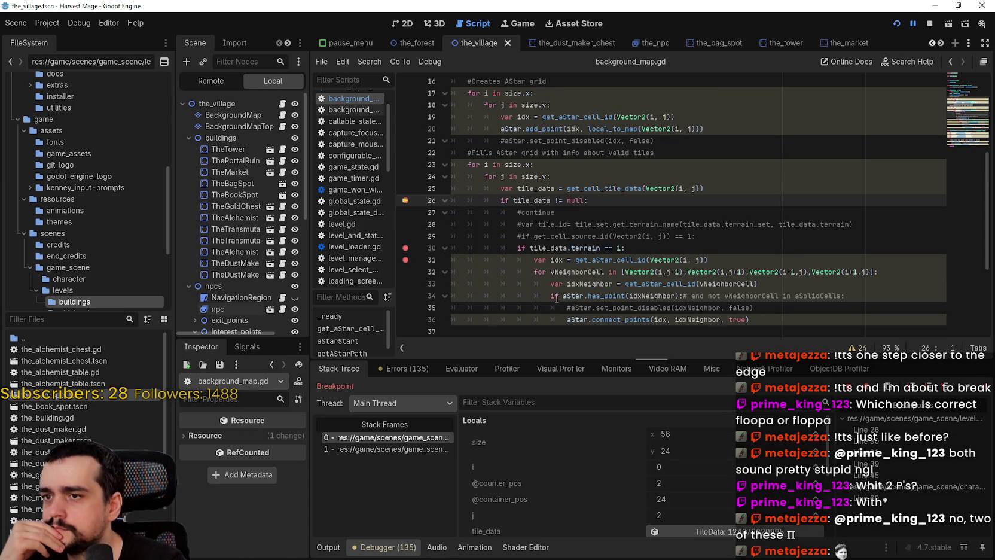
pyautogui.click(405, 248)
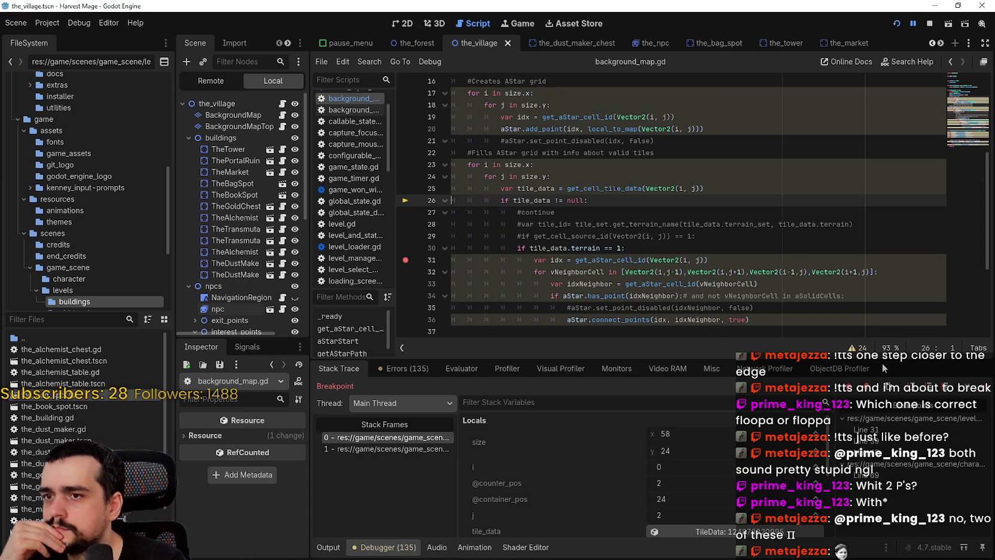
pyautogui.click(979, 390)
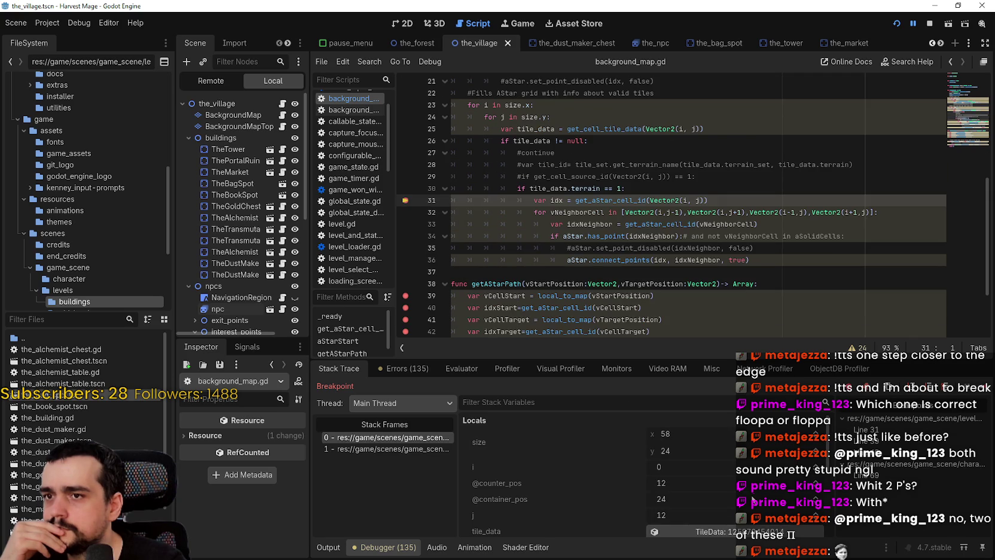
pyautogui.click(721, 457)
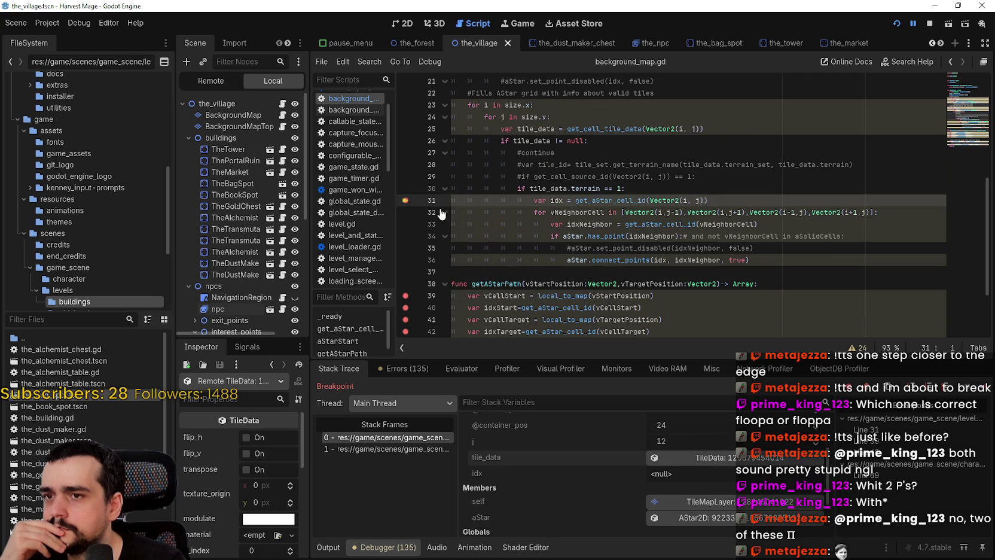
# Step: Continue through lines 32 and 33, adding breakpoints on the neighbor loop, idxNeighbor line and line 35
pyautogui.click(405, 212)
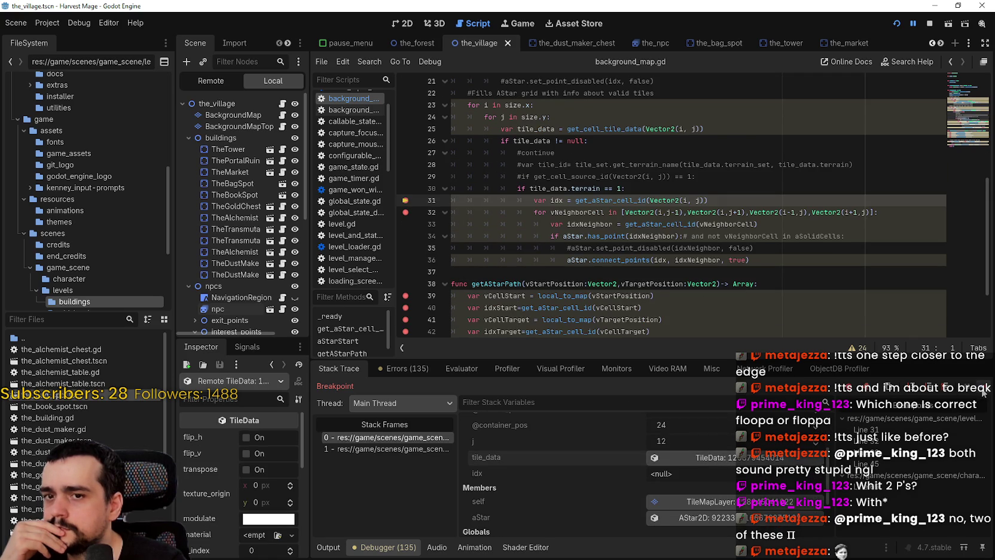
pyautogui.click(983, 389)
pyautogui.scroll(-3, 747, 505)
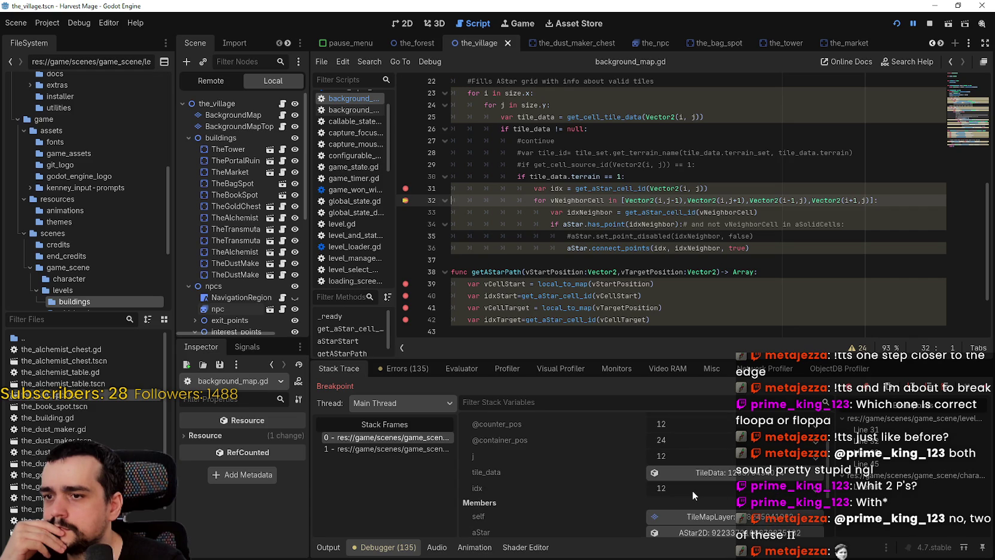
pyautogui.scroll(-2, 696, 482)
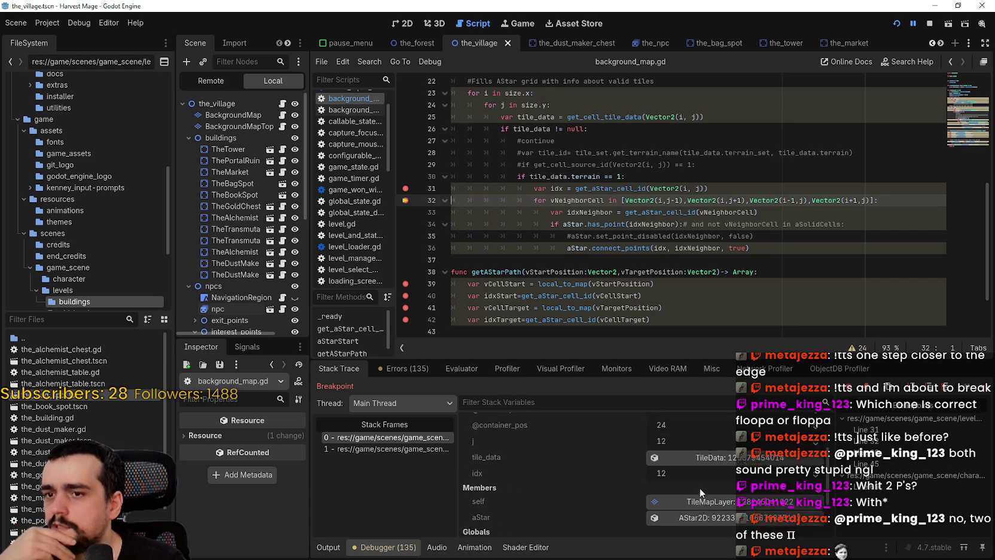
pyautogui.click(406, 212)
pyautogui.click(984, 390)
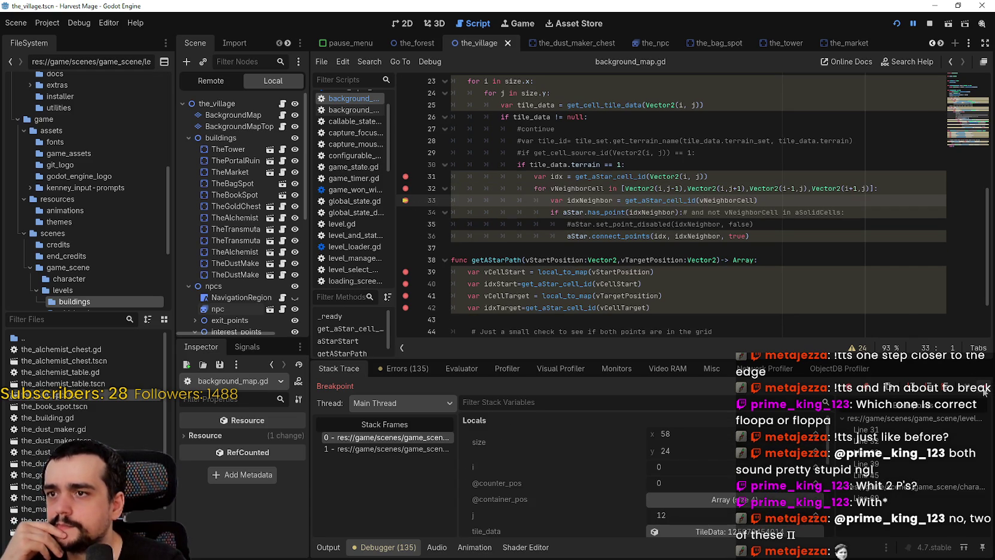
pyautogui.click(406, 224)
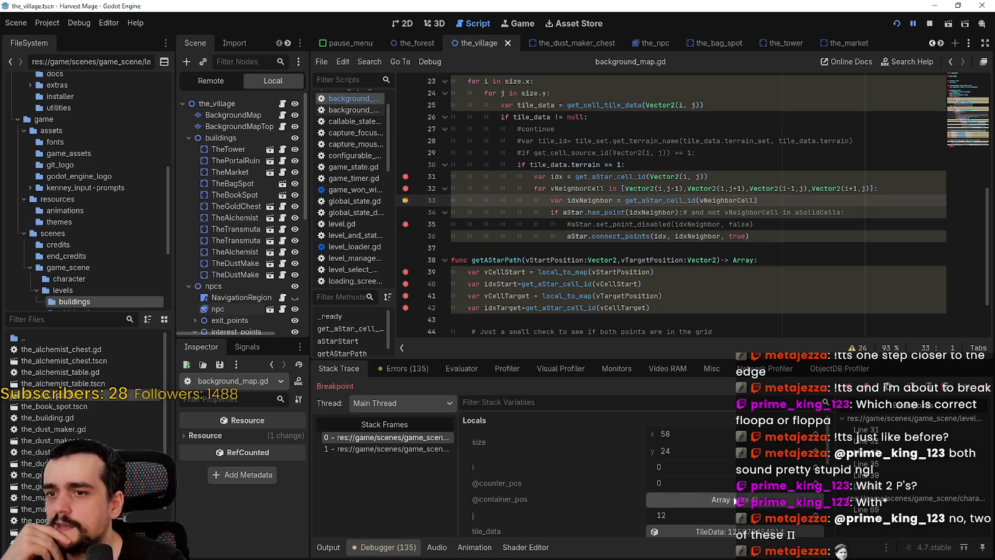
# Step: Breakpoint line 34's has_point check, shift line 35's breakpoint to line 36, and step forward
pyautogui.scroll(-3, 734, 484)
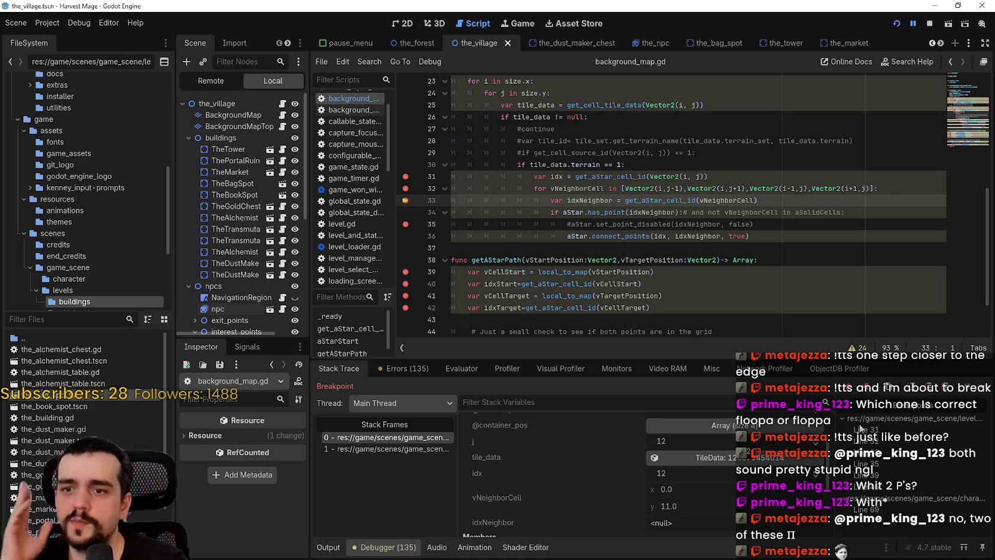
pyautogui.scroll(-2, 715, 487)
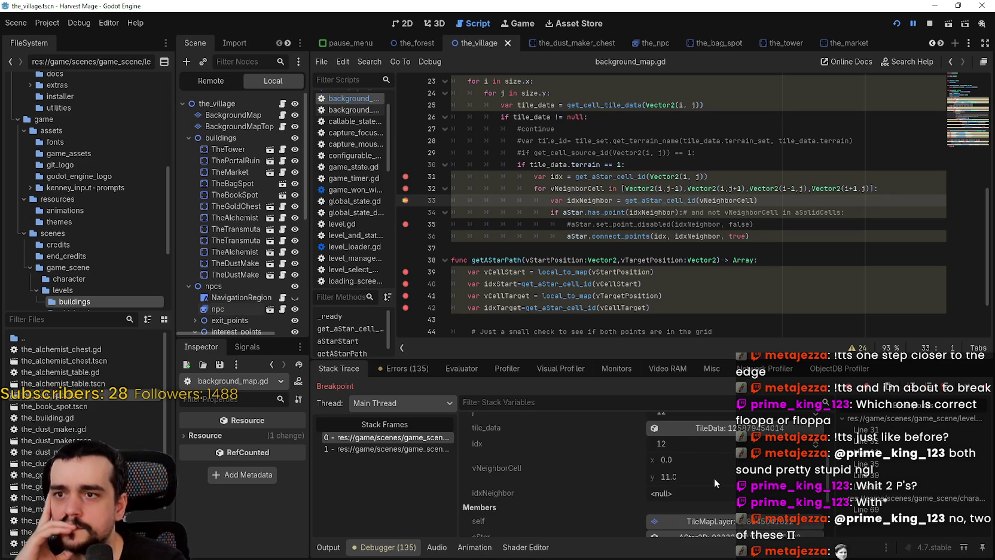
pyautogui.click(568, 177)
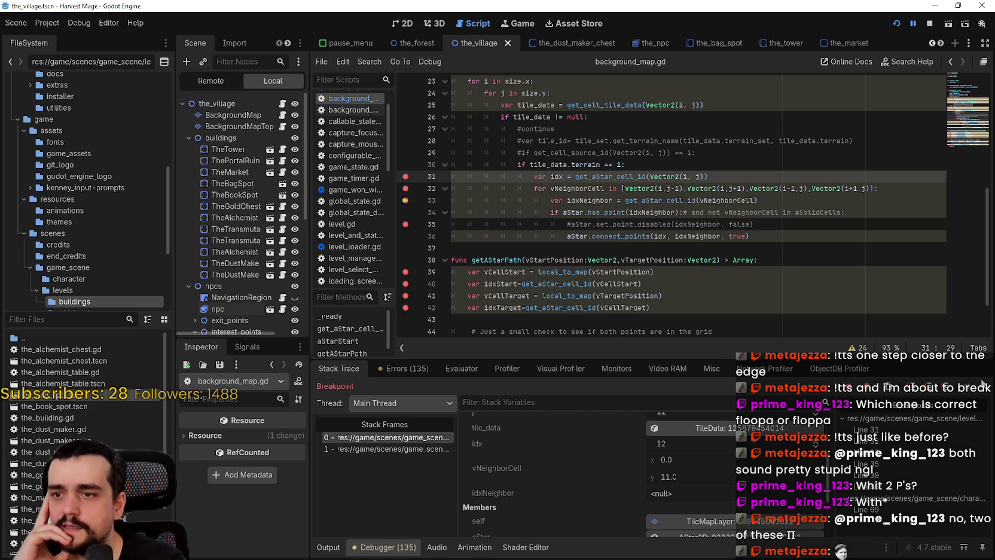
pyautogui.click(405, 213)
pyautogui.click(406, 236)
pyautogui.click(406, 224)
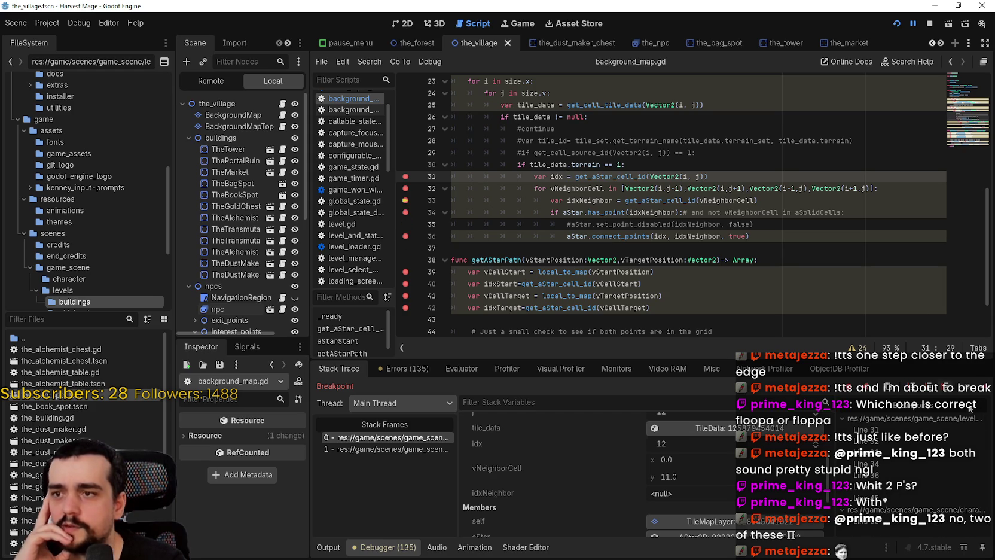
pyautogui.click(983, 387)
pyautogui.doubleClick(742, 222)
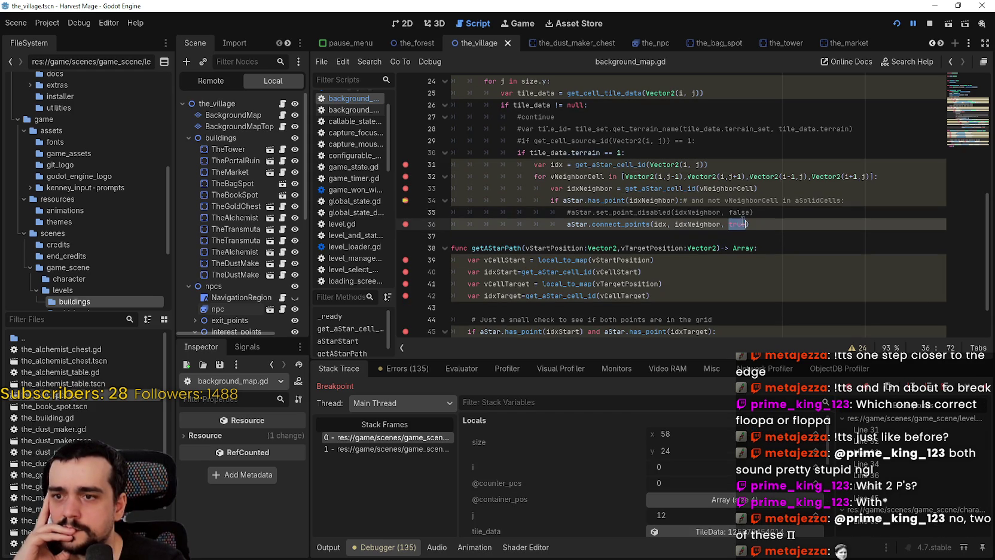
pyautogui.write('false')
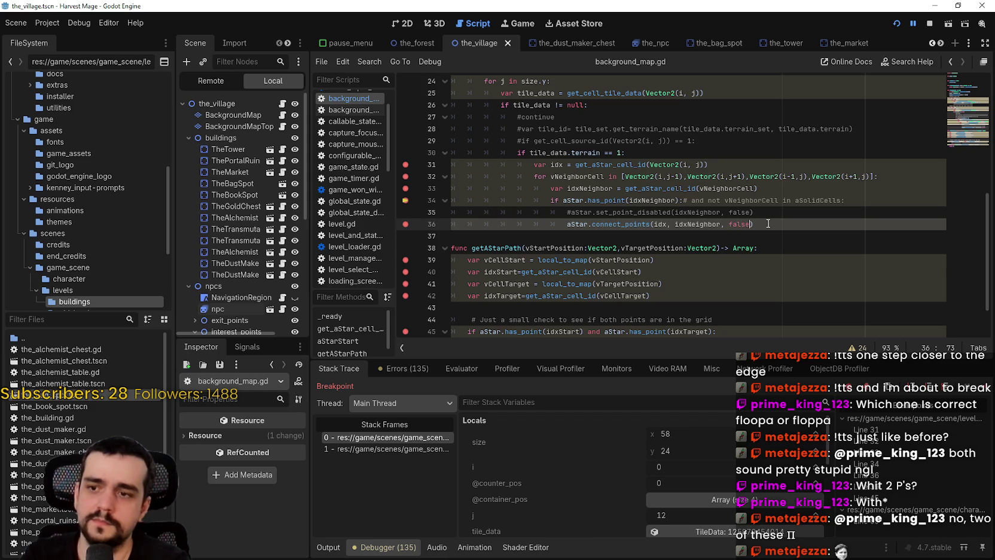
pyautogui.press('Up')
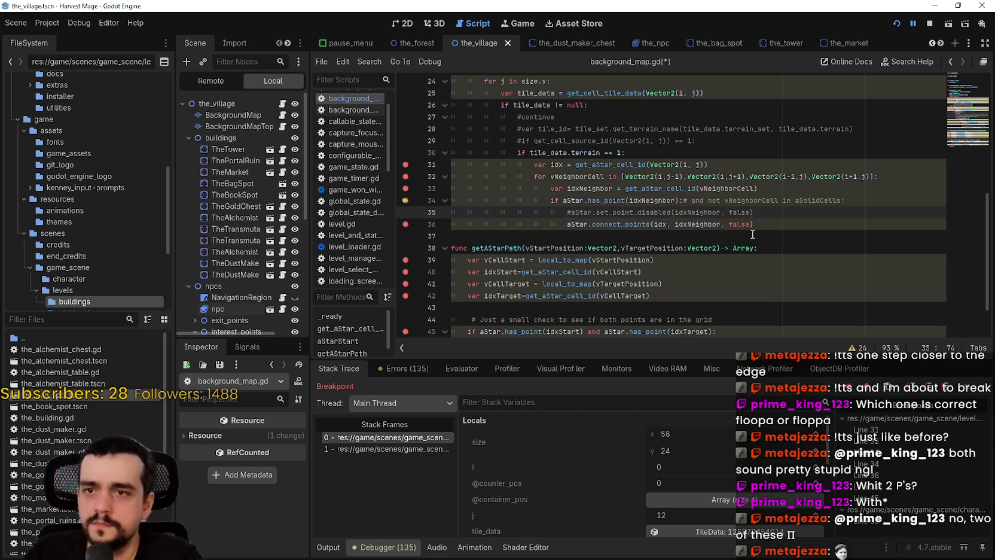
pyautogui.moveTo(713, 221)
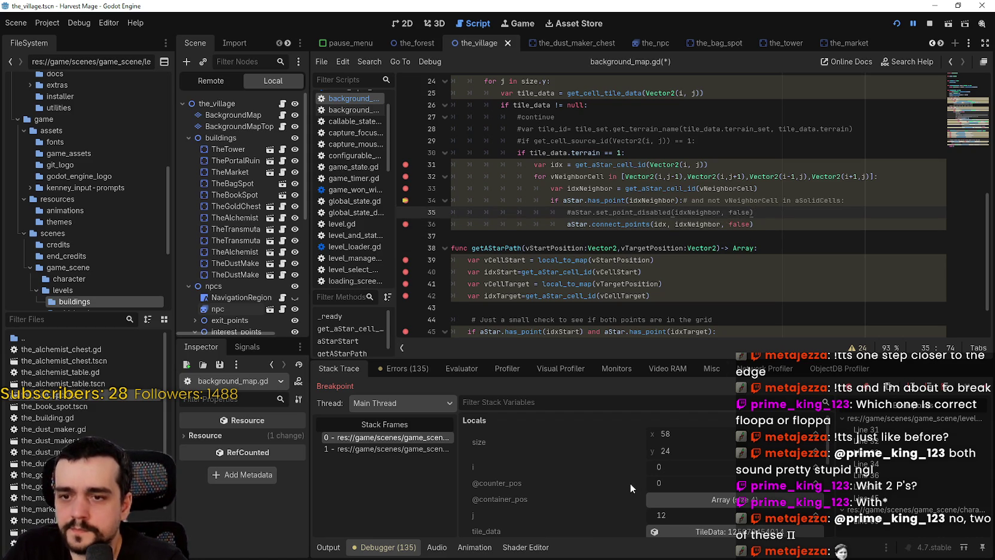
pyautogui.scroll(-1, 629, 484)
pyautogui.click(685, 471)
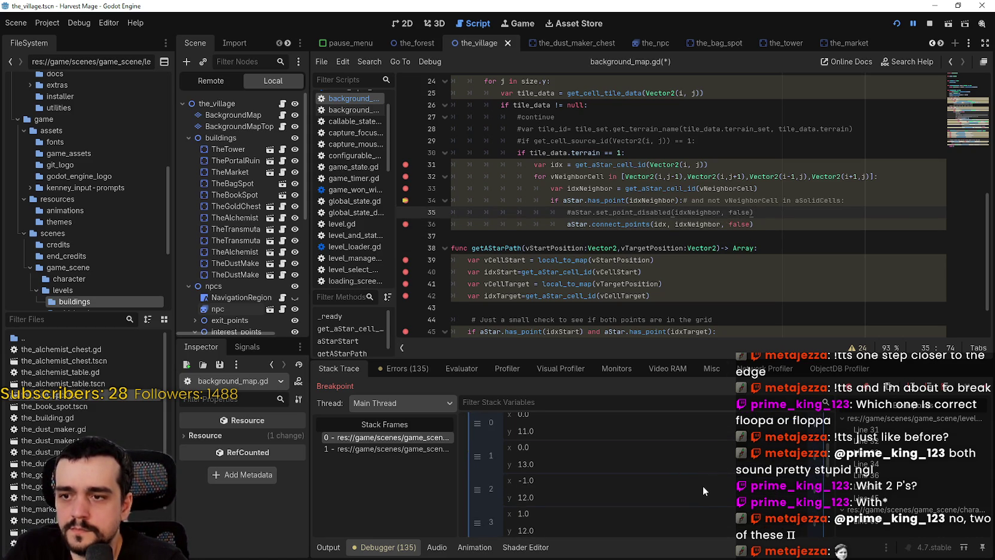
pyautogui.scroll(-3, 701, 483)
pyautogui.scroll(3, 700, 479)
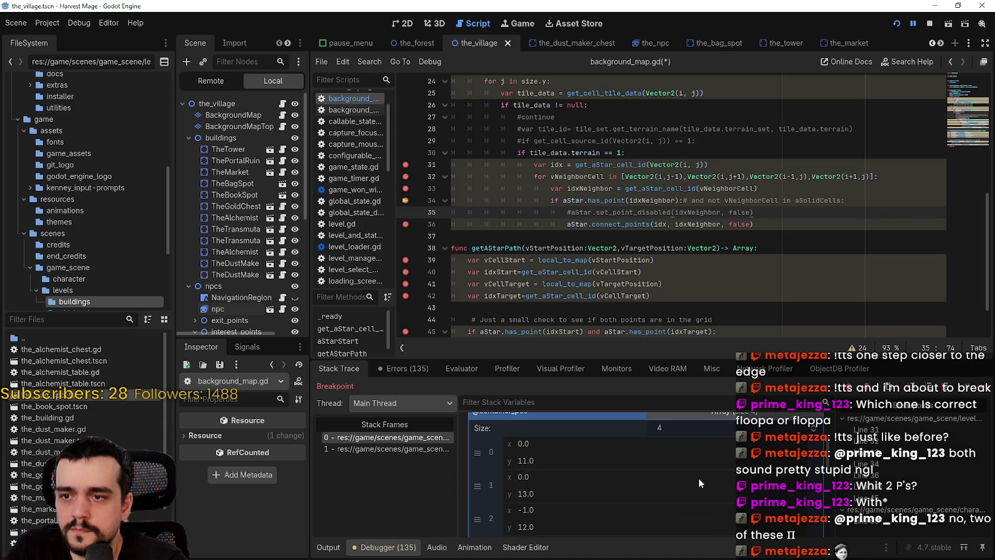
pyautogui.scroll(-5, 705, 431)
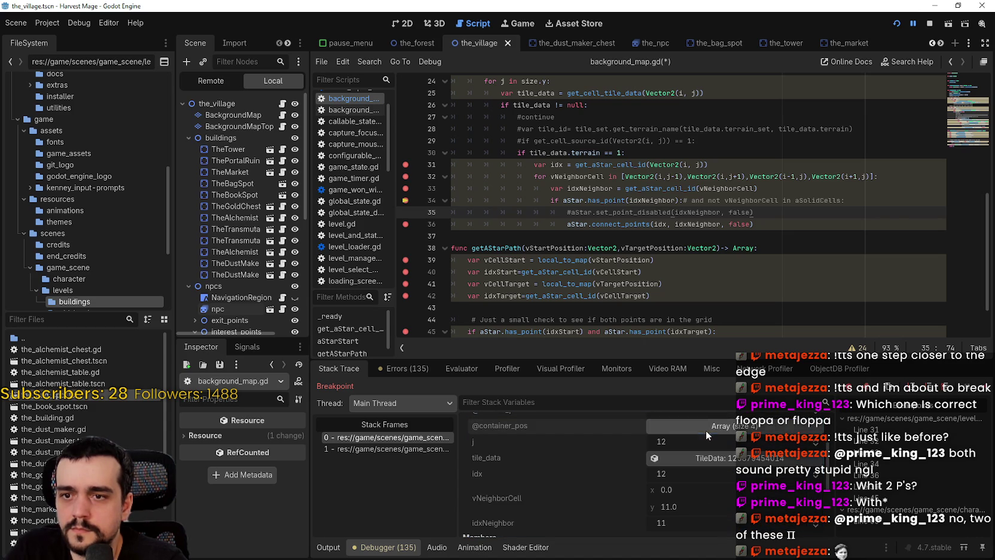
pyautogui.scroll(1, 700, 482)
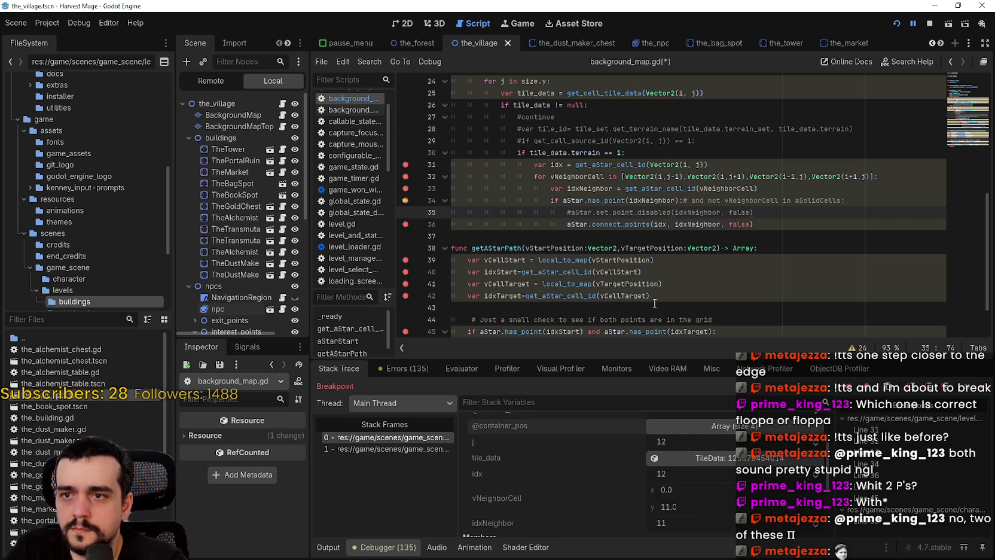
# Step: Resume past the remaining breakpoints, save the script with Ctrl+S, and stop the debug session
pyautogui.click(635, 237)
pyautogui.click(982, 386)
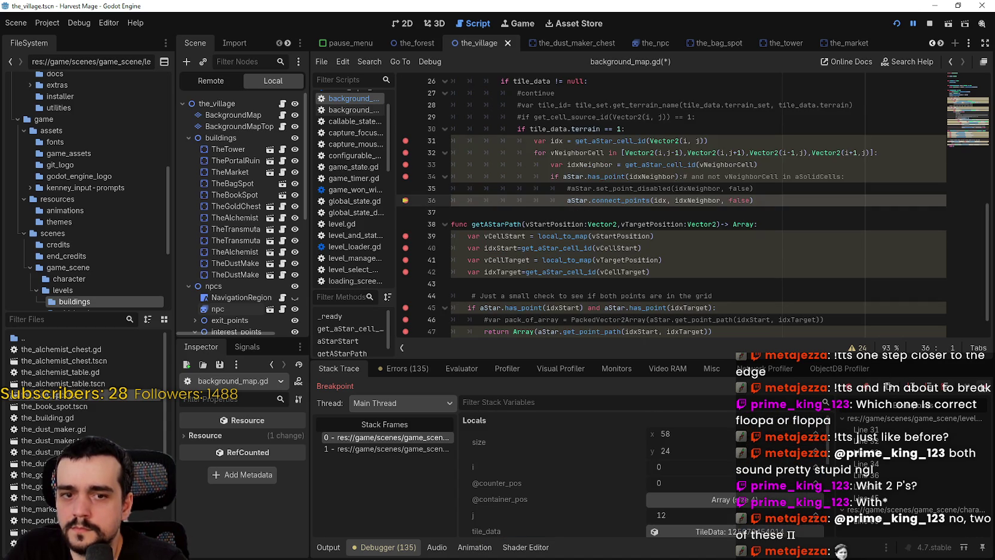
pyautogui.click(982, 387)
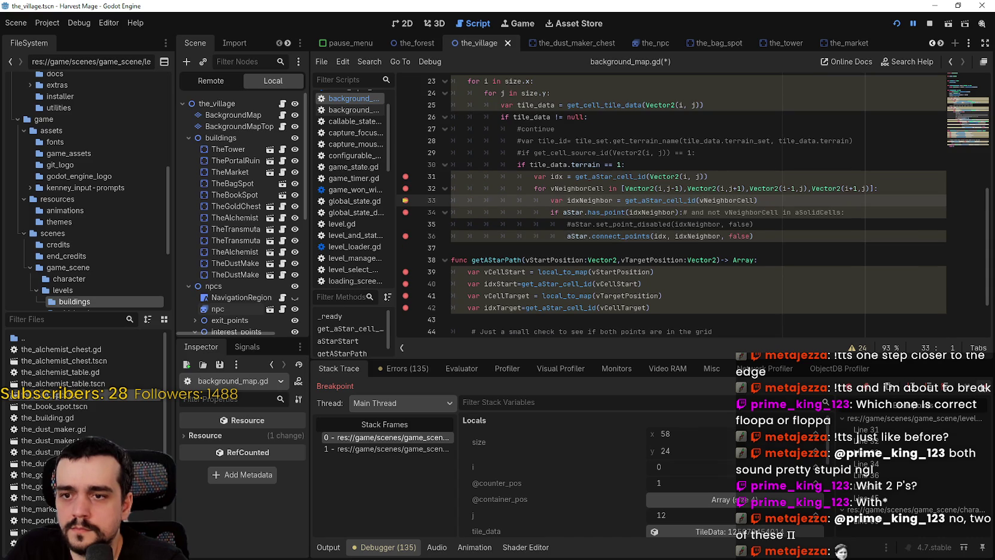
pyautogui.click(982, 386)
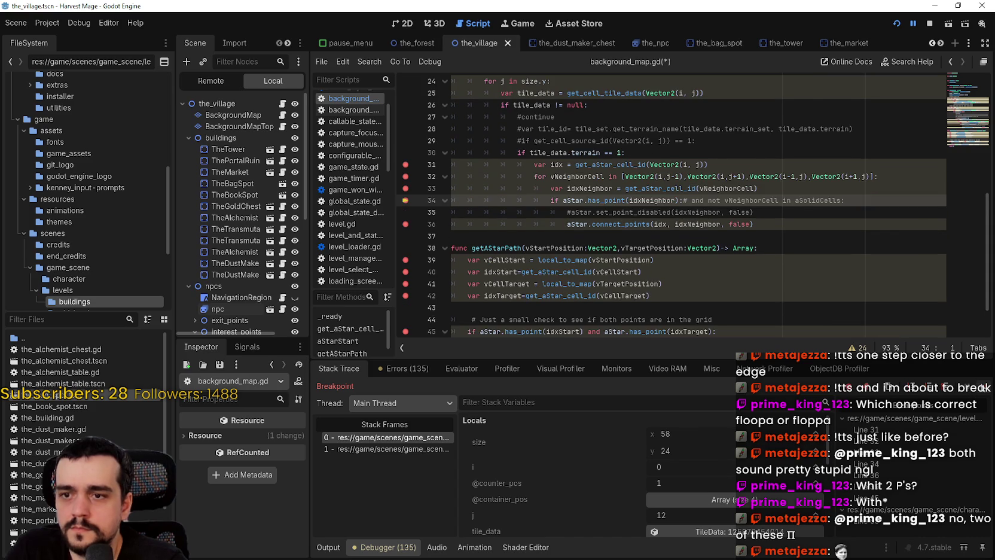
pyautogui.click(982, 386)
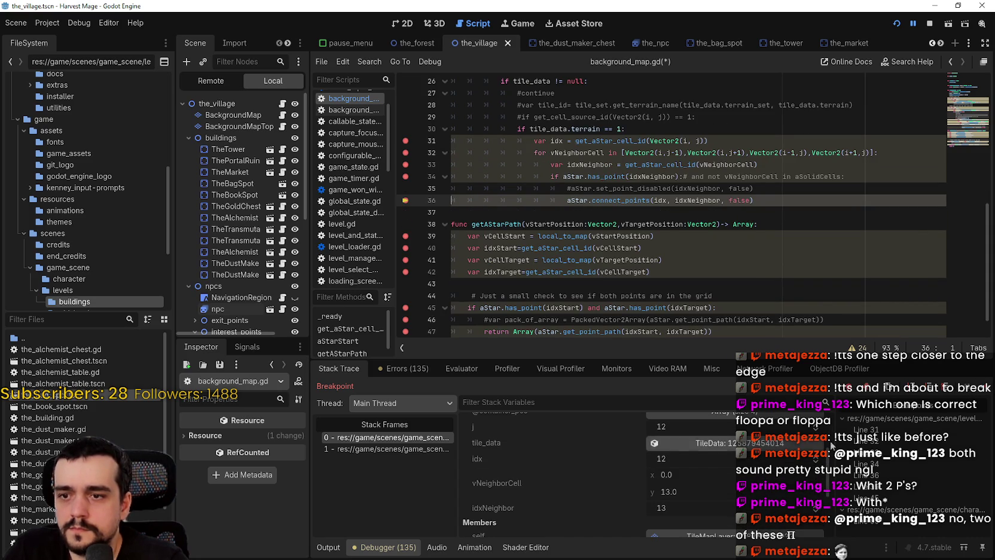
pyautogui.click(982, 386)
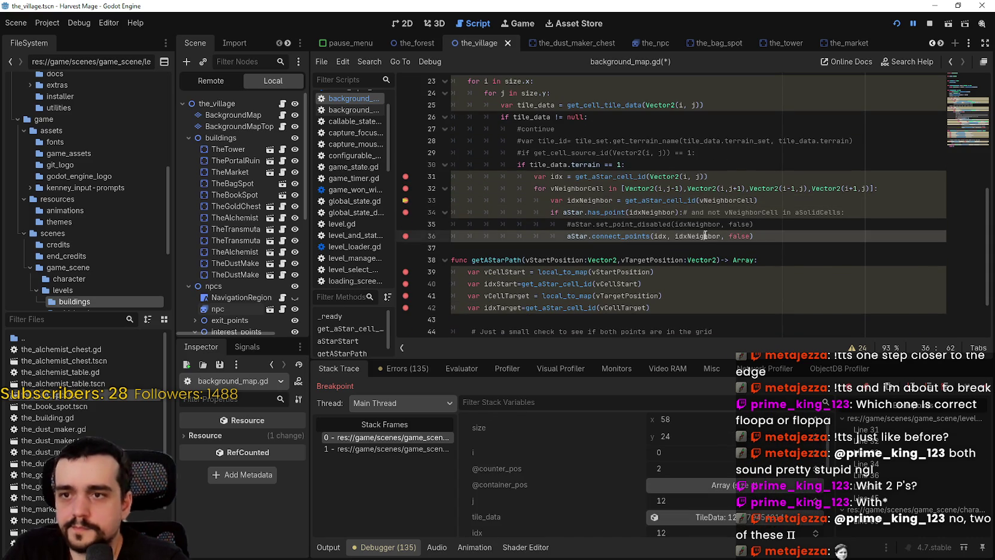
pyautogui.click(709, 260)
pyautogui.hotkey('ctrl', 's')
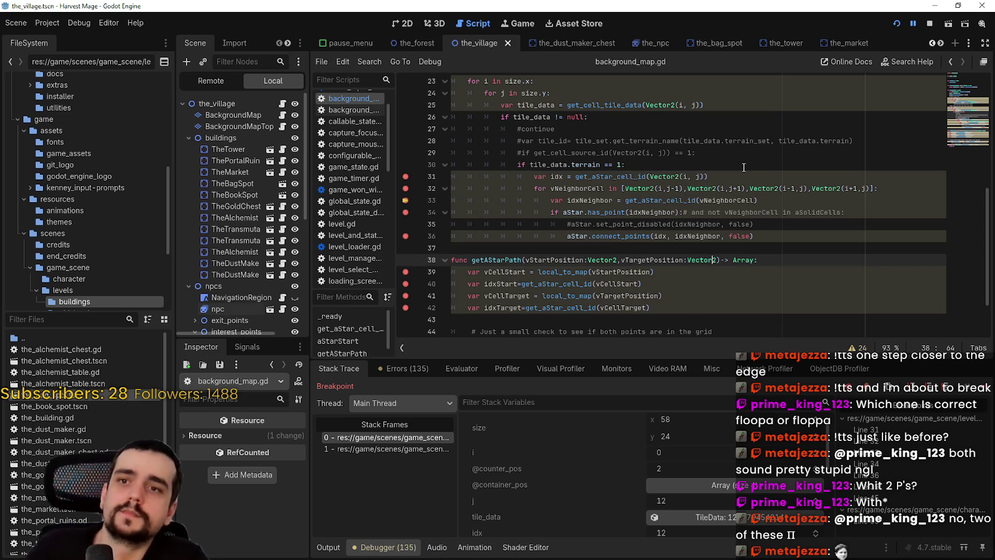
pyautogui.click(930, 23)
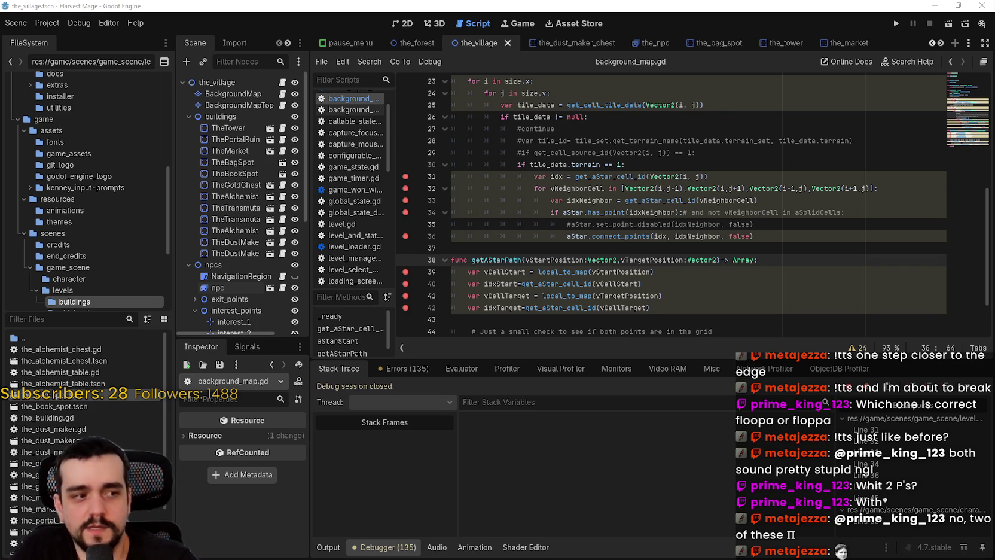
pyautogui.hotkey('alt', 'Tab')
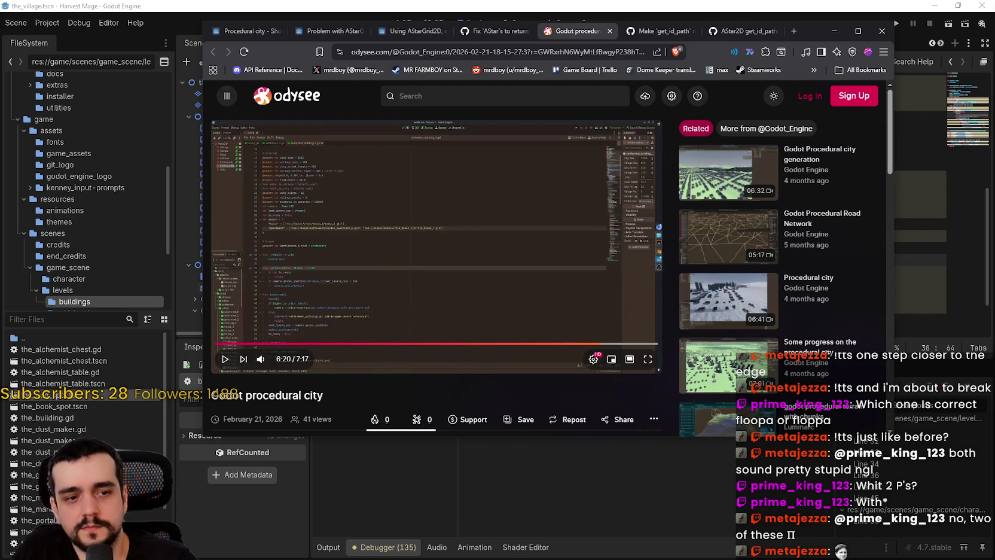
# Step: Close the find bar on the itch.io AStar2D devlog, then maximize the Odysee video window
pyautogui.hotkey('alt', 'Tab')
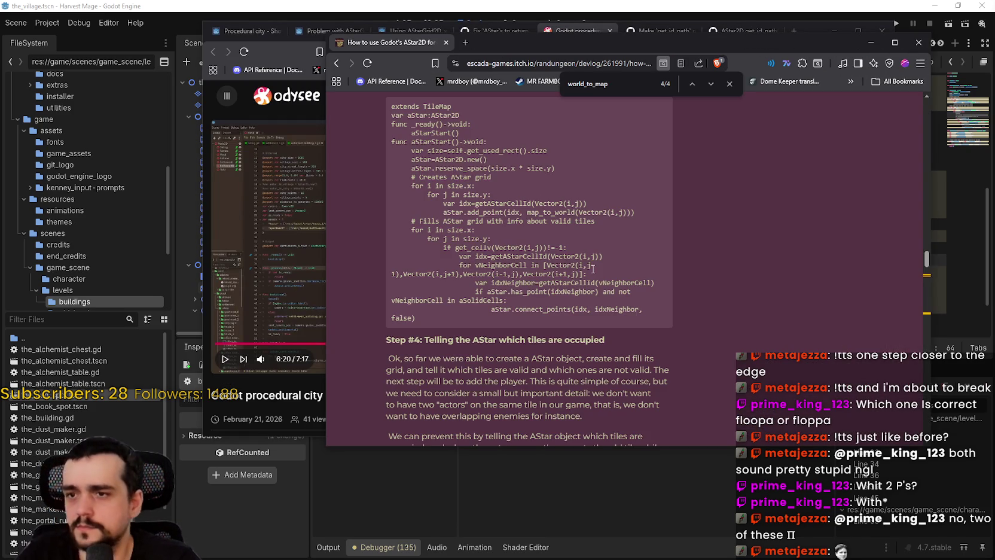
pyautogui.click(727, 83)
pyautogui.scroll(3, 740, 227)
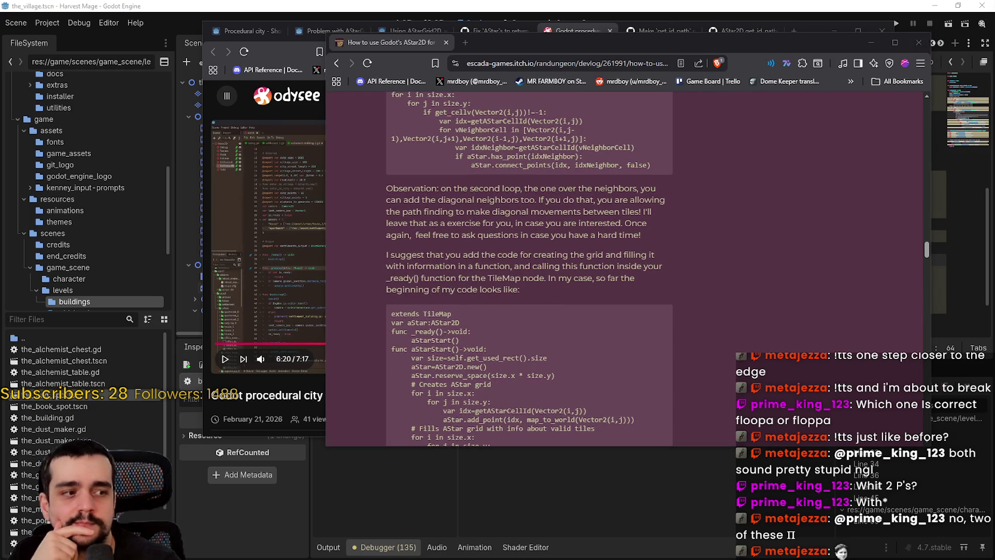
pyautogui.hotkey('alt', 'Tab')
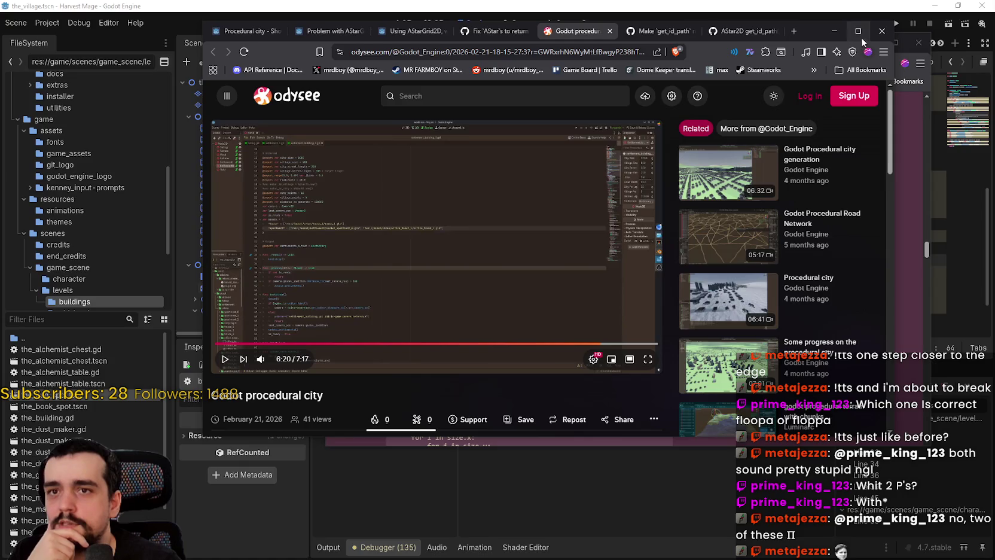
pyautogui.click(858, 31)
pyautogui.scroll(-1, 461, 346)
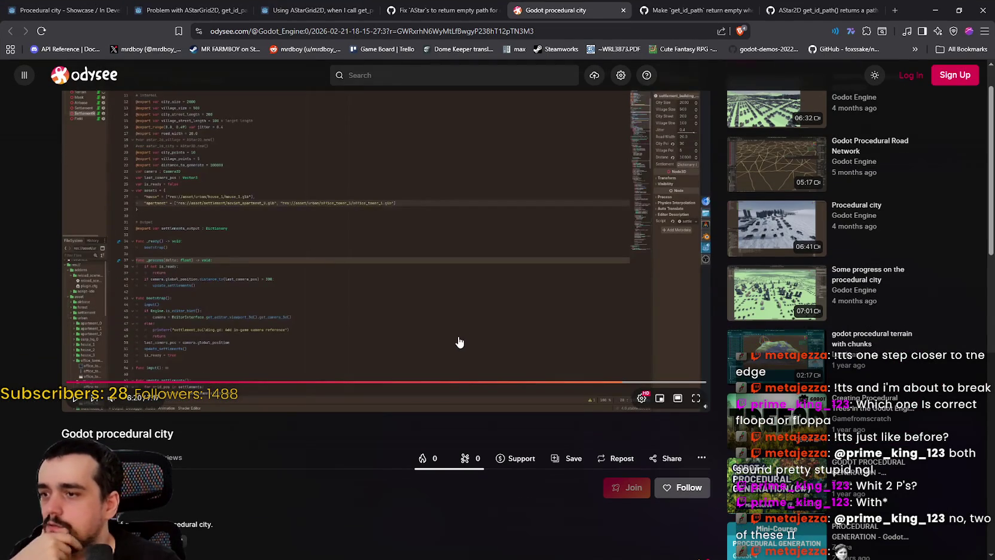
# Step: Open the Godot Procedural city generation video, briefly visit a Zenva video, and return to it
pyautogui.scroll(1, 456, 340)
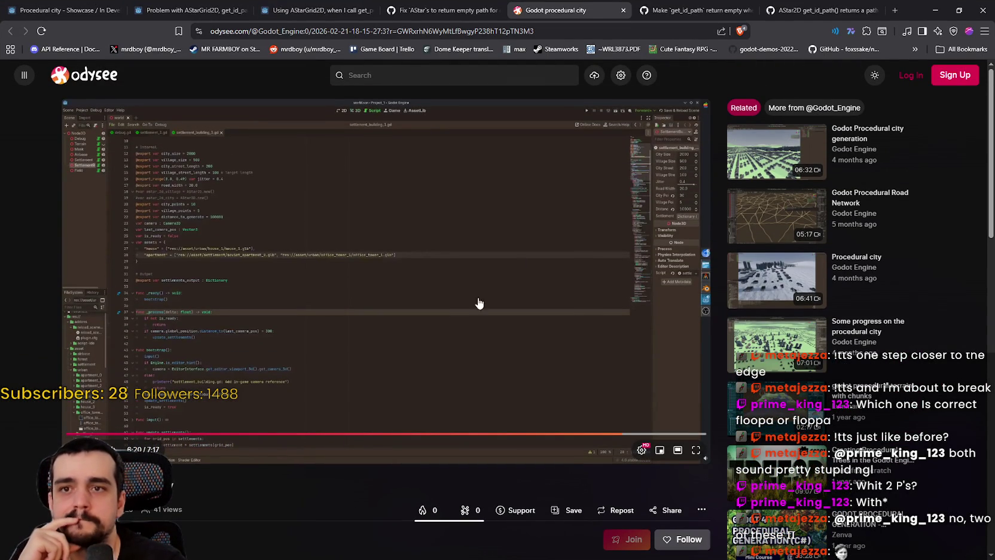
pyautogui.moveTo(735, 156)
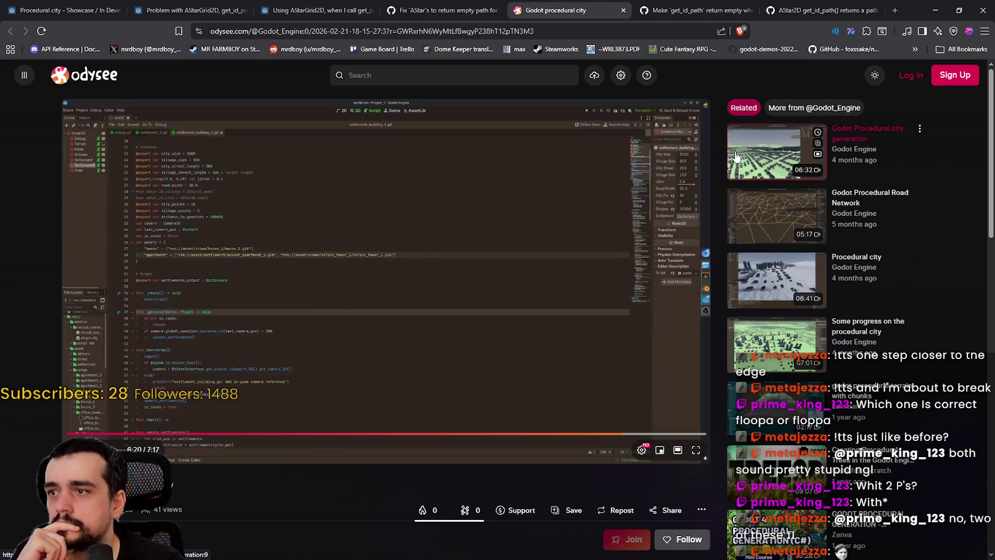
pyautogui.click(736, 157)
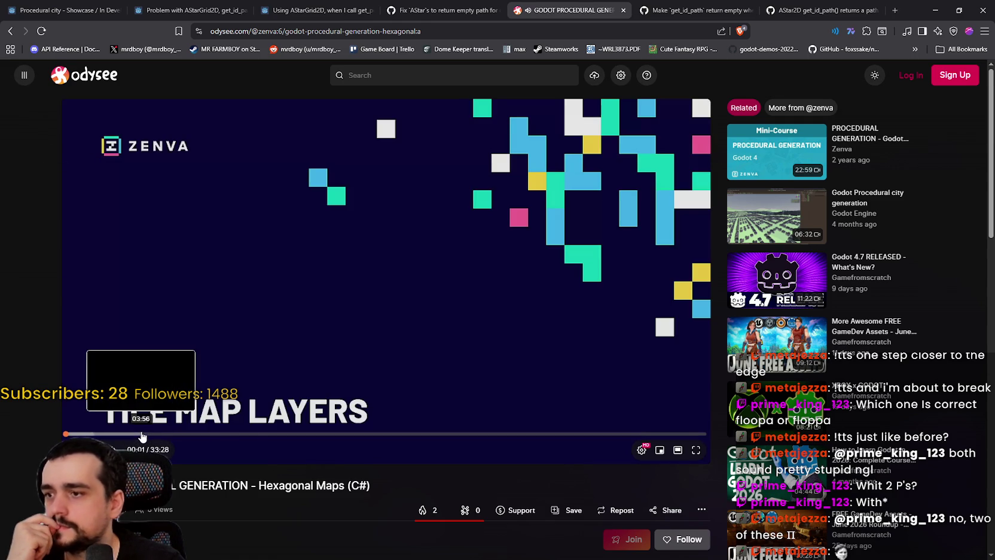
pyautogui.click(141, 433)
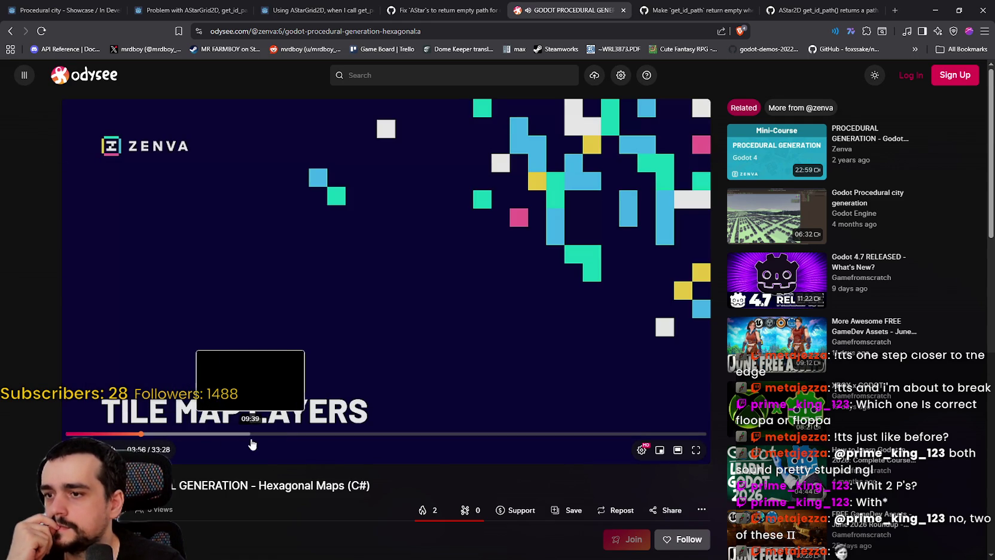
pyautogui.click(11, 32)
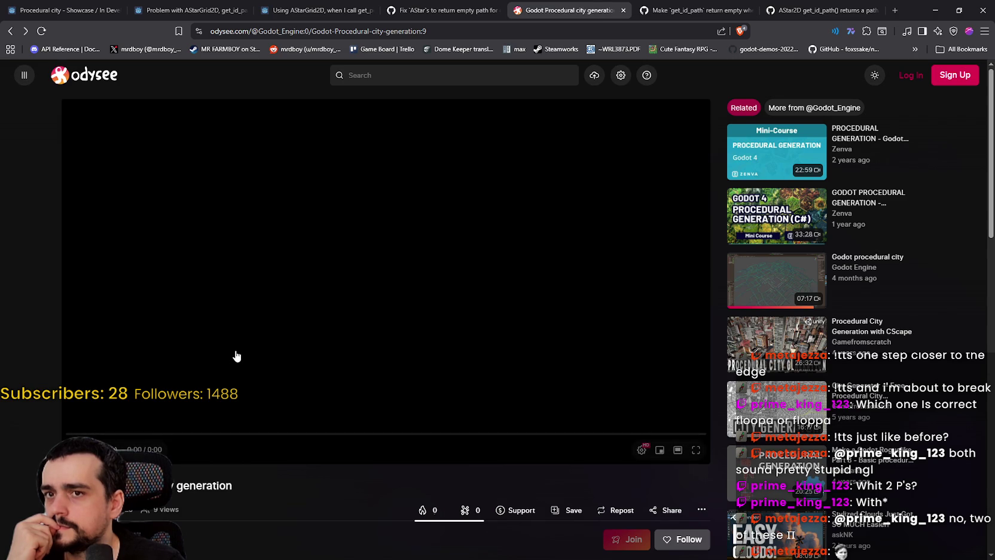
pyautogui.scroll(-6, 30, 401)
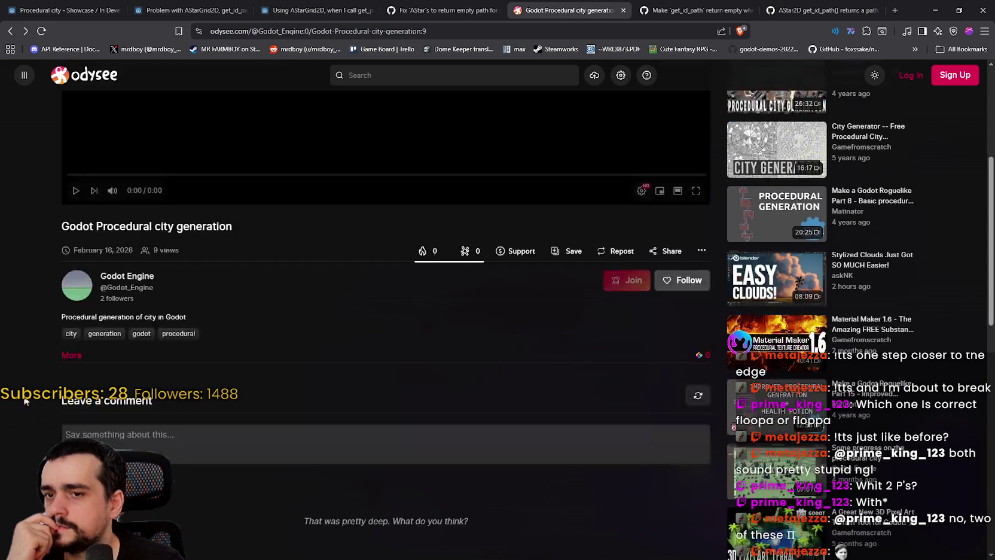
pyautogui.scroll(-3, 17, 381)
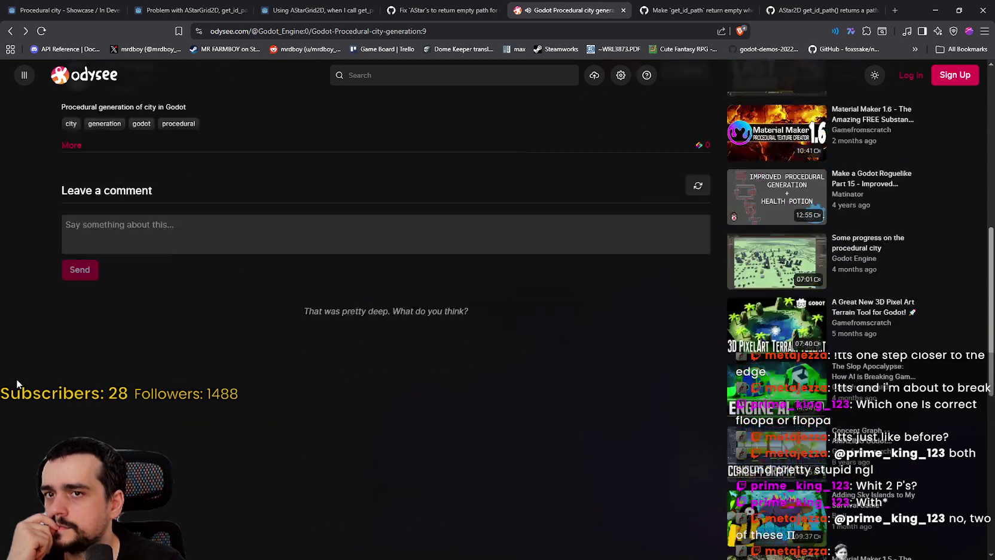
pyautogui.scroll(9, 18, 376)
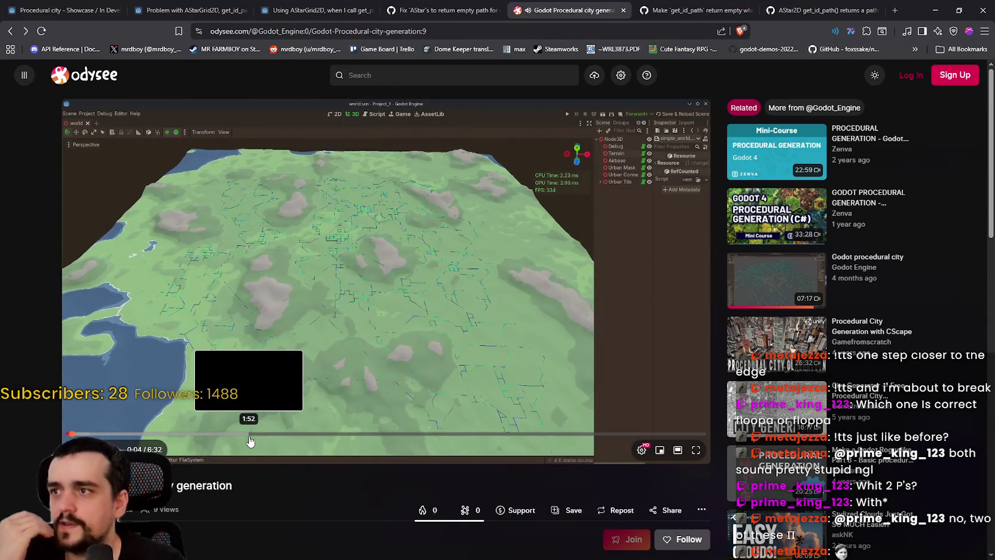
pyautogui.click(25, 80)
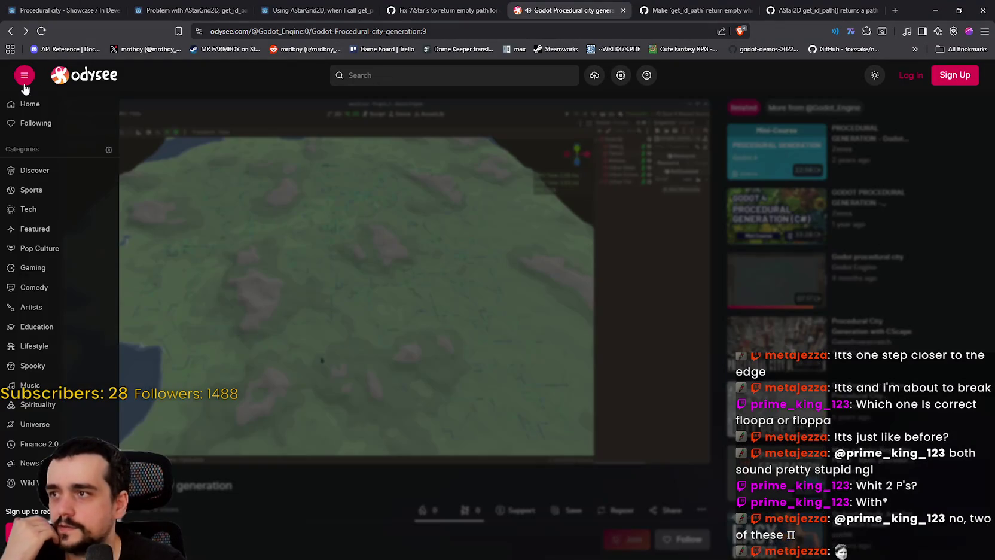
pyautogui.click(25, 80)
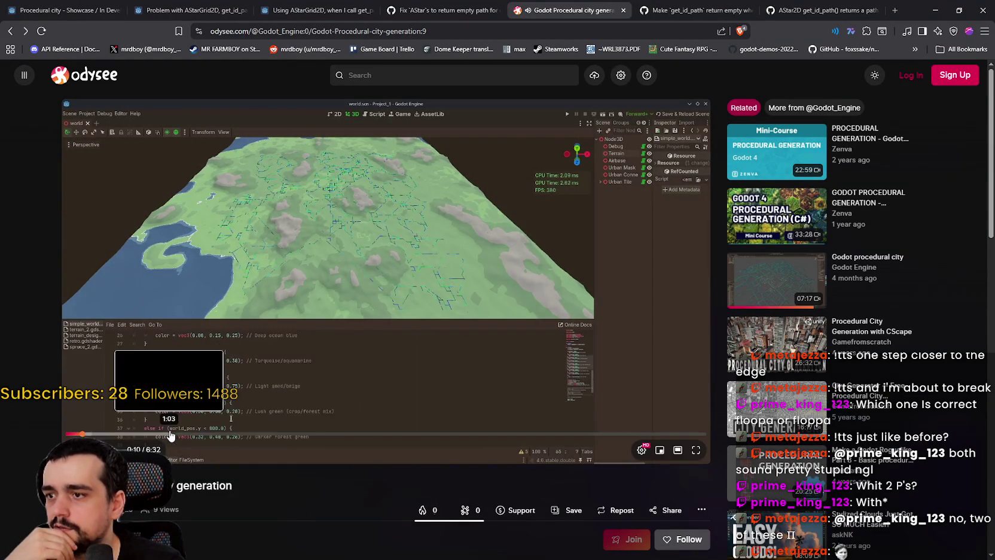
# Step: Seek the video to about 1:03, then 3:12, and switch to fullscreen
pyautogui.click(169, 433)
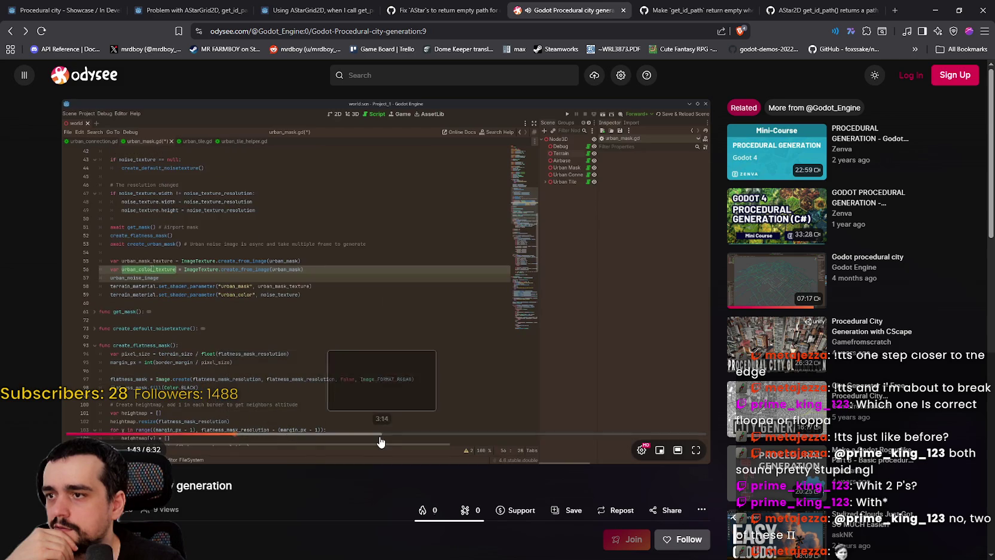
pyautogui.click(378, 434)
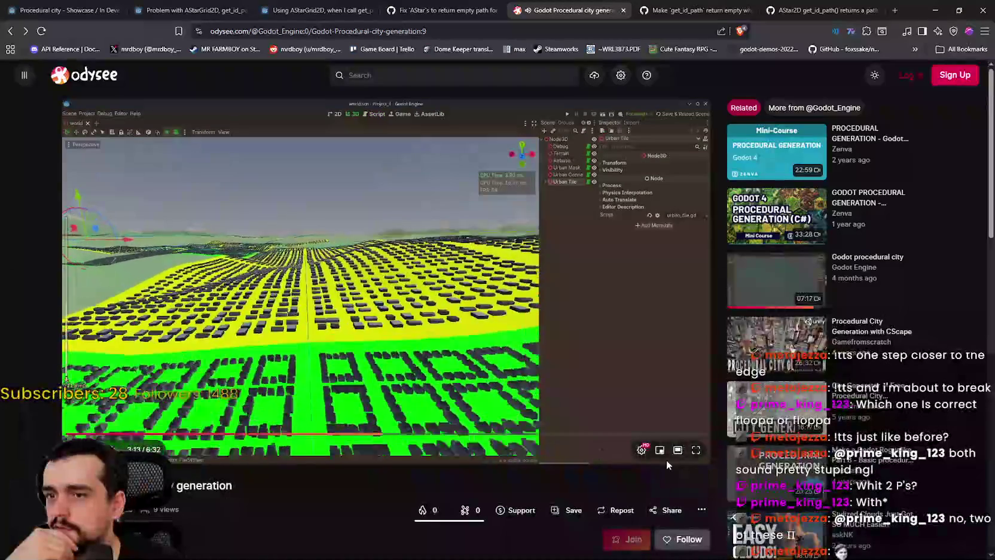
pyautogui.click(696, 449)
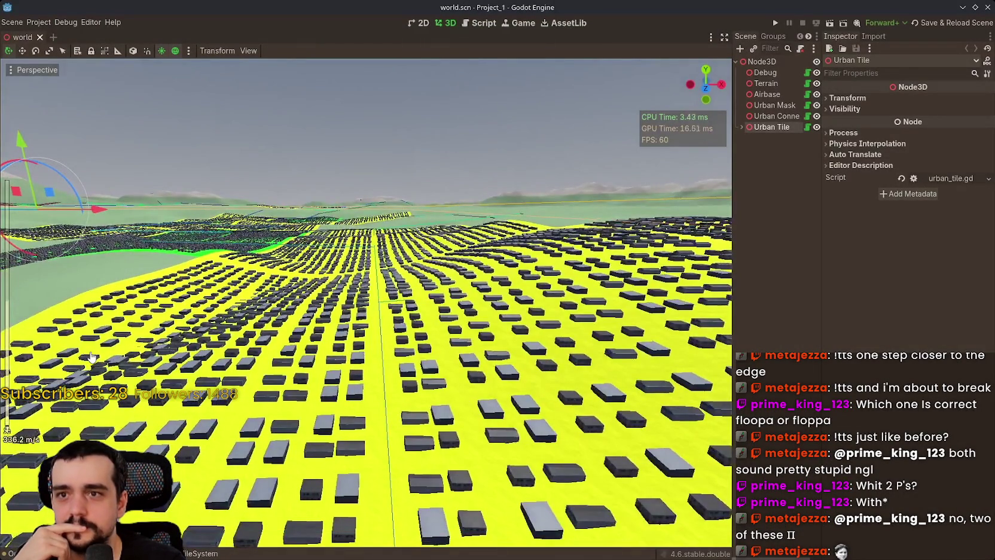
# Step: Skip to the red-grid city scene, resume playback, and open then close the settings gear menu
pyautogui.moveTo(2, 541)
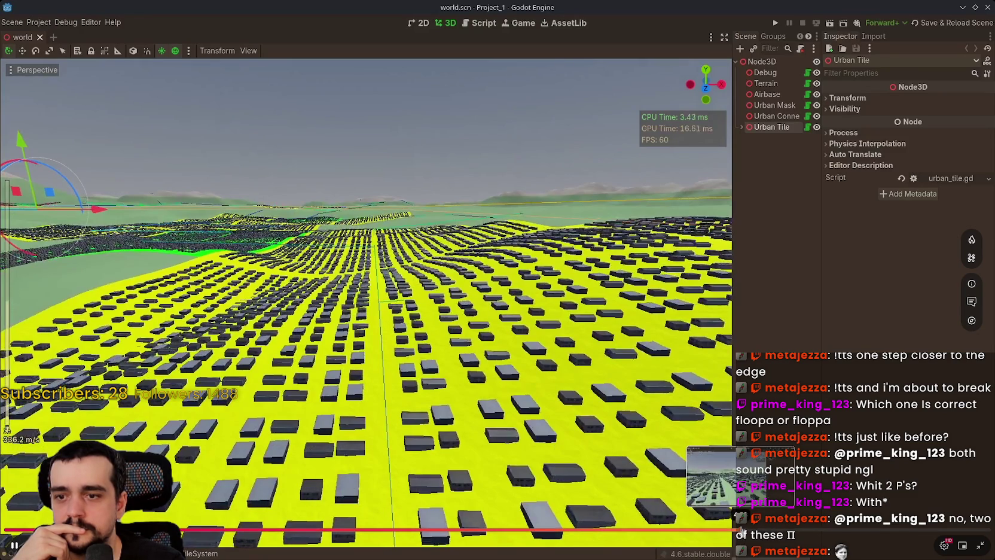
pyautogui.click(883, 532)
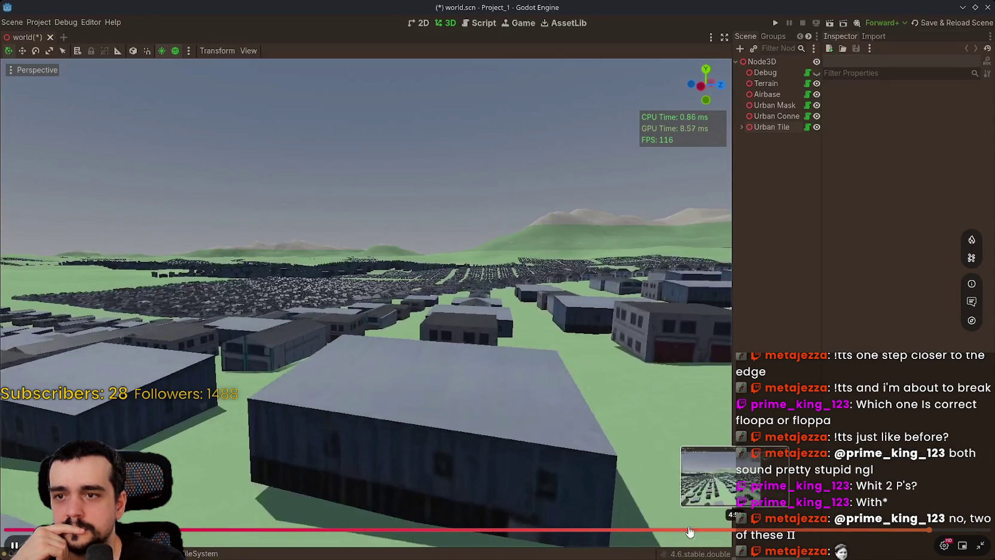
pyautogui.click(576, 531)
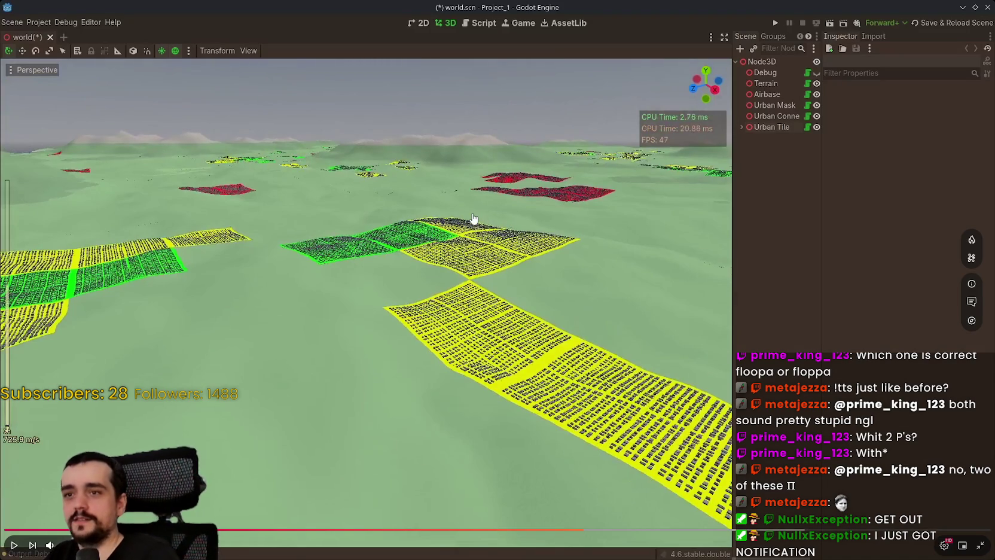
pyautogui.click(497, 339)
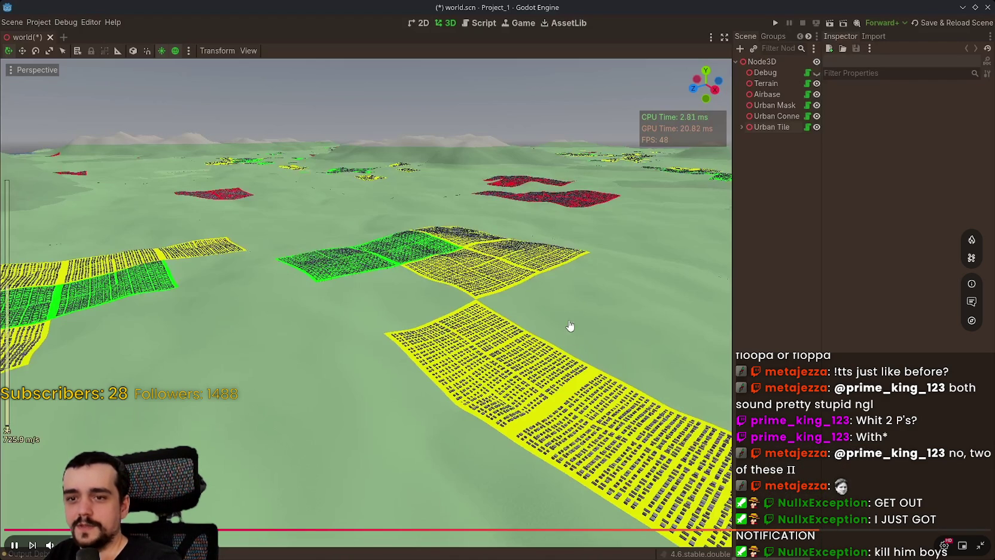
pyautogui.click(945, 547)
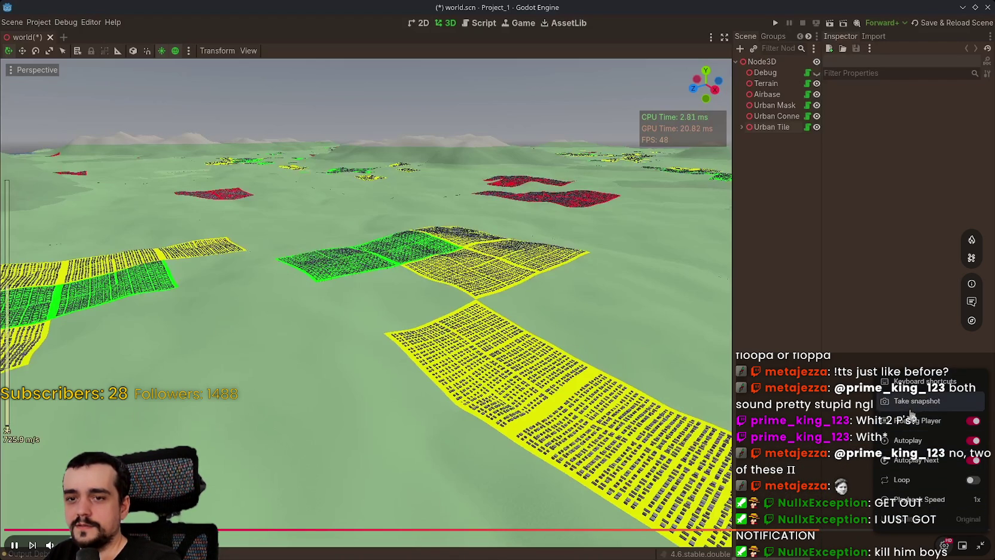
pyautogui.click(721, 372)
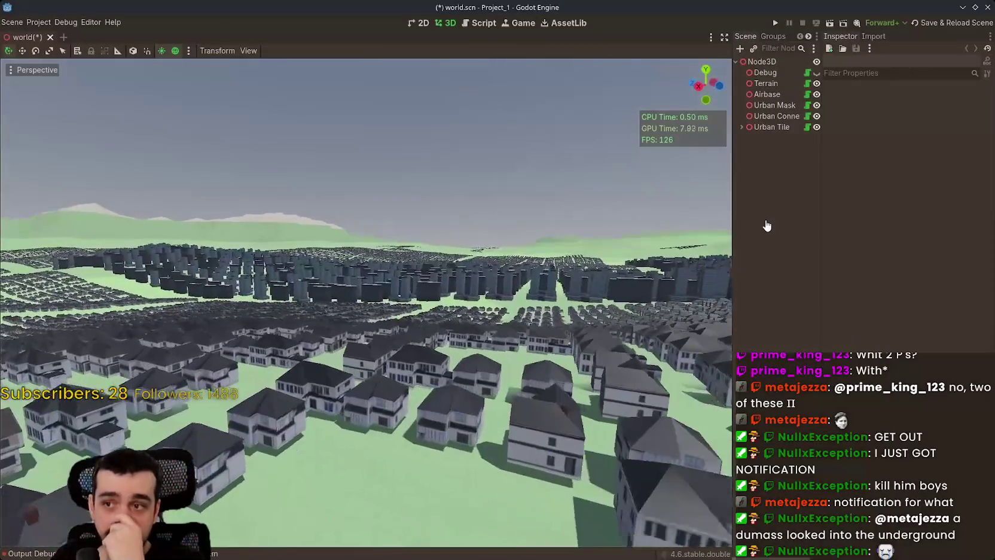
# Step: Let the fullscreen procedural city video finish, then exit fullscreen as Zenva's Godot mini-course begins
pyautogui.click(190, 52)
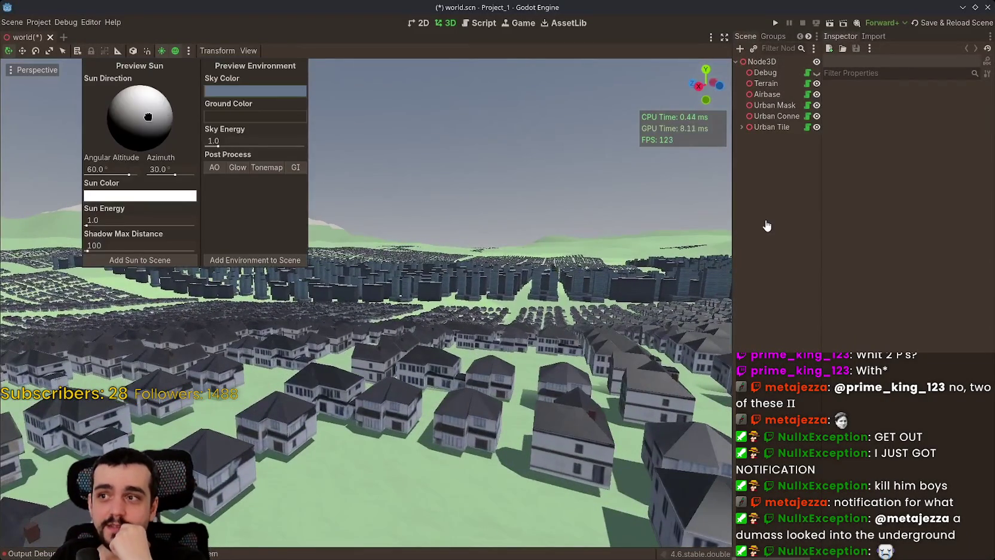
pyautogui.moveTo(130, 175)
pyautogui.mouseDown()
pyautogui.moveTo(107, 177)
pyautogui.moveTo(166, 180)
pyautogui.moveTo(127, 178)
pyautogui.mouseUp()
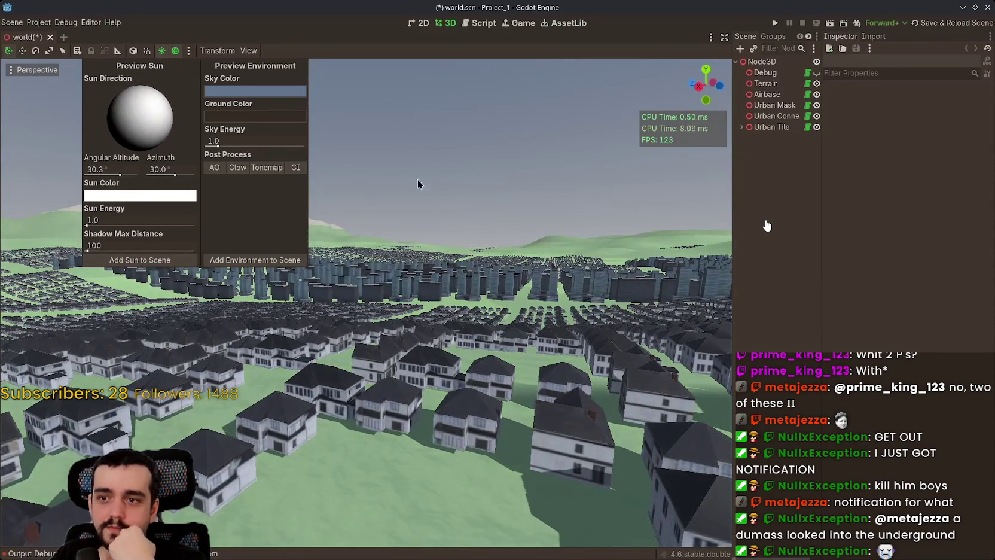
pyautogui.rightClick(376, 184)
pyautogui.press('w')
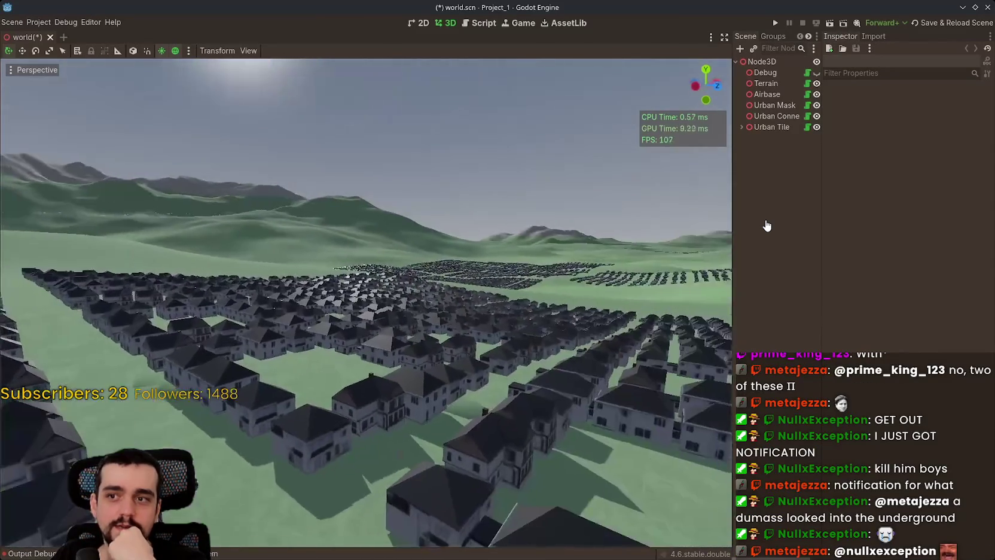
pyautogui.scroll(3, 376, 183)
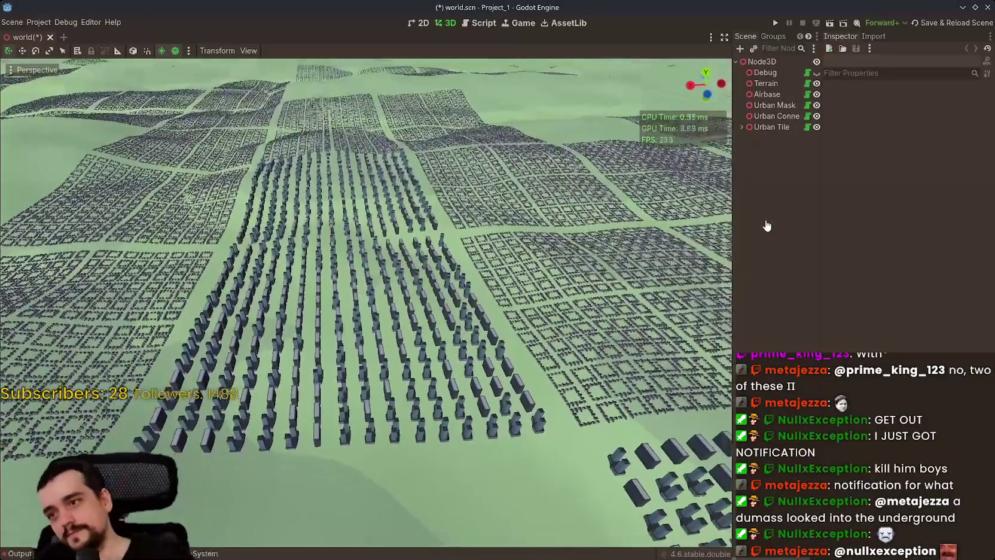
pyautogui.scroll(5, 366, 239)
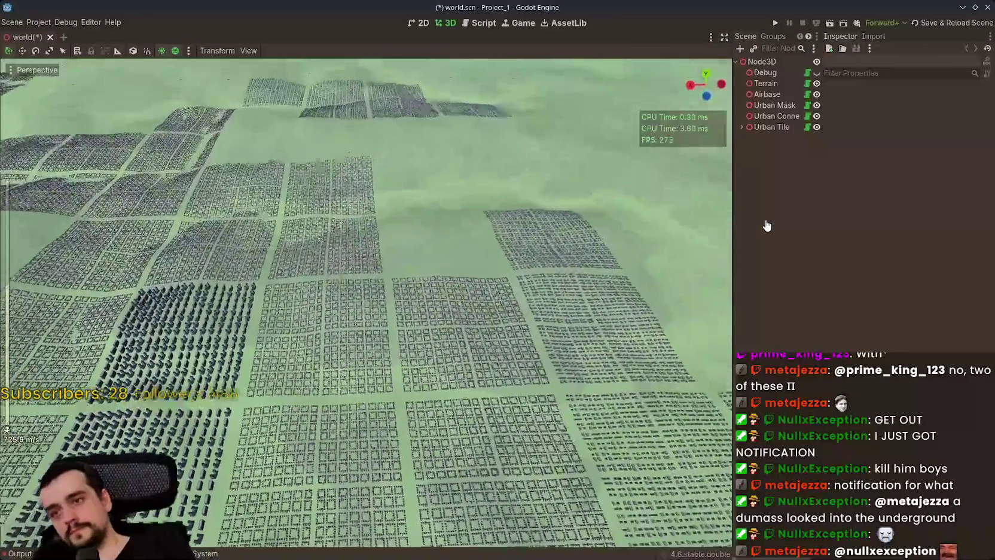
pyautogui.scroll(15, 366, 239)
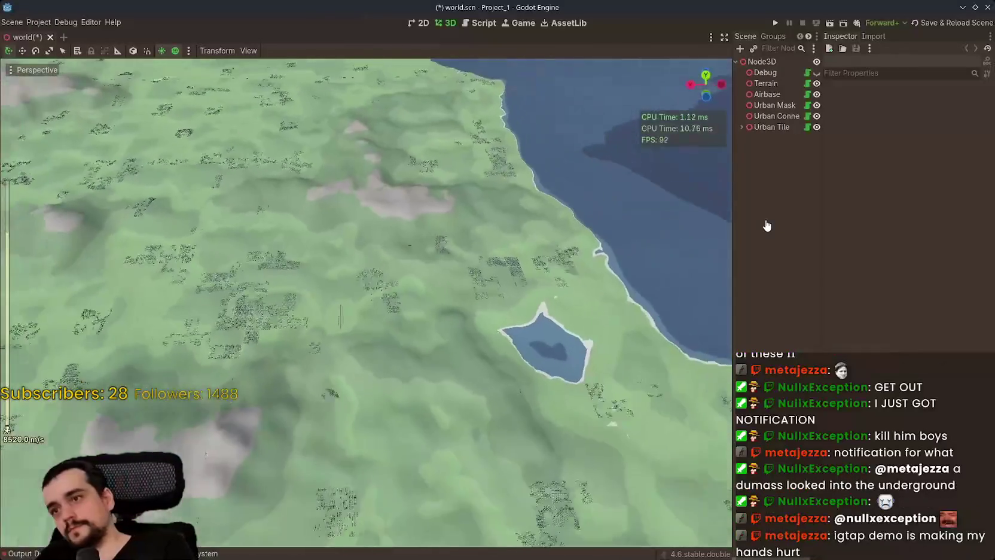
pyautogui.hotkey('alt', 'Tab')
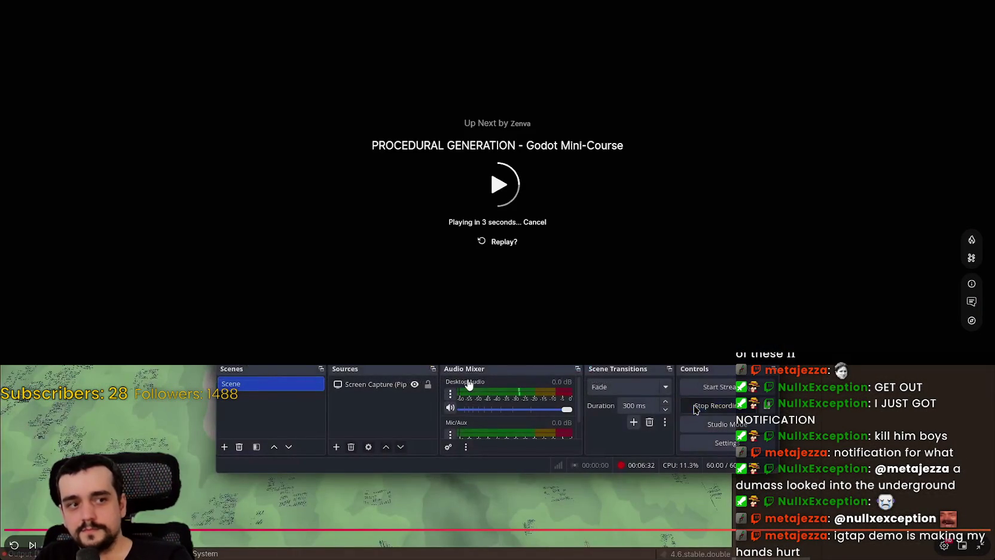
pyautogui.press('Escape')
# Step: Pause the autoplaying Zenva 'PROCEDURAL GENERATION - Godot Mini-Course' video
pyautogui.scroll(-4, 414, 323)
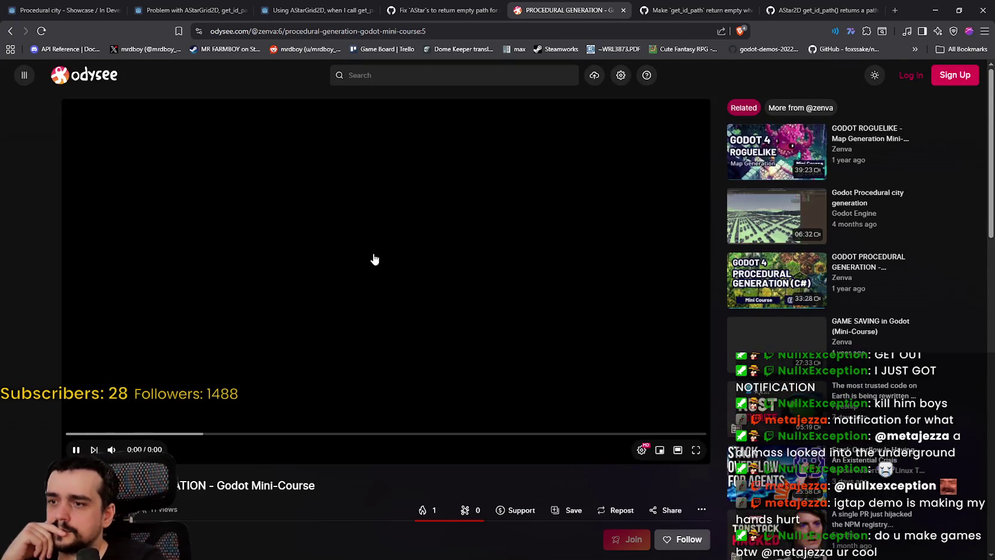
pyautogui.scroll(2, 267, 305)
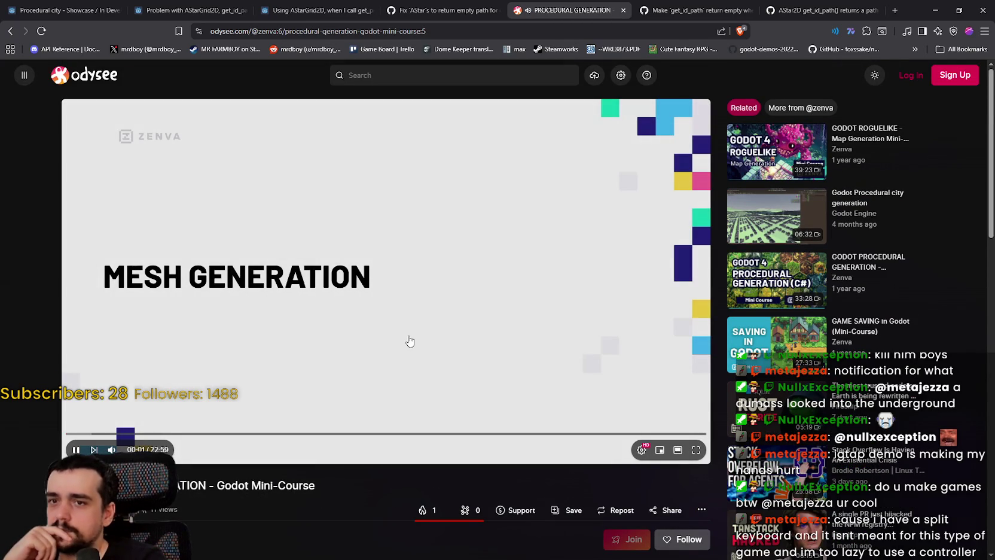
pyautogui.click(410, 341)
pyautogui.scroll(-3, 412, 335)
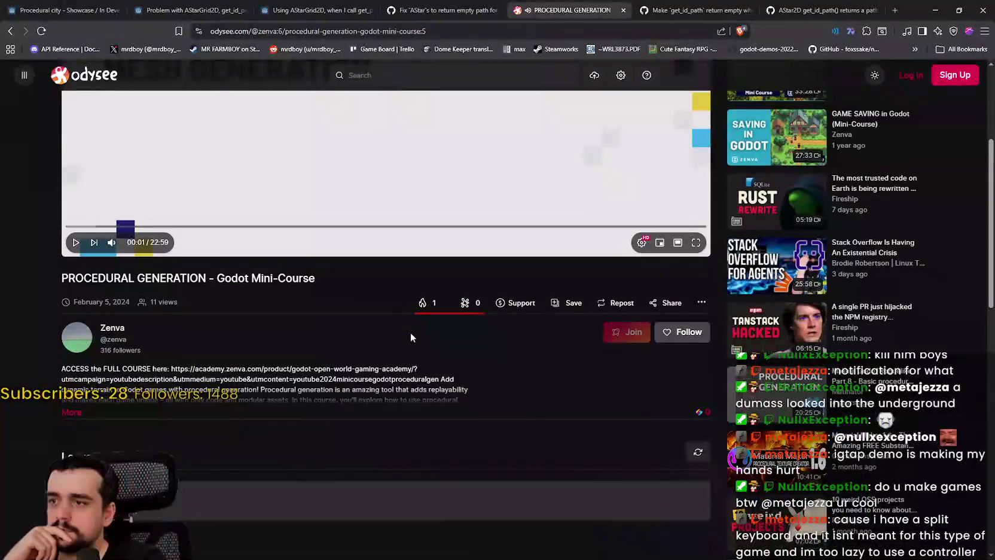
pyautogui.scroll(-3, 283, 404)
pyautogui.scroll(-5, 283, 404)
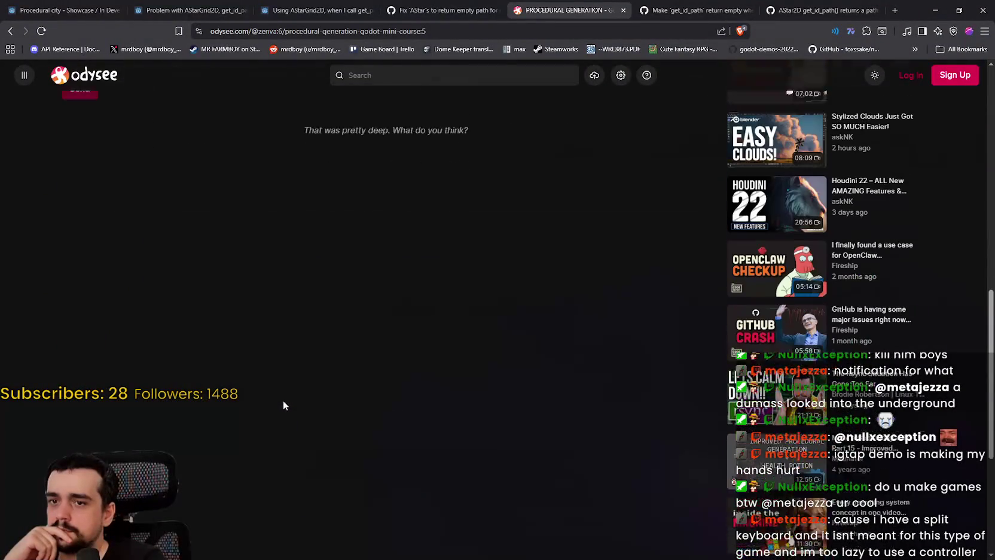
pyautogui.scroll(4, 283, 399)
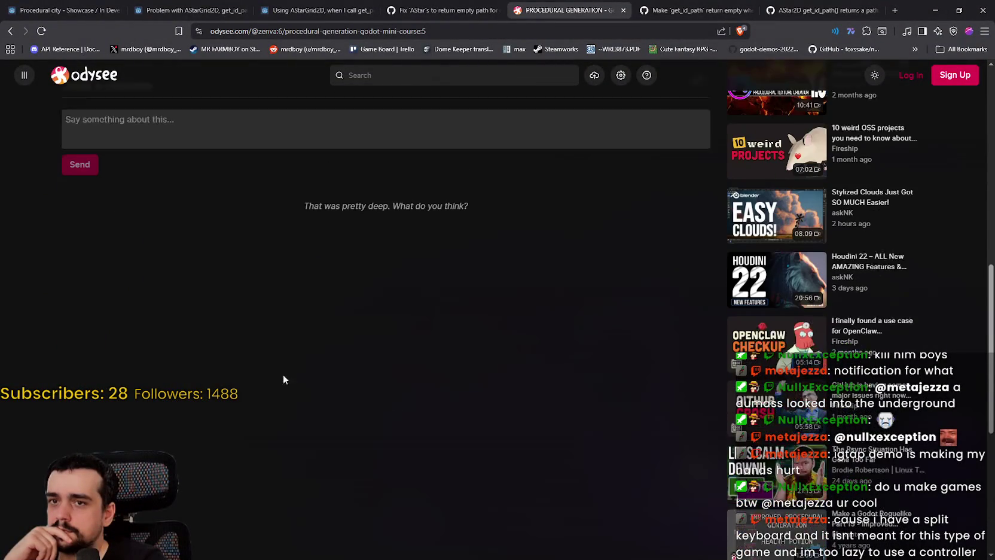
pyautogui.click(11, 31)
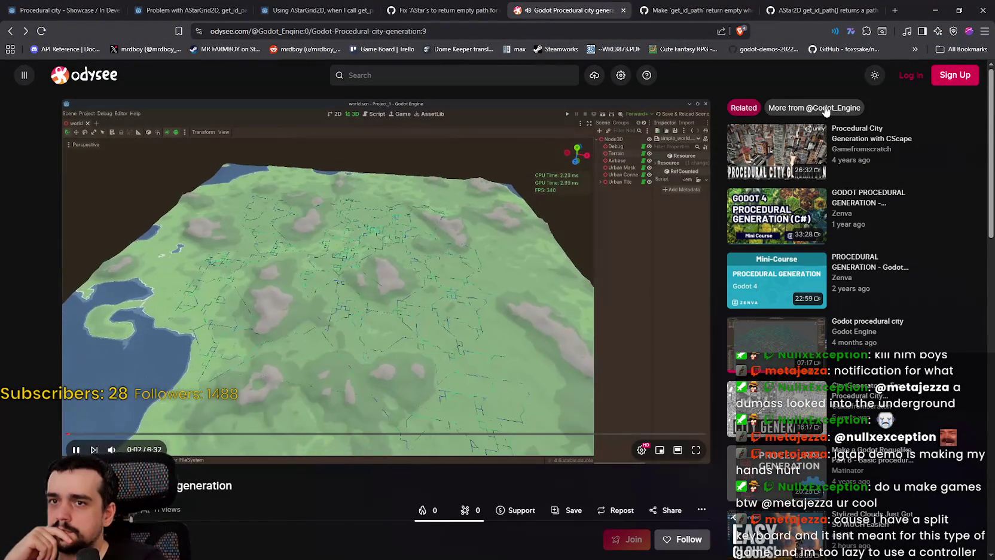
pyautogui.click(822, 109)
pyautogui.click(526, 281)
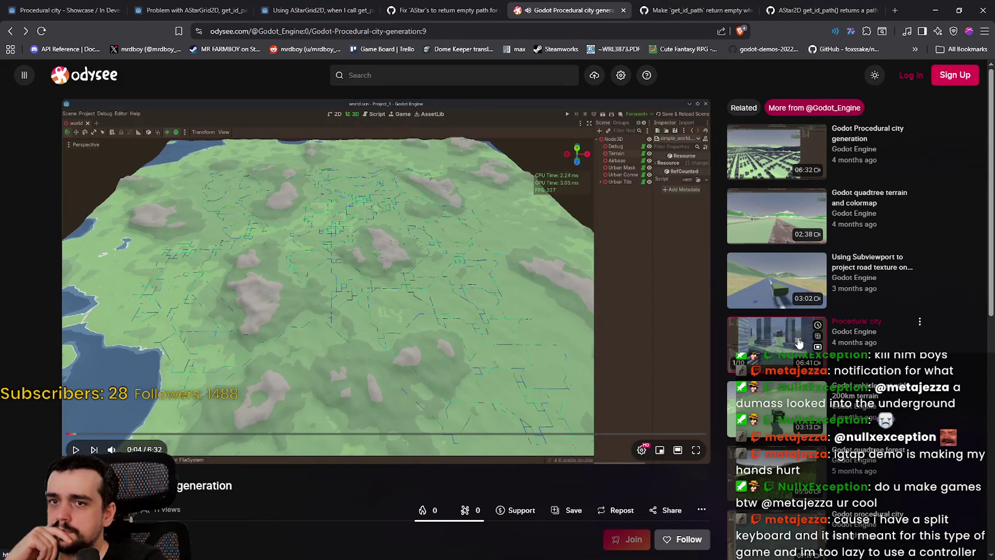
pyautogui.scroll(-2, 936, 429)
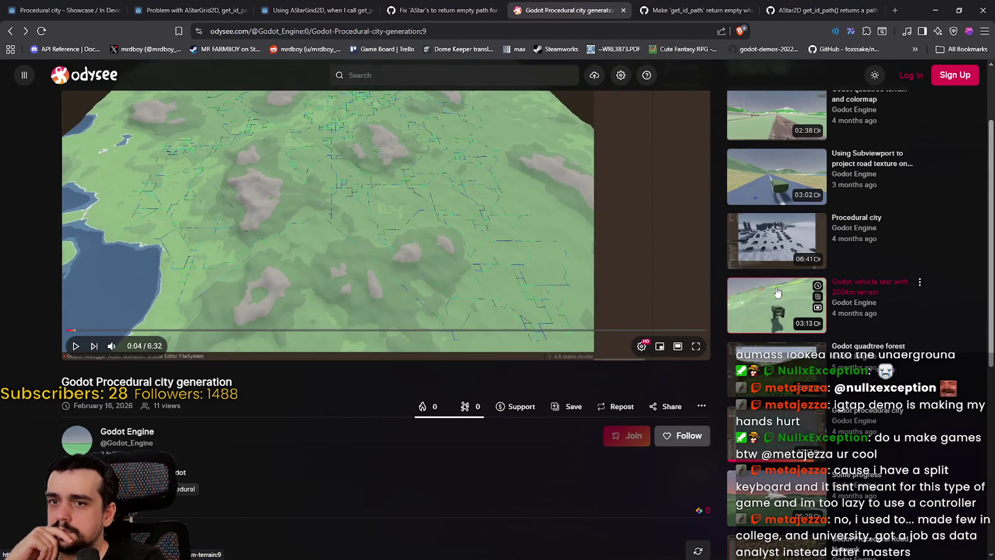
pyautogui.scroll(-3, 777, 291)
pyautogui.scroll(3, 775, 222)
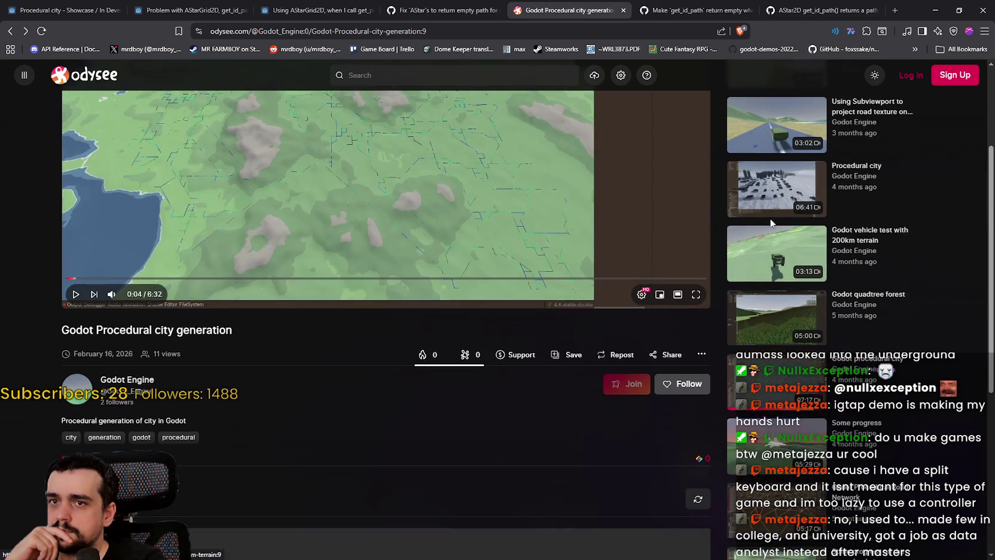
pyautogui.click(768, 229)
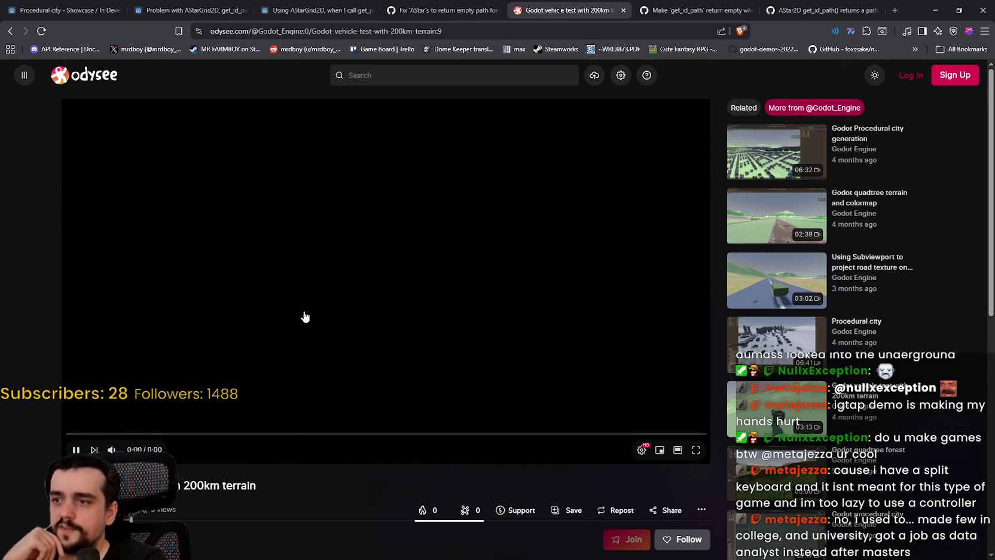
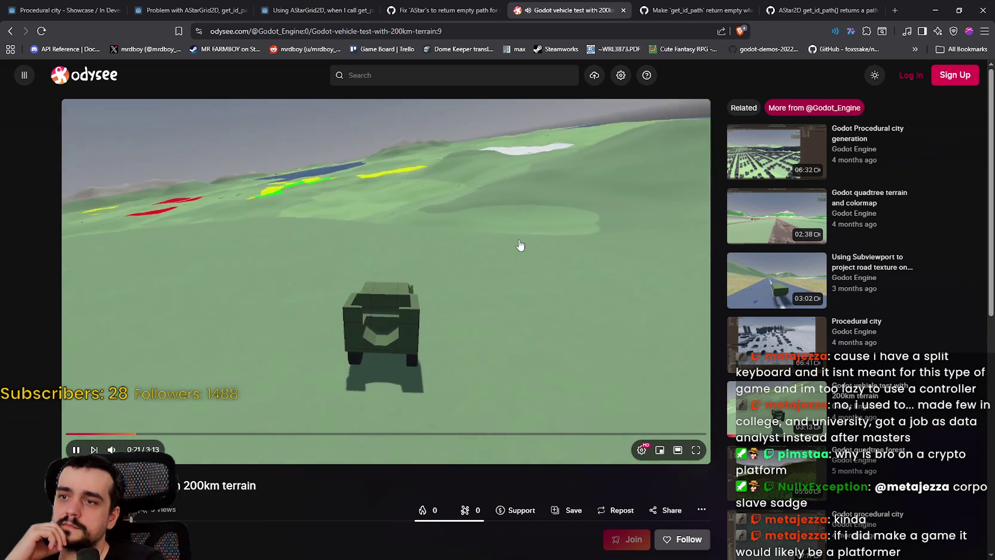
# Step: Skim the Odysee video page, go back from it and close its tab
pyautogui.moveTo(822, 352)
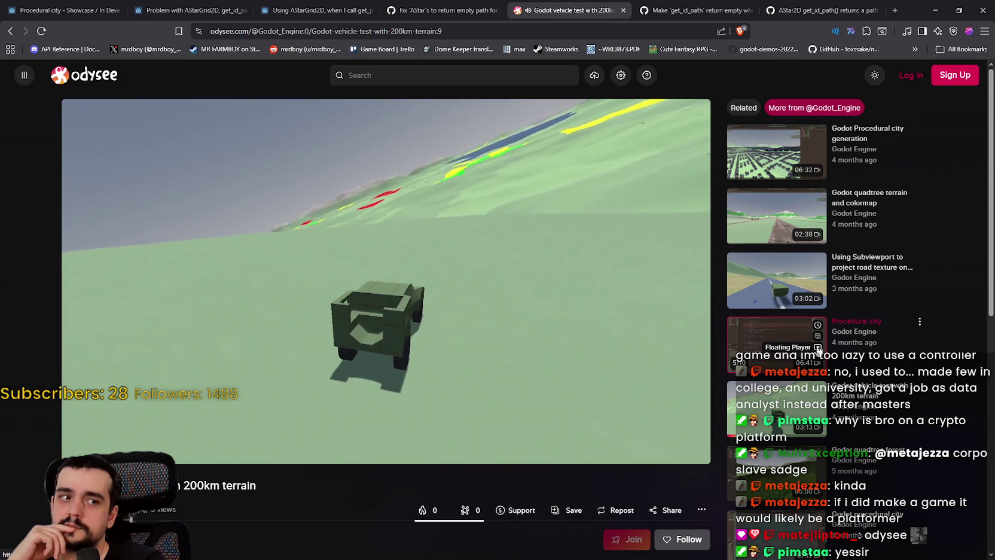
pyautogui.moveTo(622, 255)
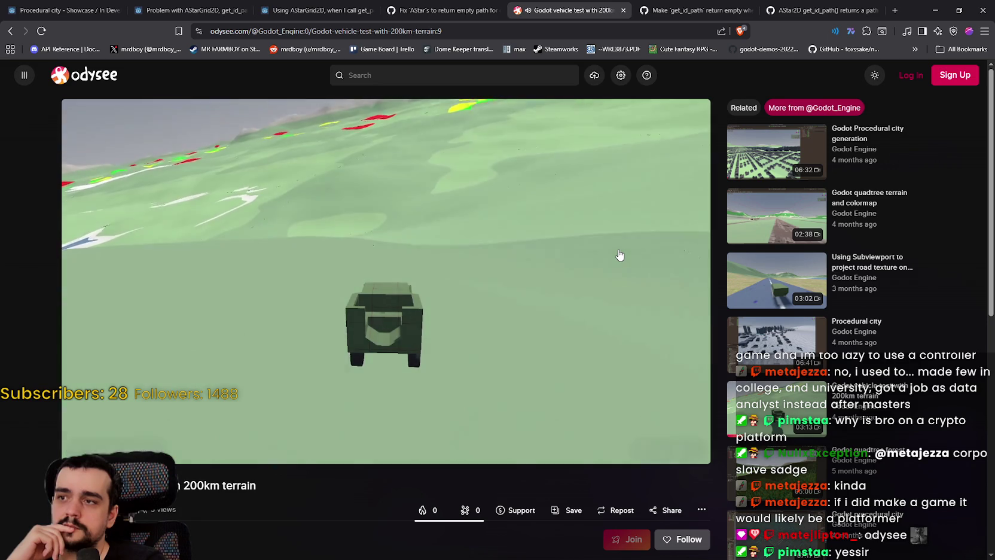
pyautogui.moveTo(576, 217)
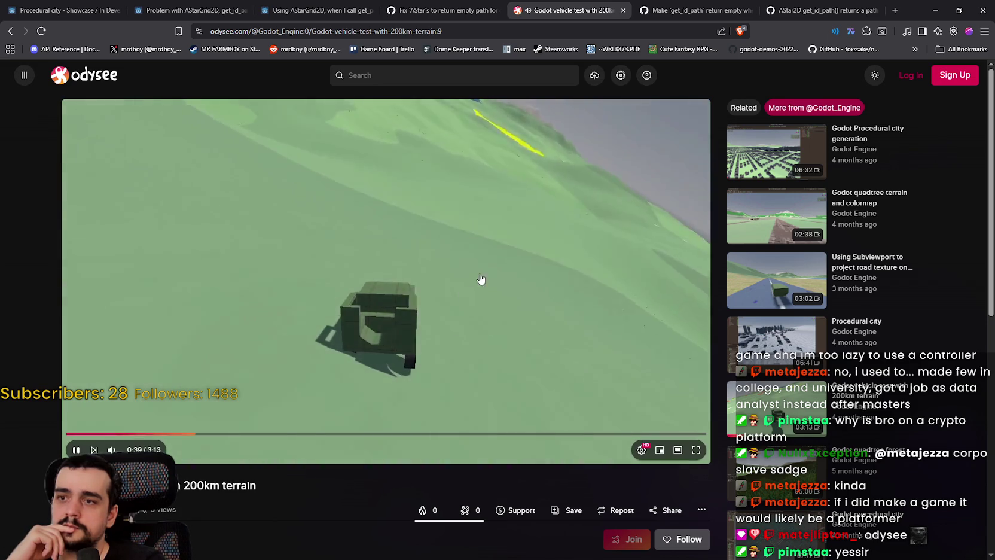
pyautogui.moveTo(442, 422)
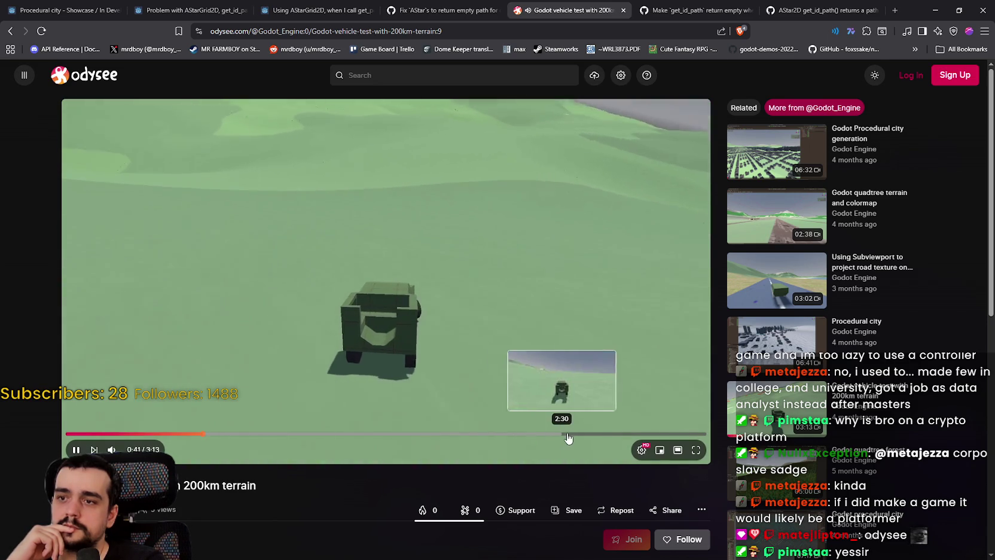
pyautogui.scroll(-2, 857, 412)
pyautogui.scroll(-3, 857, 413)
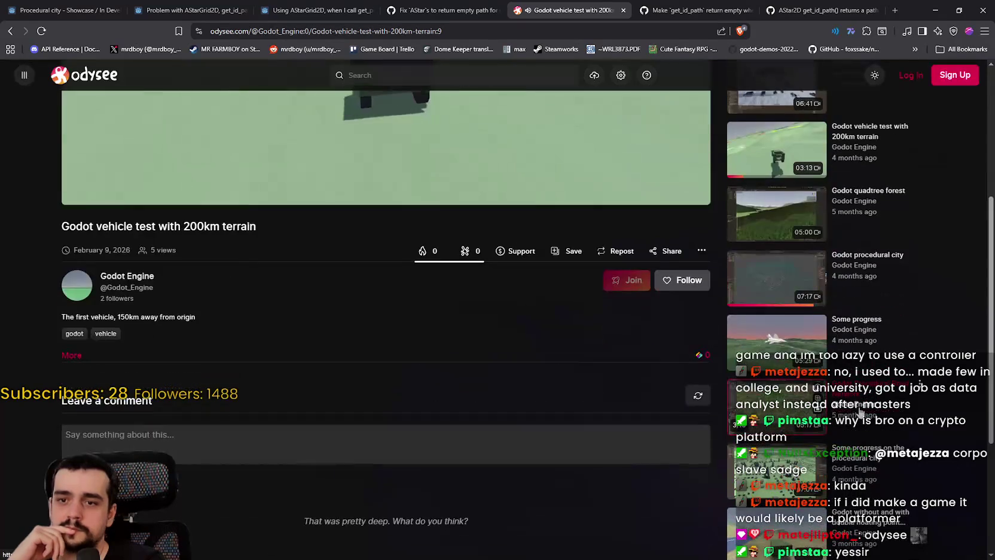
pyautogui.scroll(-1, 780, 359)
pyautogui.scroll(-1, 781, 359)
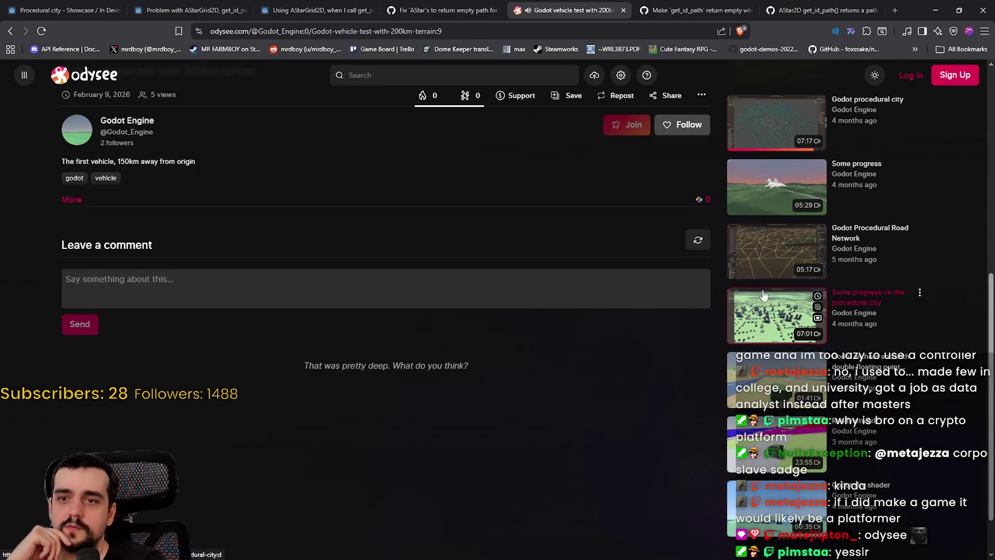
pyautogui.scroll(-1, 744, 252)
pyautogui.scroll(5, 798, 457)
pyautogui.scroll(1, 798, 458)
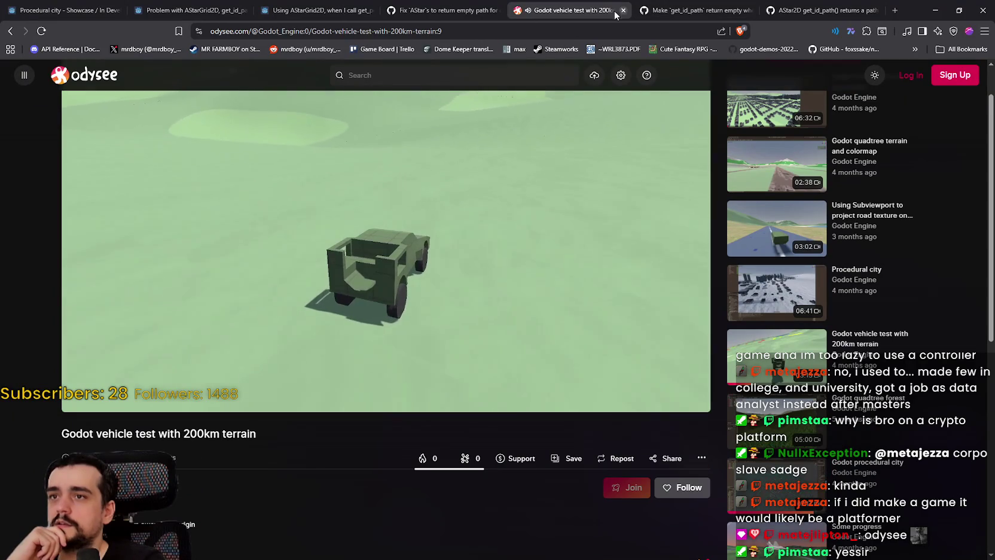
pyautogui.click(10, 31)
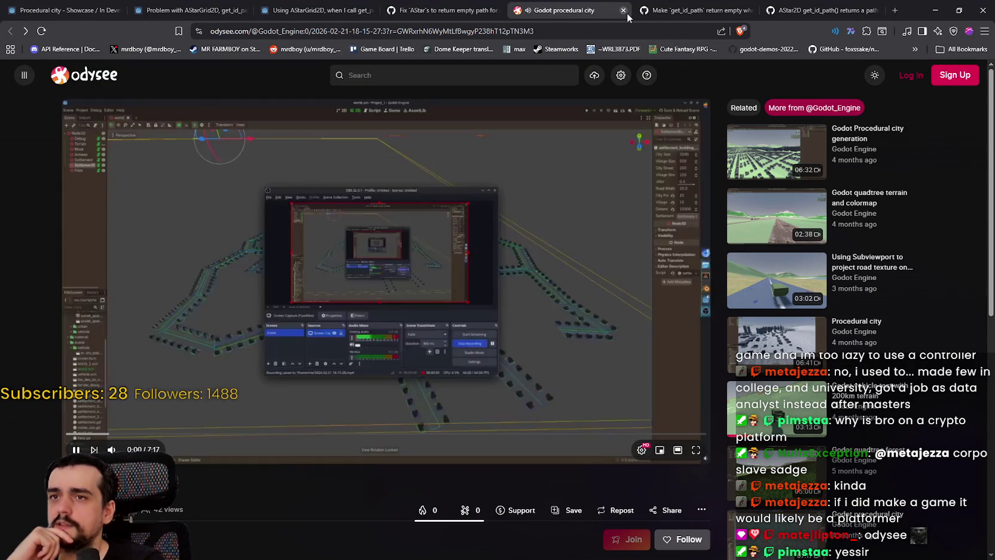
pyautogui.click(623, 10)
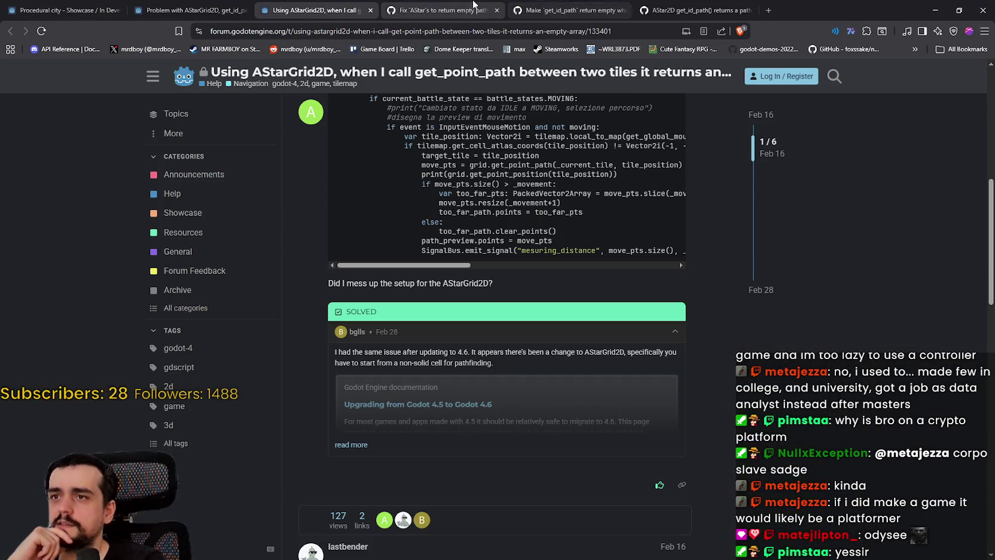
# Step: Switch through the open GitHub and forum tabs to the Procedural city thread
pyautogui.click(469, 5)
pyautogui.hotkey('ctrl', 'Tab')
pyautogui.hotkey('ctrl', 'Tab')
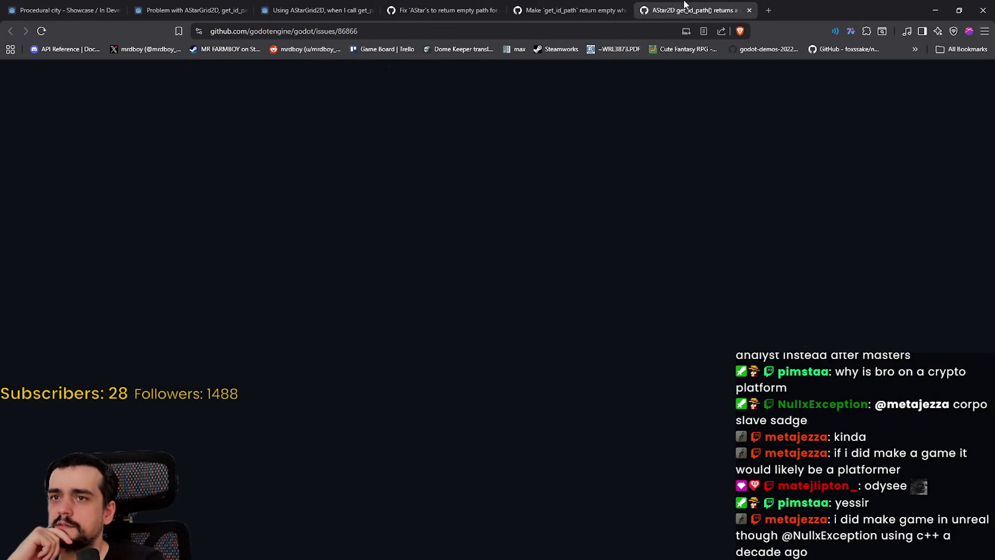
pyautogui.hotkey('ctrl', 'shift', 'Tab')
pyautogui.hotkey('ctrl', 'shift', 'Tab')
pyautogui.click(307, 8)
pyautogui.click(185, 10)
pyautogui.click(66, 10)
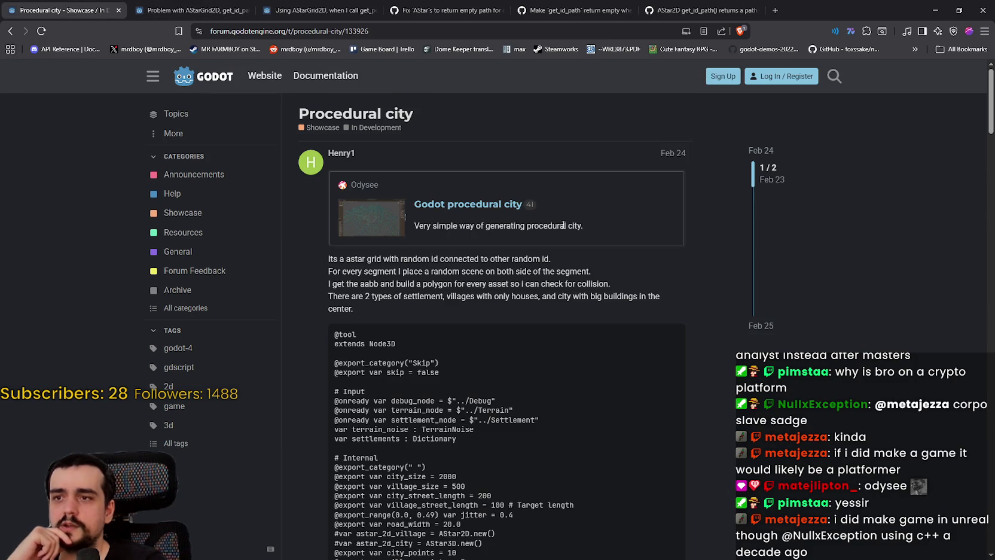
# Step: Highlight the AStar grid paragraph, jump to the thread's end, and return to Google results
pyautogui.moveTo(328, 259)
pyautogui.mouseDown()
pyautogui.moveTo(579, 270)
pyautogui.moveTo(654, 311)
pyautogui.mouseUp()
pyautogui.scroll(-15, 505, 222)
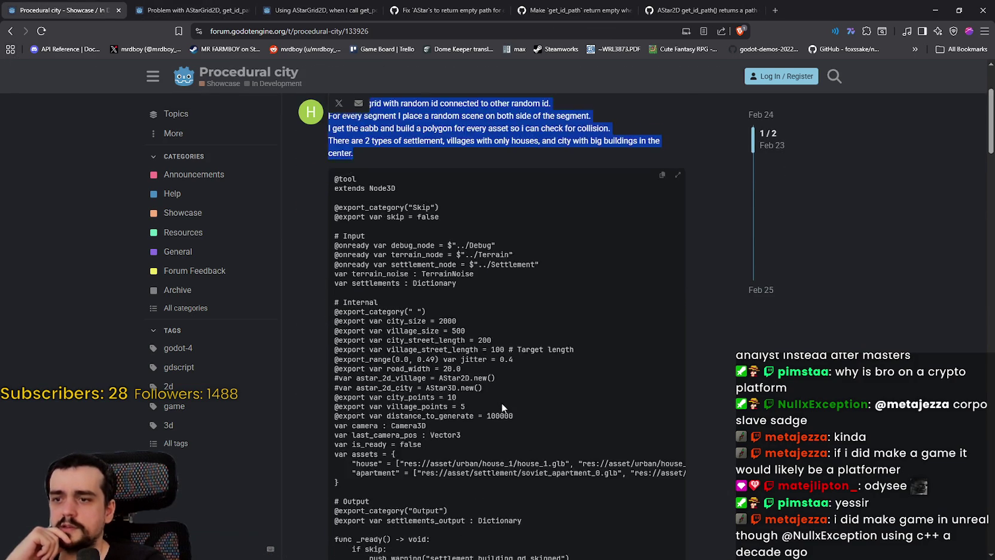
pyautogui.scroll(-6, 525, 352)
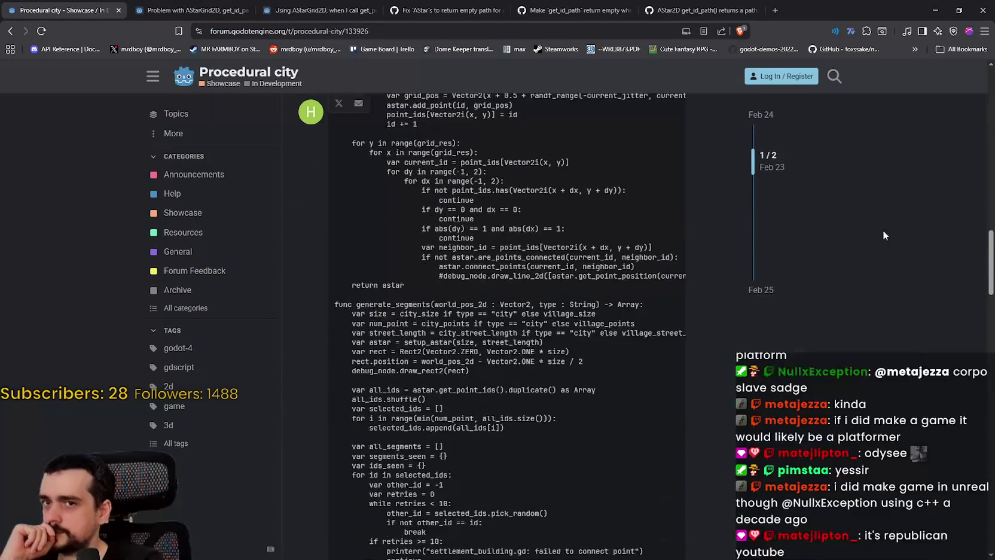
pyautogui.click(759, 264)
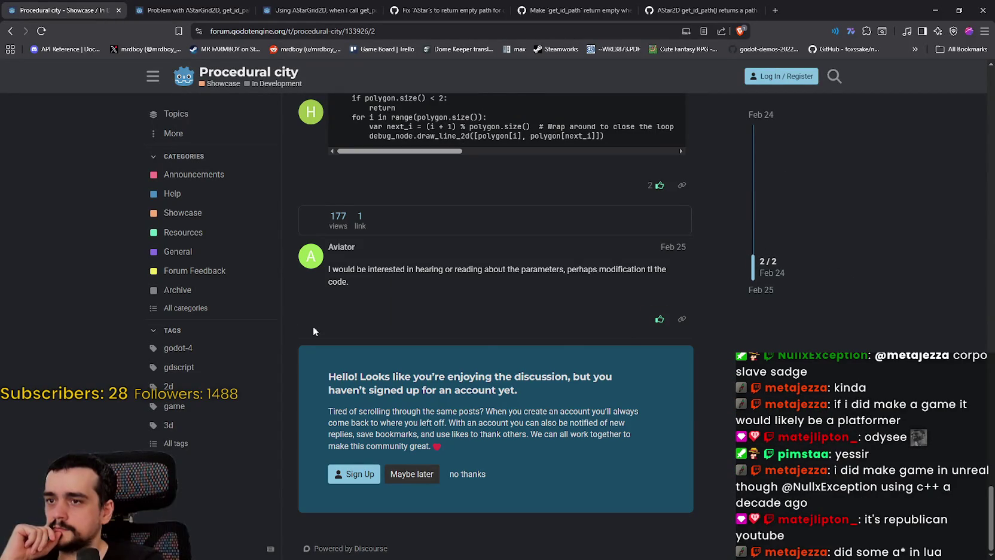
pyautogui.click(7, 31)
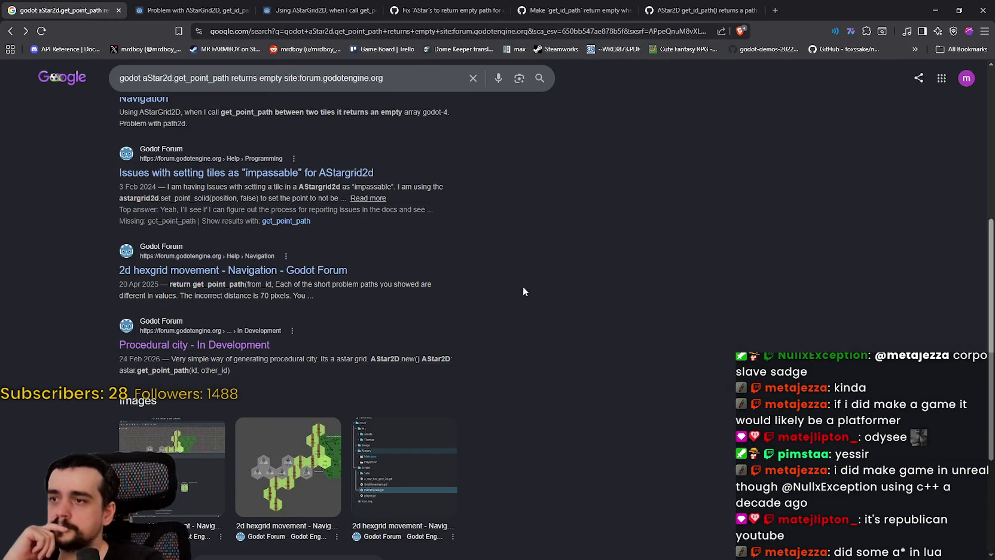
# Step: Open the 'It says it won't work in a thread but it does' result in a new tab and skim it
pyautogui.scroll(3, 483, 291)
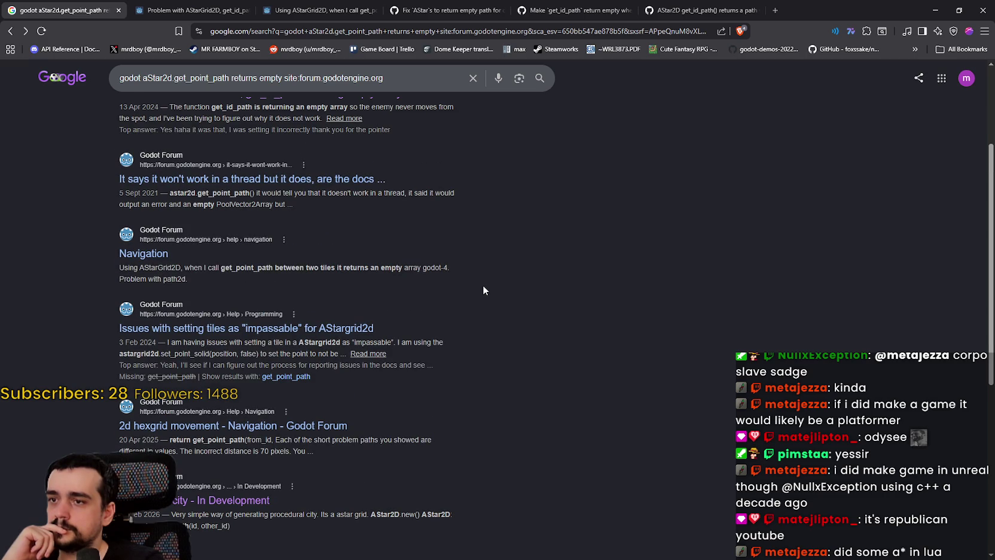
pyautogui.scroll(3, 485, 286)
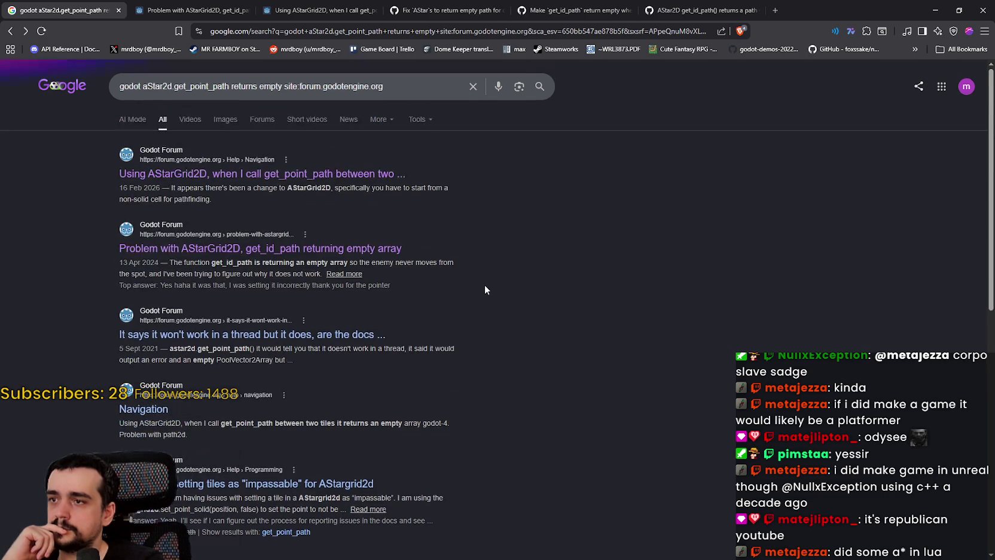
pyautogui.scroll(-1, 485, 286)
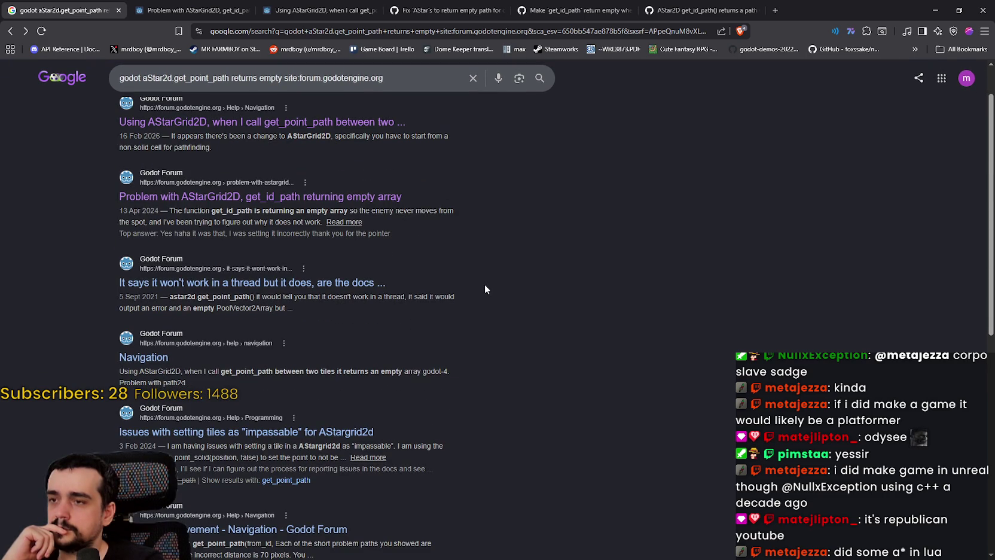
pyautogui.rightClick(275, 286)
pyautogui.click(293, 294)
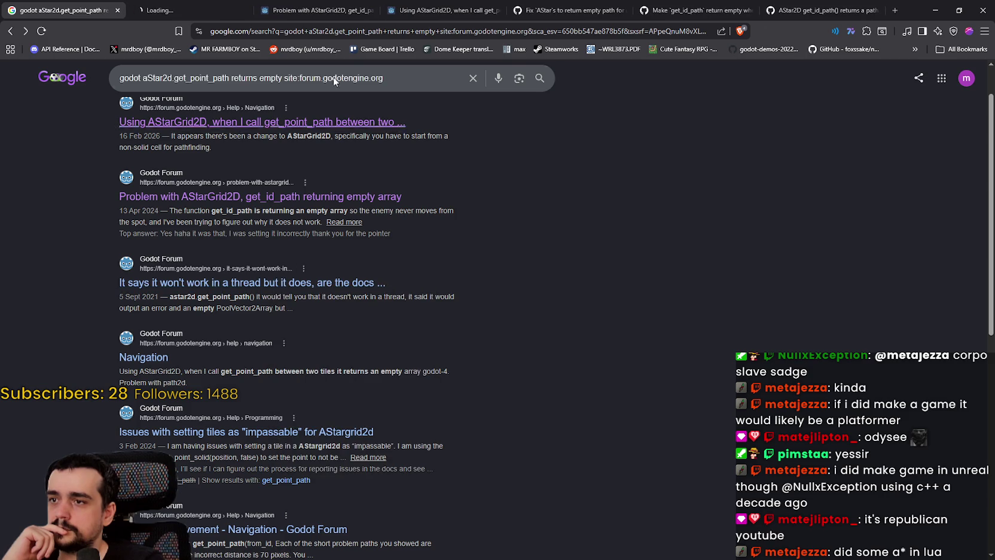
pyautogui.click(188, 10)
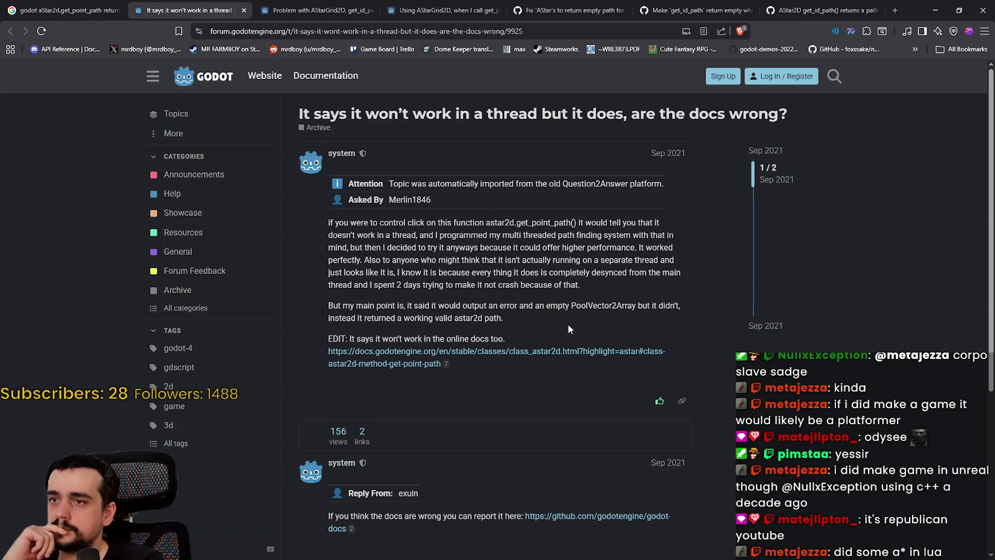
pyautogui.scroll(-4, 568, 328)
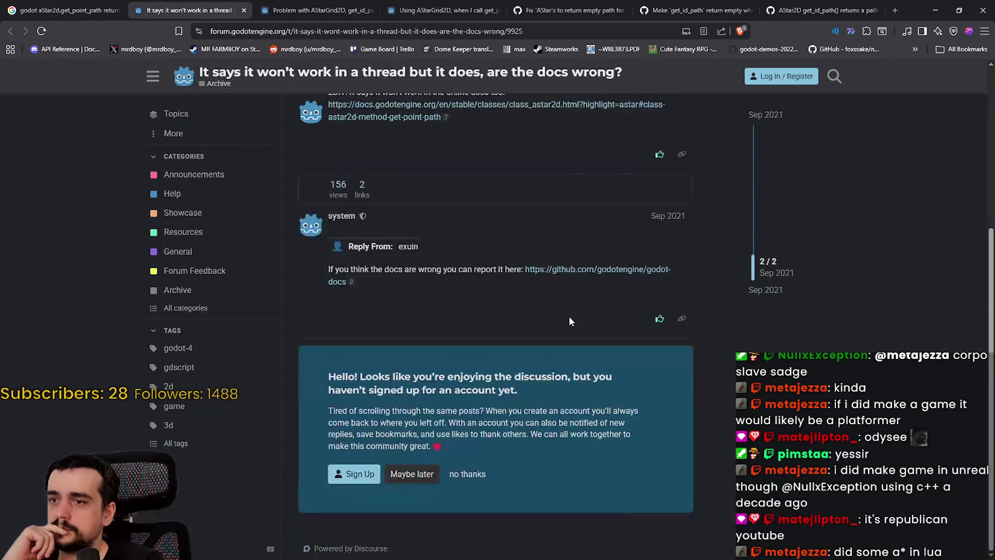
pyautogui.scroll(4, 568, 328)
pyautogui.click(934, 10)
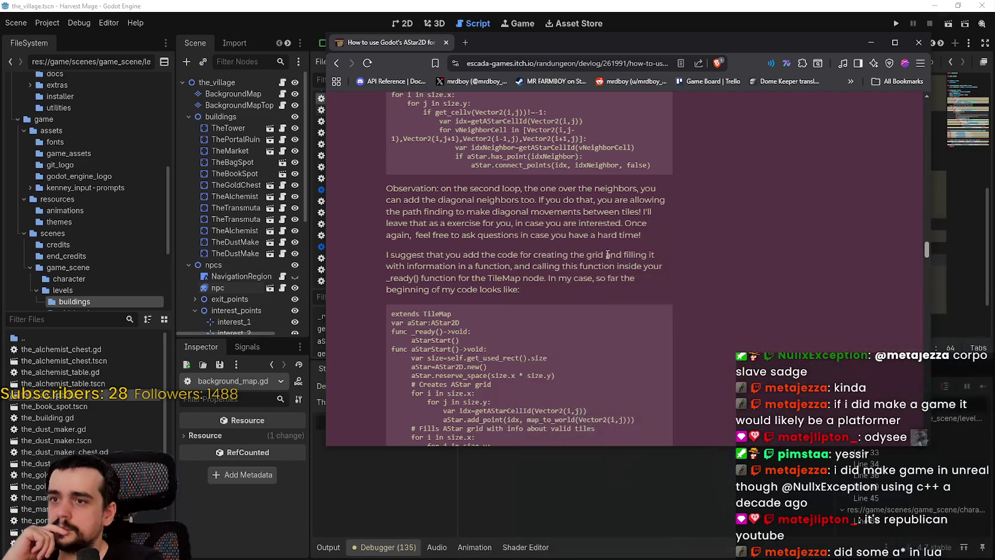
pyautogui.scroll(5, 612, 299)
pyautogui.scroll(6, 612, 319)
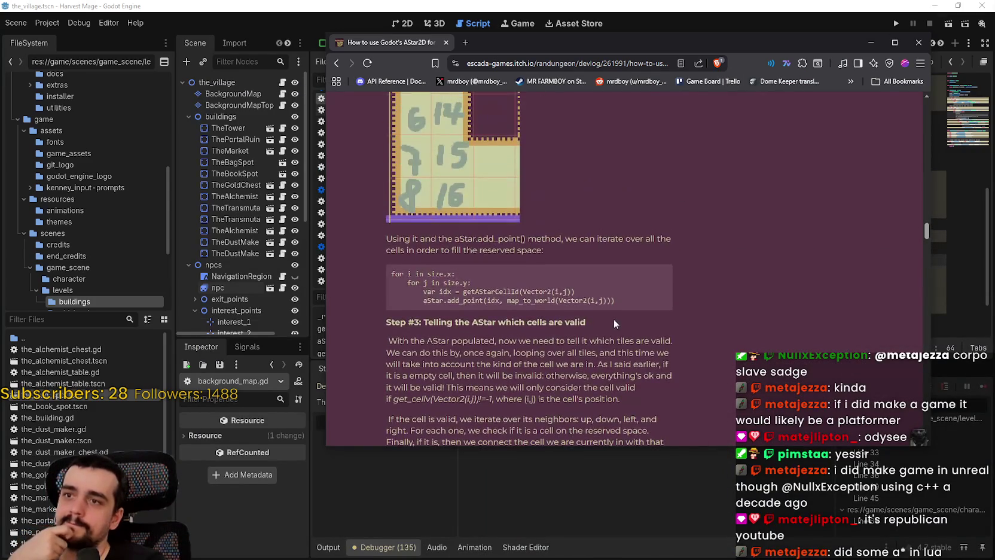
pyautogui.scroll(-4, 637, 348)
pyautogui.scroll(4, 640, 357)
pyautogui.scroll(3, 639, 357)
pyautogui.scroll(-3, 640, 352)
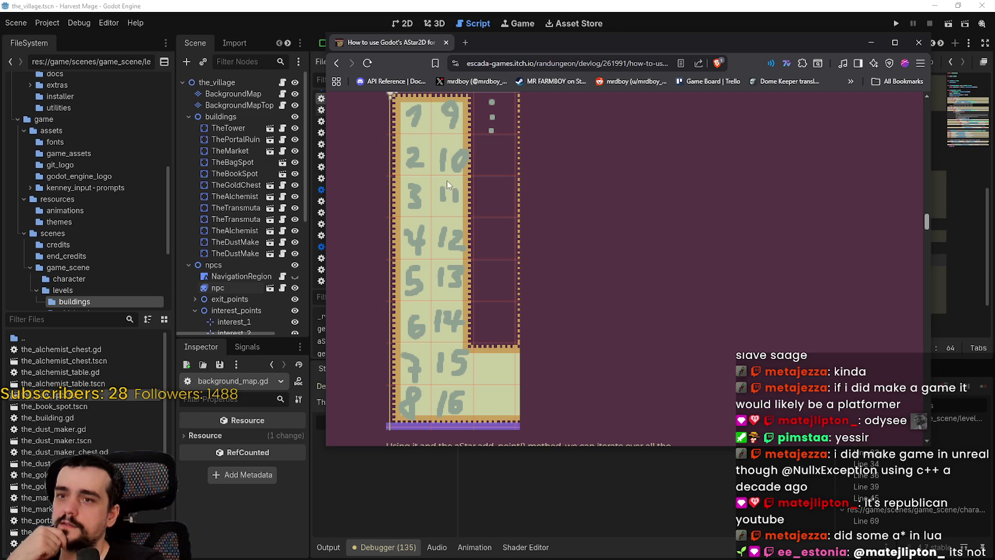
pyautogui.scroll(6, 721, 279)
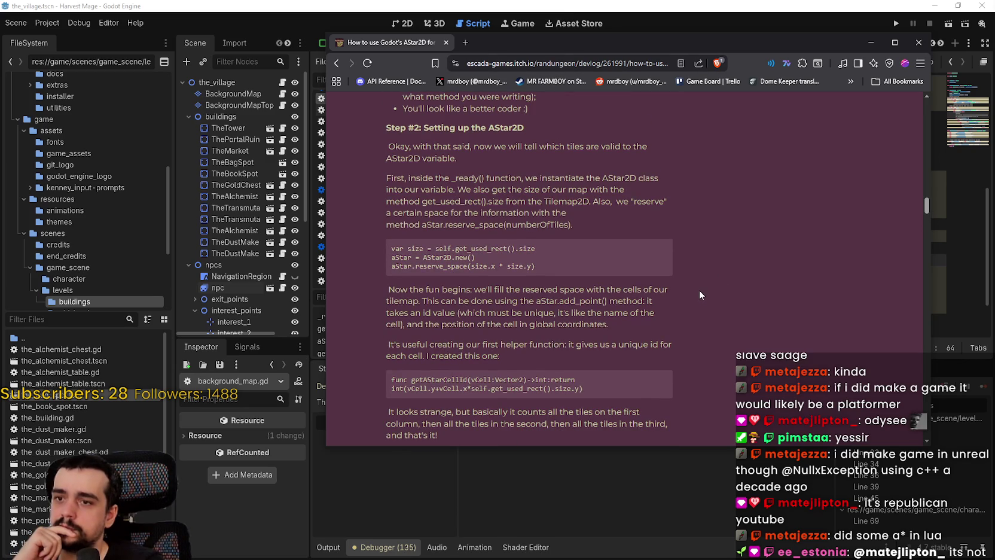
pyautogui.scroll(4, 699, 290)
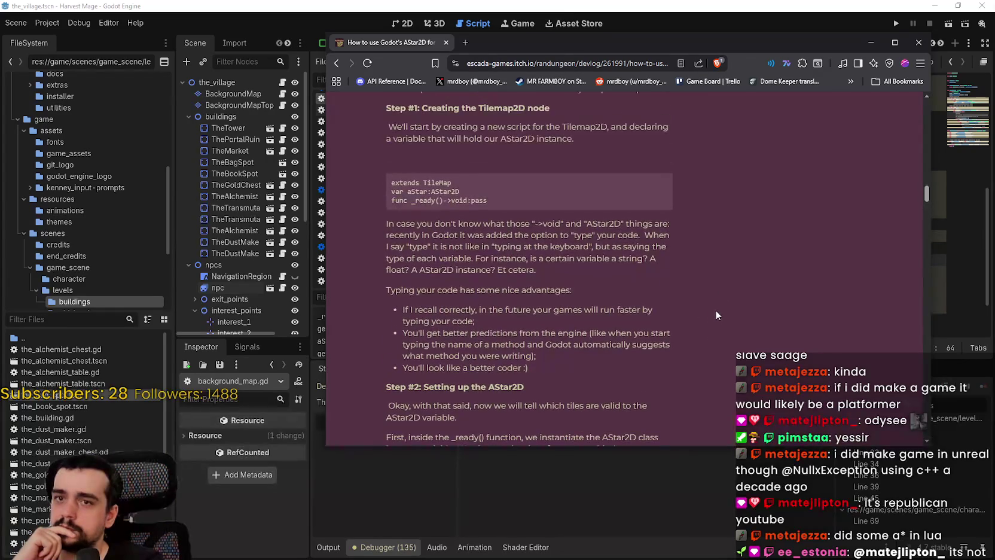
pyautogui.scroll(3, 719, 308)
pyautogui.moveTo(926, 186)
pyautogui.mouseDown()
pyautogui.moveTo(930, 165)
pyautogui.moveTo(921, 251)
pyautogui.mouseUp()
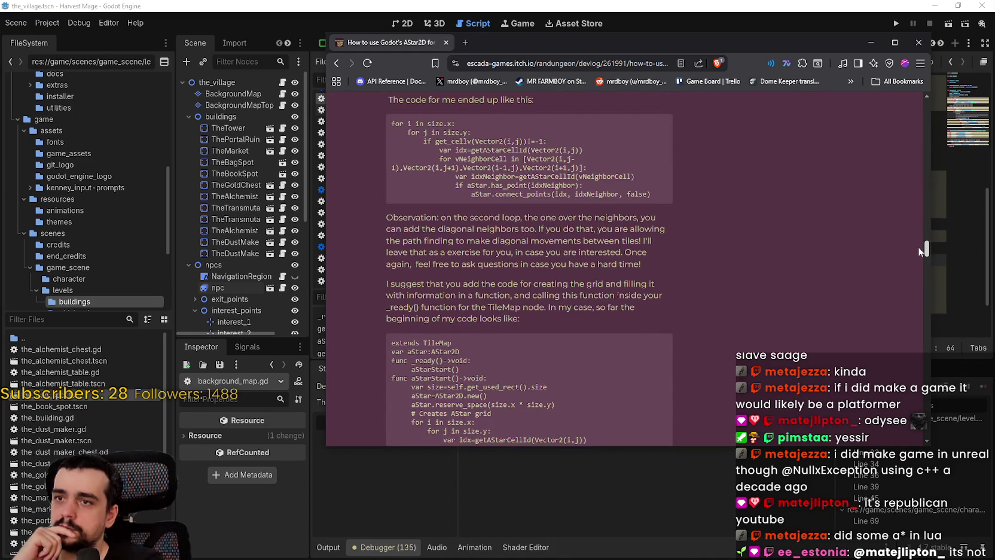
pyautogui.scroll(3, 720, 241)
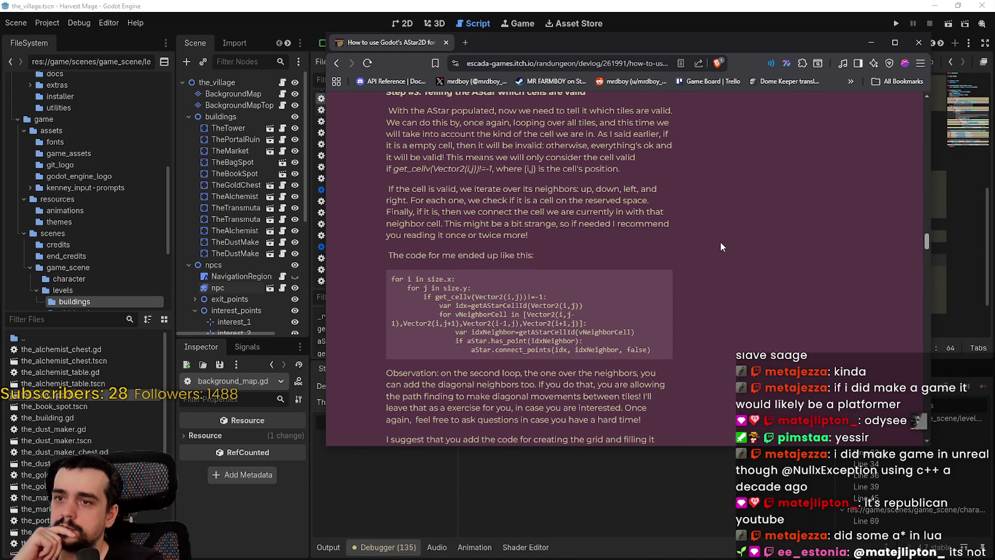
pyautogui.scroll(2, 720, 241)
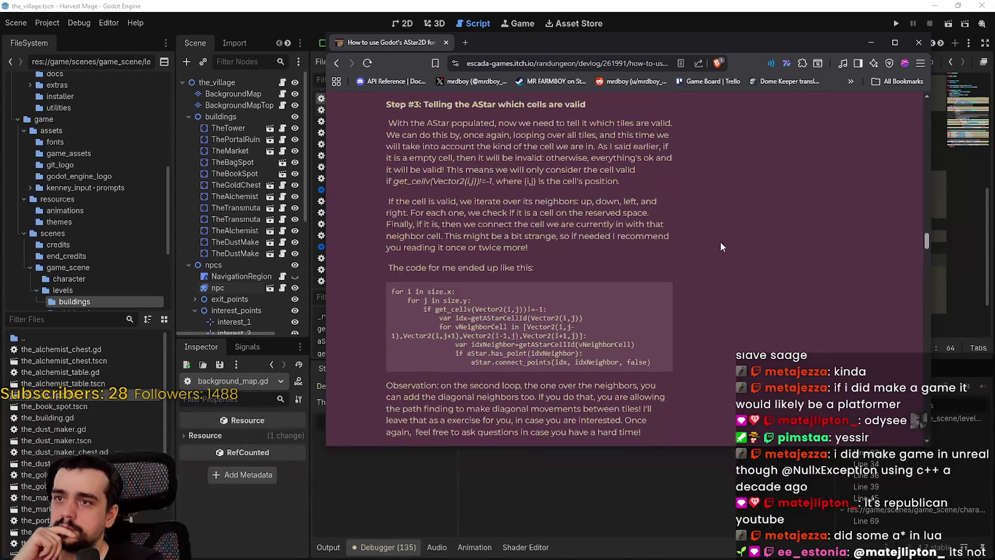
pyautogui.scroll(-2, 720, 242)
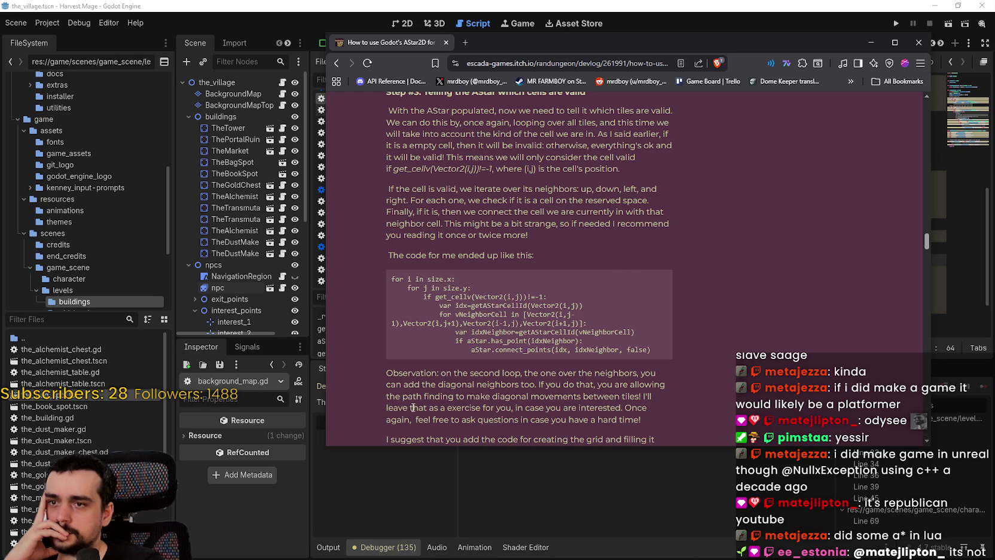
pyautogui.moveTo(423, 296); pyautogui.dragTo(561, 305)
pyautogui.click(482, 320)
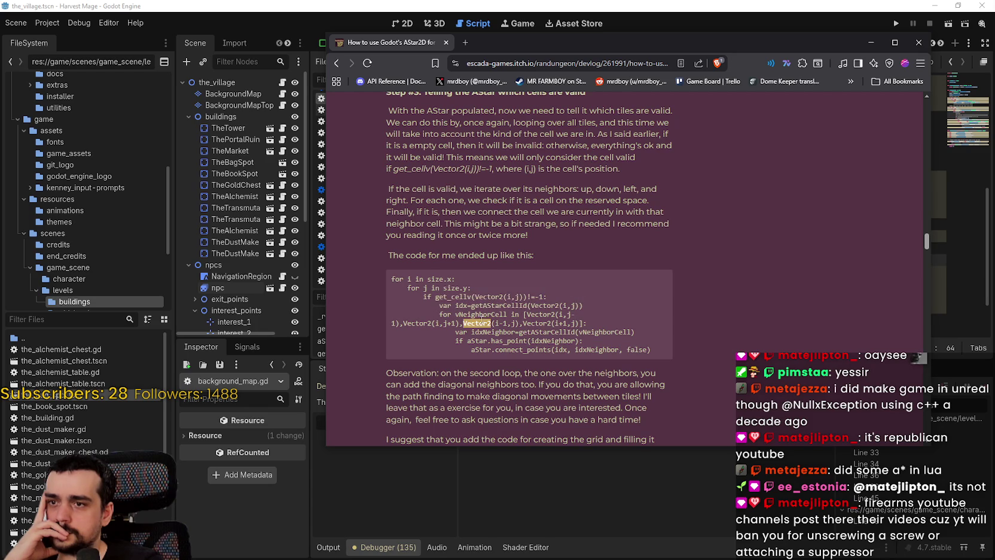
pyautogui.scroll(-2, 603, 372)
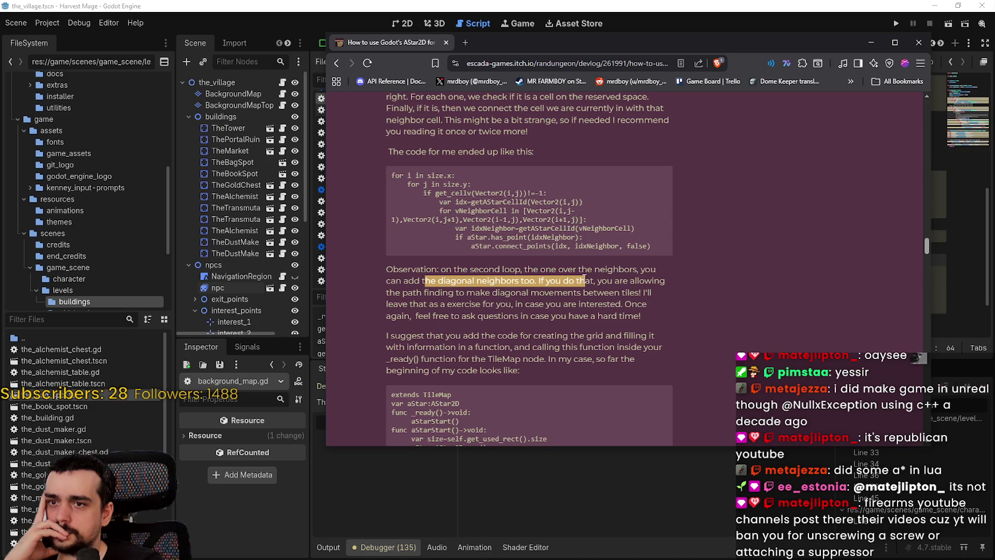
pyautogui.moveTo(651, 280); pyautogui.dragTo(660, 297)
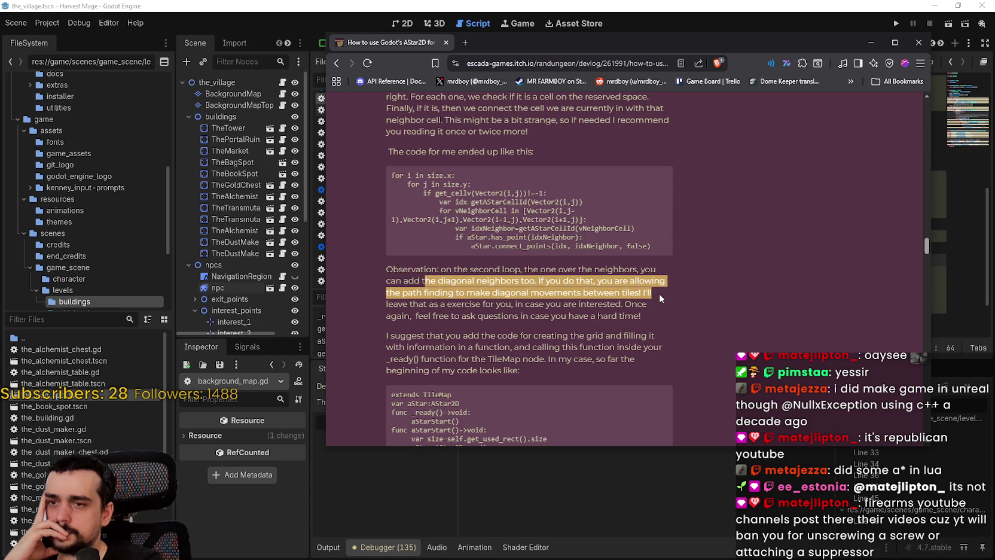
pyautogui.click(420, 292)
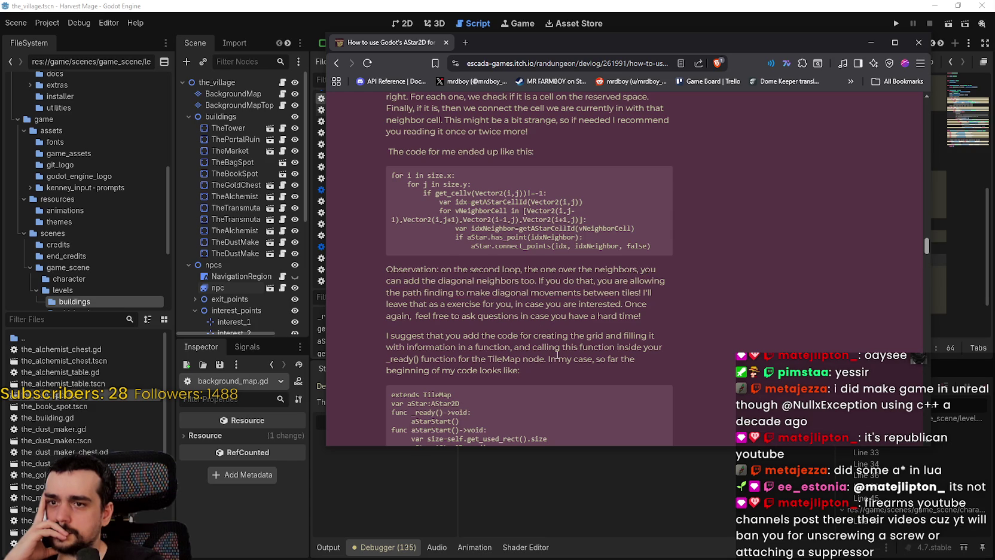
pyautogui.scroll(-2, 723, 363)
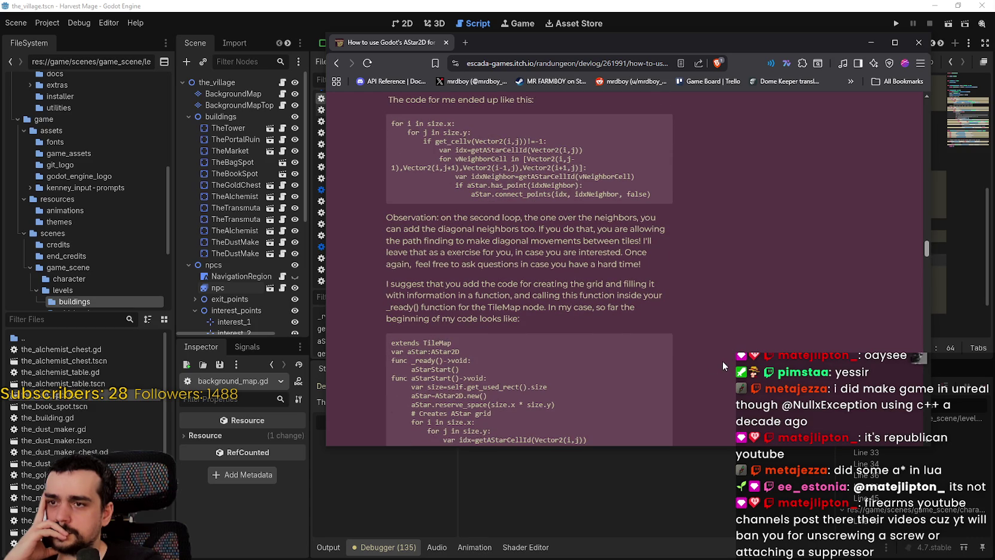
pyautogui.scroll(-6, 722, 361)
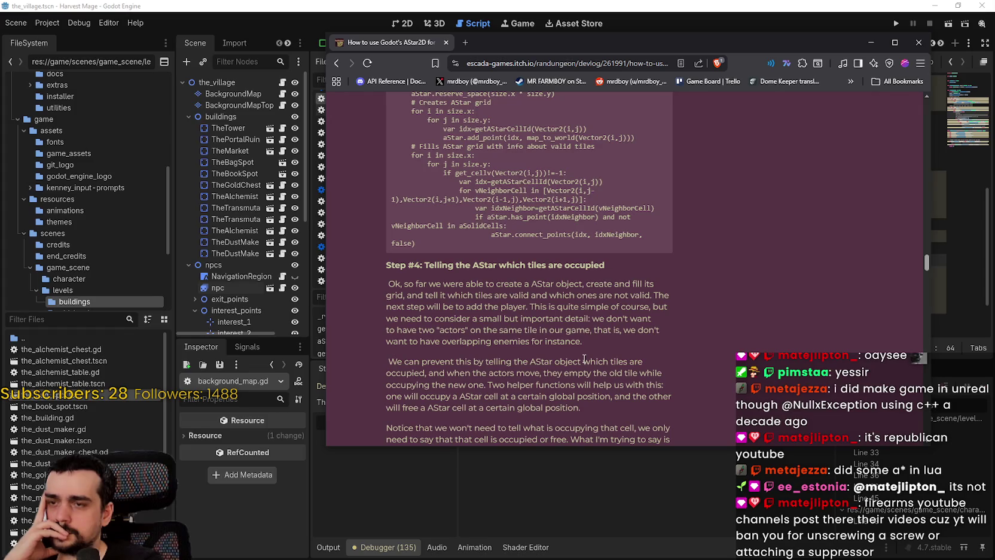
pyautogui.scroll(-1, 577, 333)
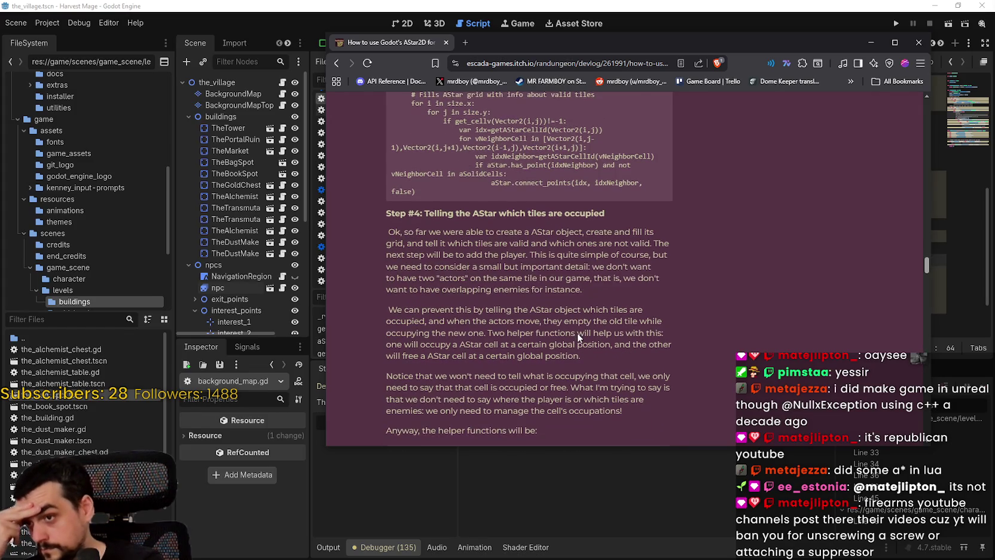
pyautogui.scroll(-1, 576, 326)
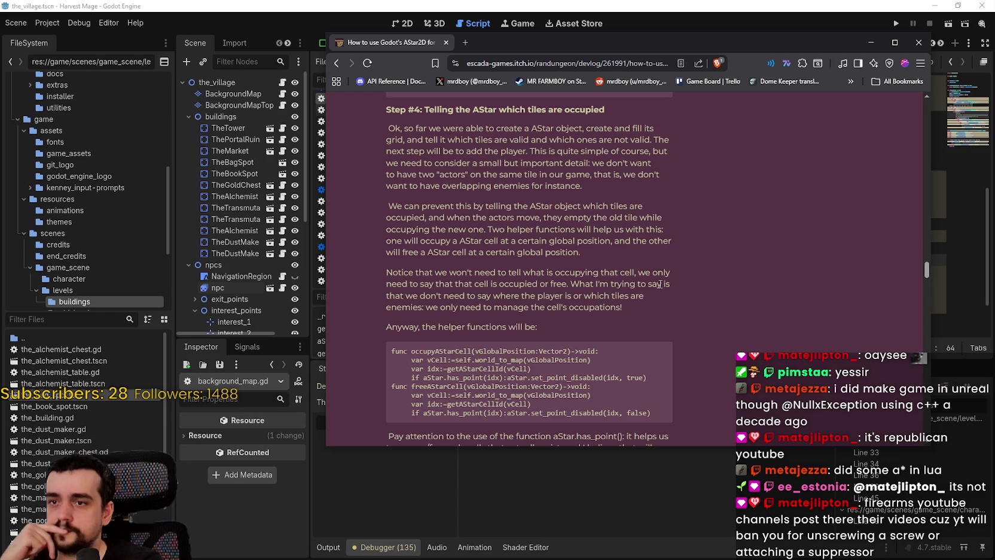
pyautogui.scroll(-2, 660, 284)
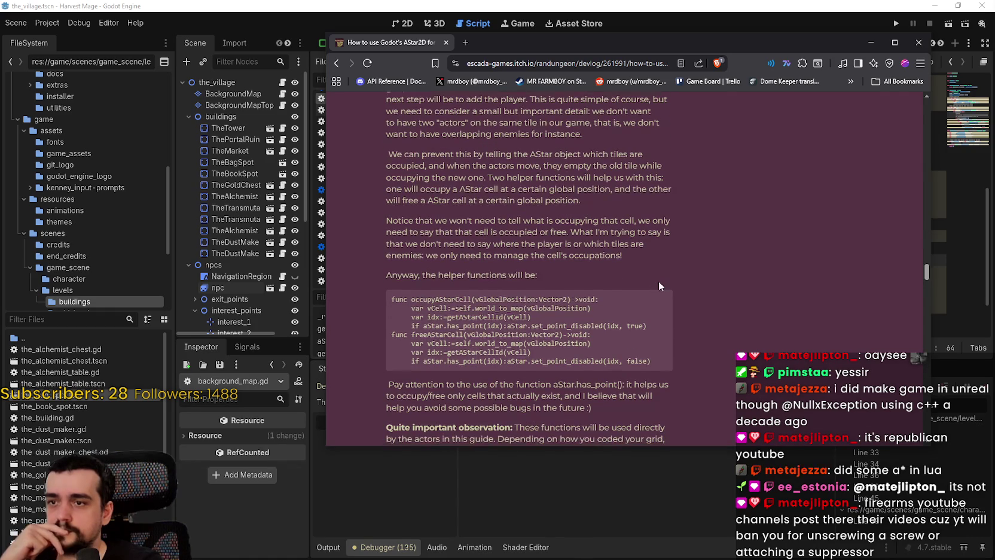
pyautogui.scroll(4, 671, 300)
pyautogui.scroll(-10, 674, 300)
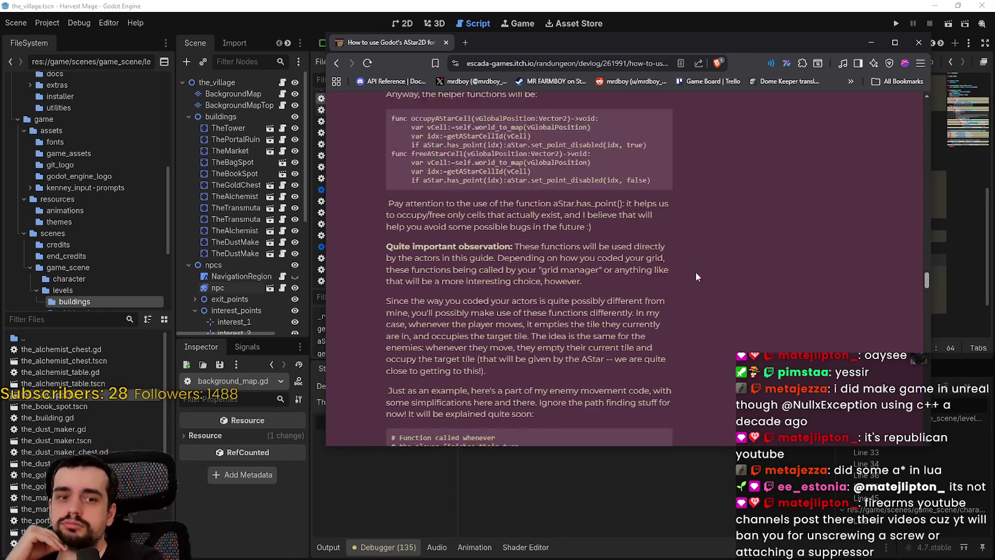
pyautogui.click(781, 12)
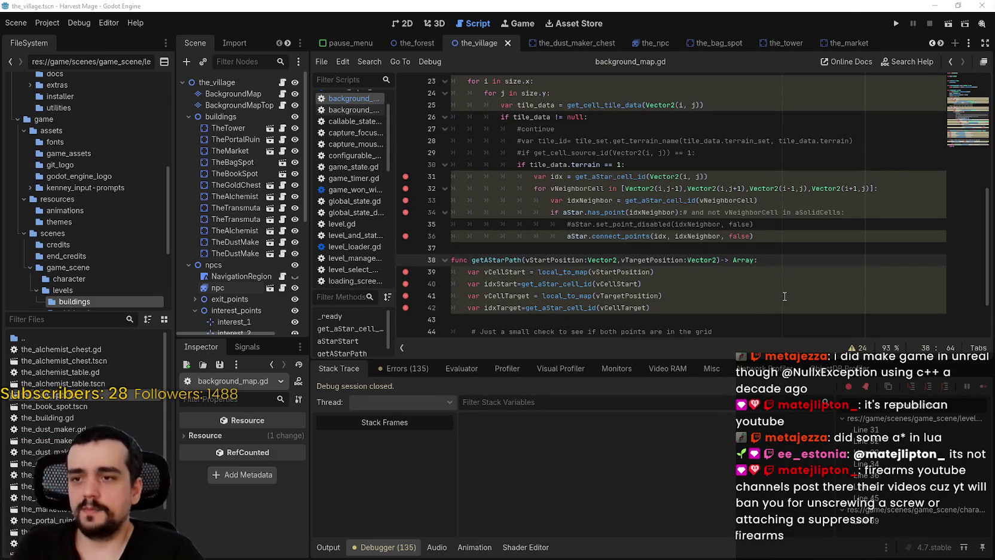
# Step: Review the grid-building loop and getAStarPath code in background_map.gd around lines 31–39
pyautogui.click(747, 273)
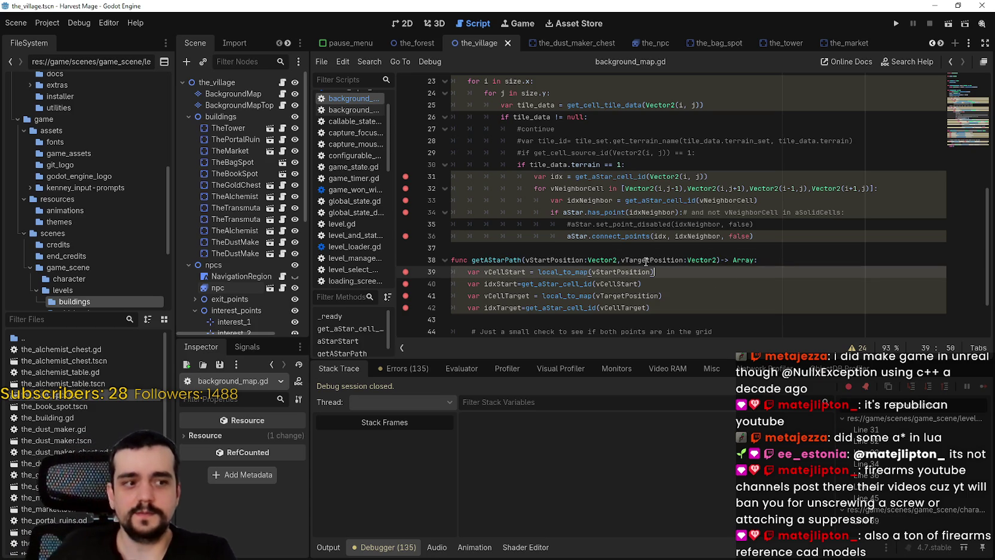
pyautogui.click(621, 176)
pyautogui.scroll(2, 616, 269)
pyautogui.scroll(-1, 612, 274)
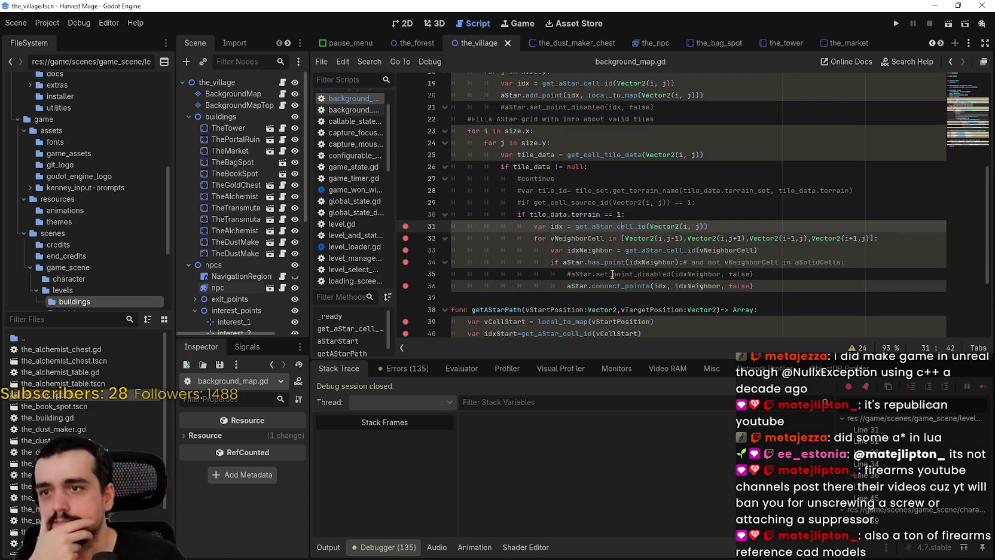
pyautogui.scroll(-1, 706, 289)
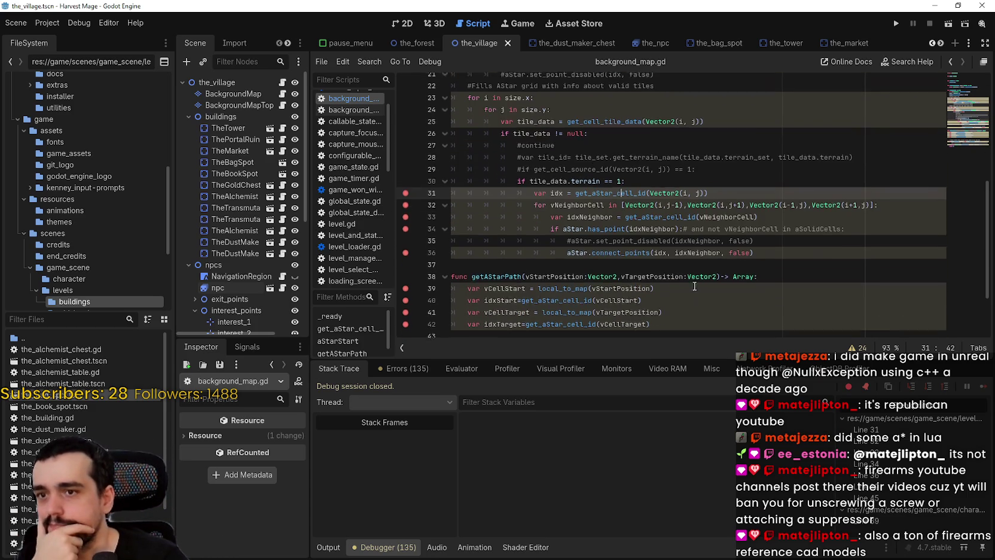
pyautogui.click(660, 265)
pyautogui.scroll(-2, 660, 265)
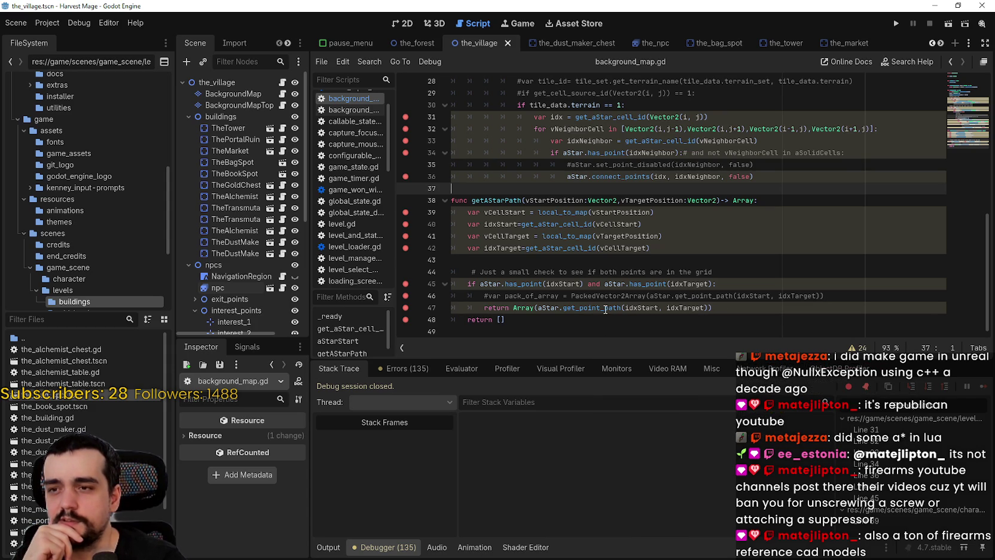
# Step: Replace the Array wrapper on getAStarPath's return line with PackedVector2Array
pyautogui.moveTo(605, 310)
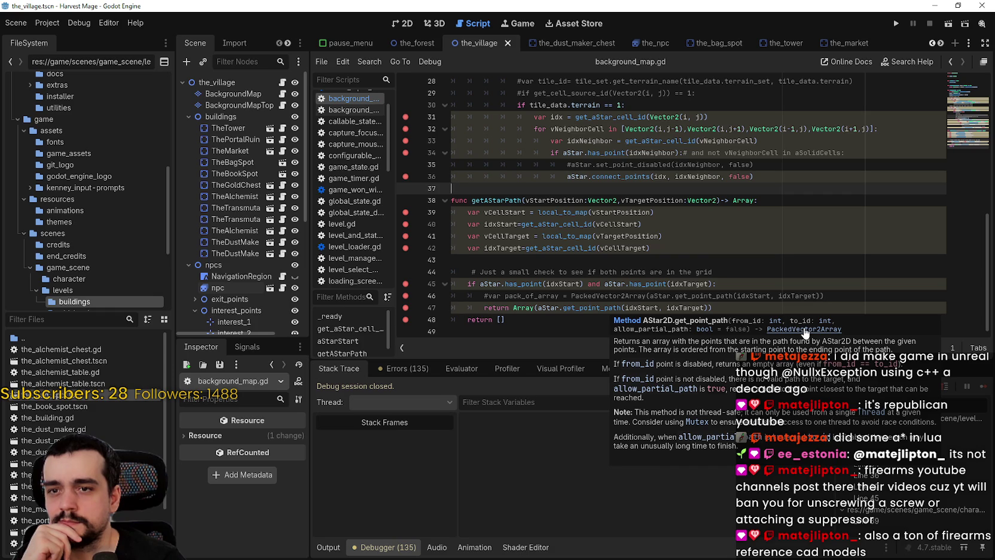
pyautogui.doubleClick(523, 308)
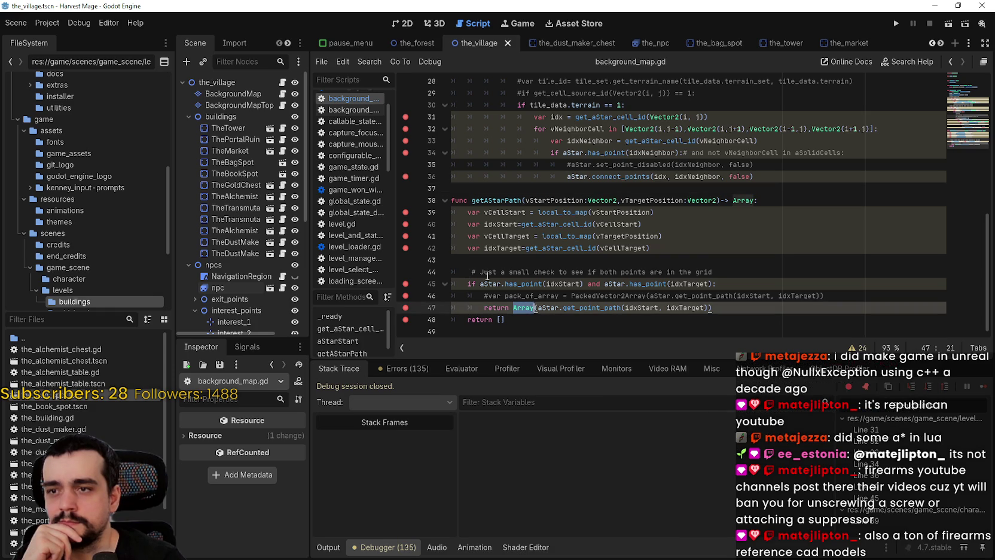
pyautogui.write('Packed')
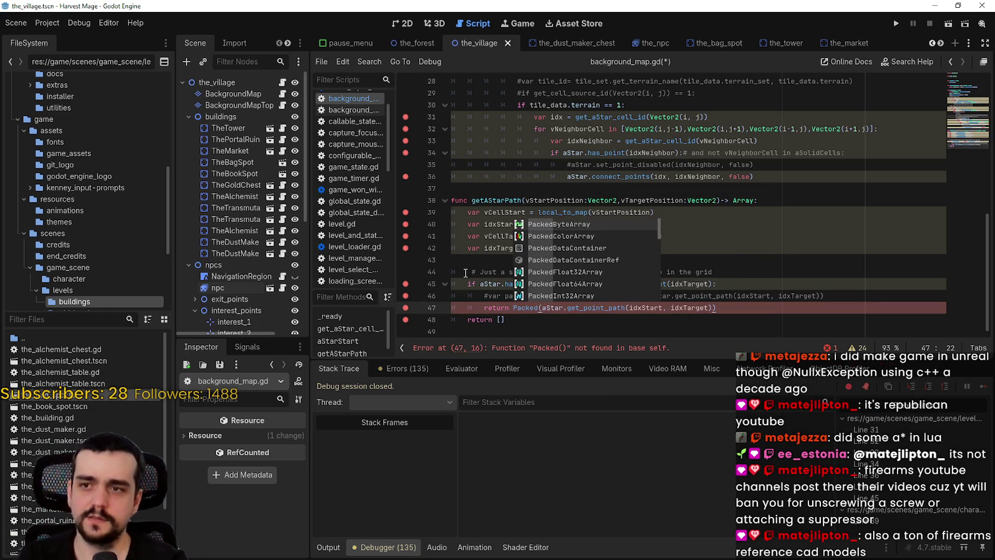
pyautogui.press('BackSpace')
pyautogui.press('BackSpace')
pyautogui.press('BackSpace')
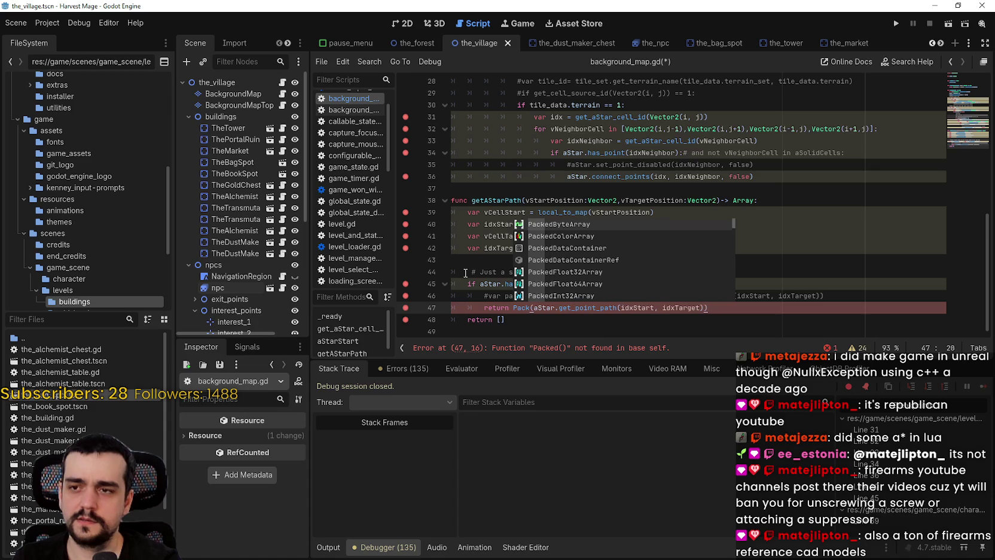
pyautogui.write('ackage')
pyautogui.press('BackSpace')
pyautogui.press('BackSpace')
pyautogui.press('BackSpace')
pyautogui.press('BackSpace')
pyautogui.press('BackSpace')
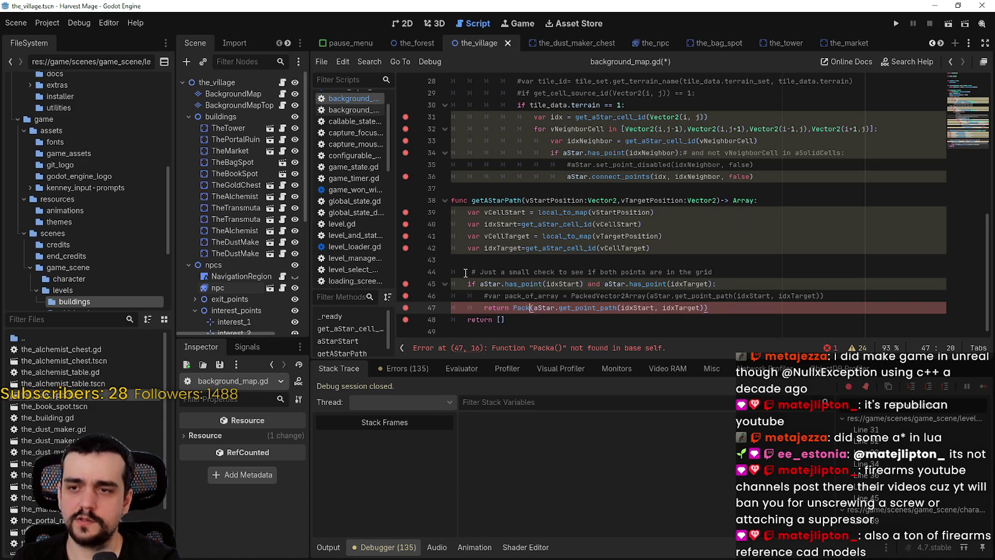
pyautogui.write('PackedV')
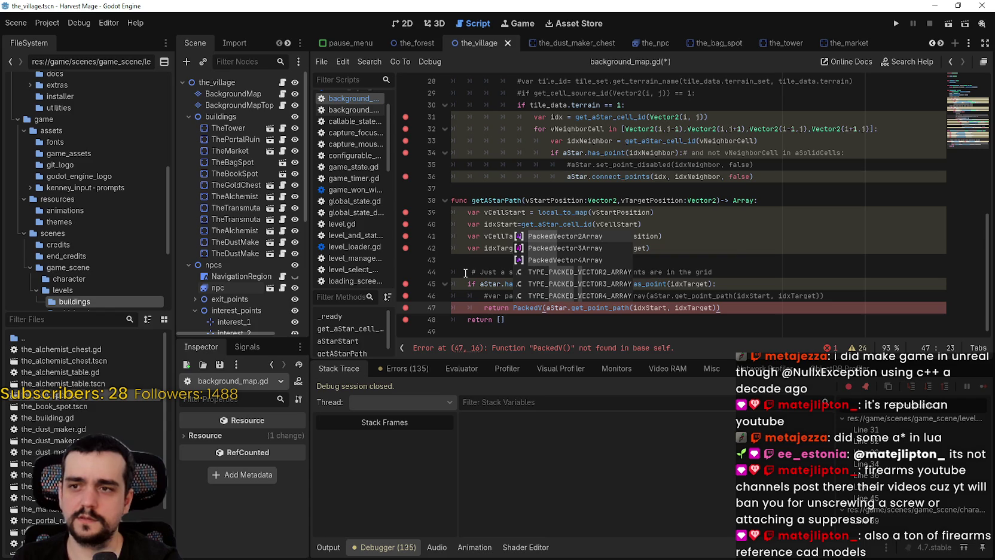
pyautogui.press('Return')
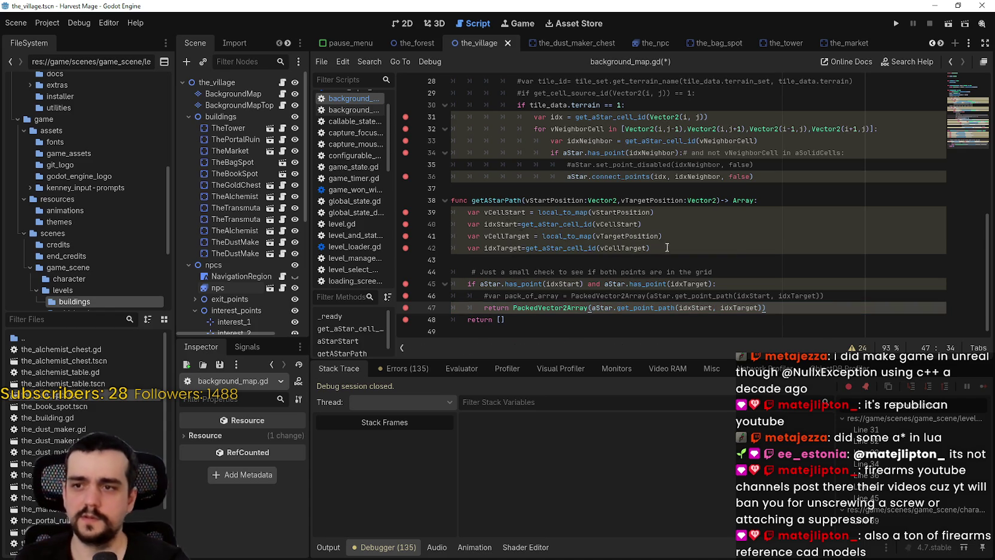
# Step: Make getAStarPath's line 38 signature return PackedVector2Array, save, and open the_npc.gd
pyautogui.doubleClick(550, 308)
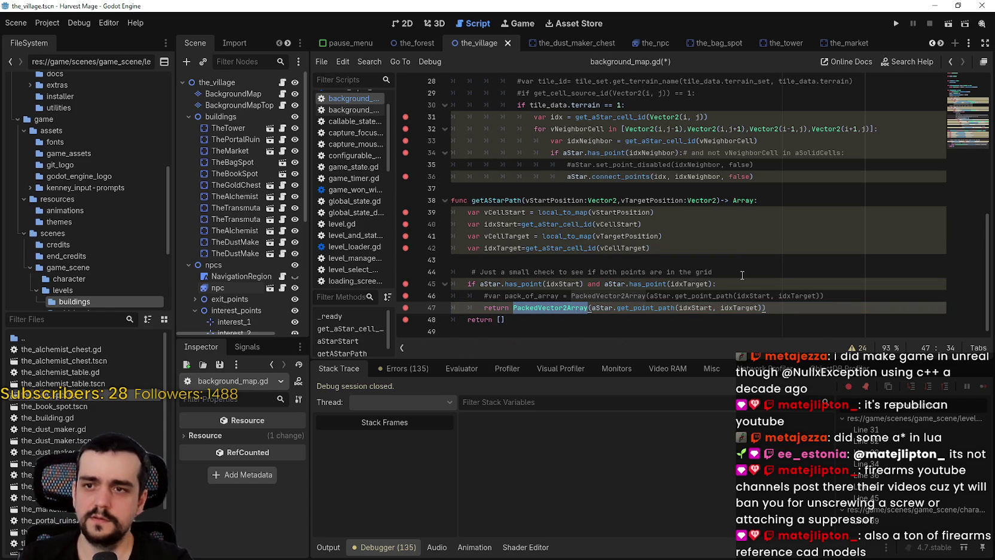
pyautogui.hotkey('ctrl', 'c')
pyautogui.doubleClick(743, 200)
pyautogui.hotkey('ctrl', 'v')
pyautogui.press('Down')
pyautogui.press('Down')
pyautogui.press('Down')
pyautogui.hotkey('ctrl', 's')
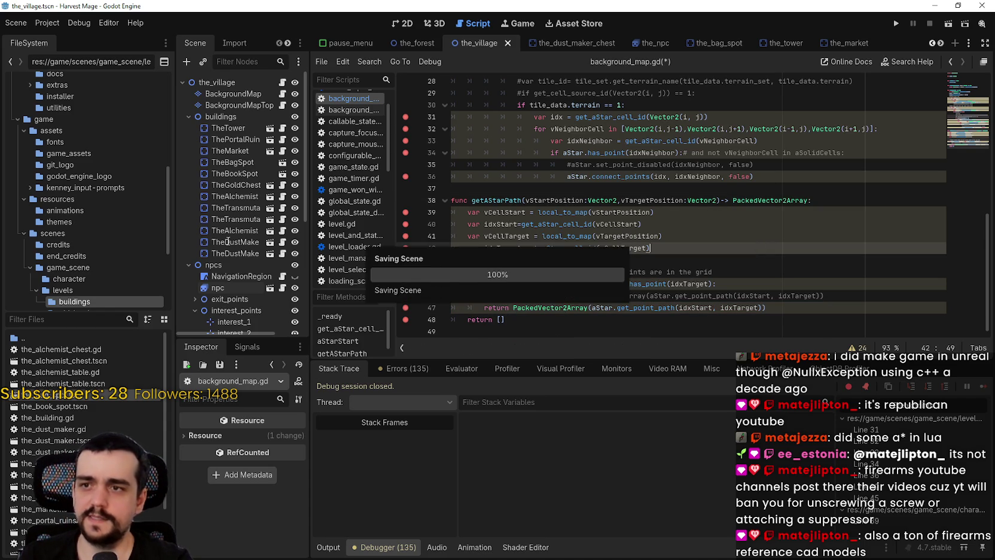
pyautogui.click(282, 287)
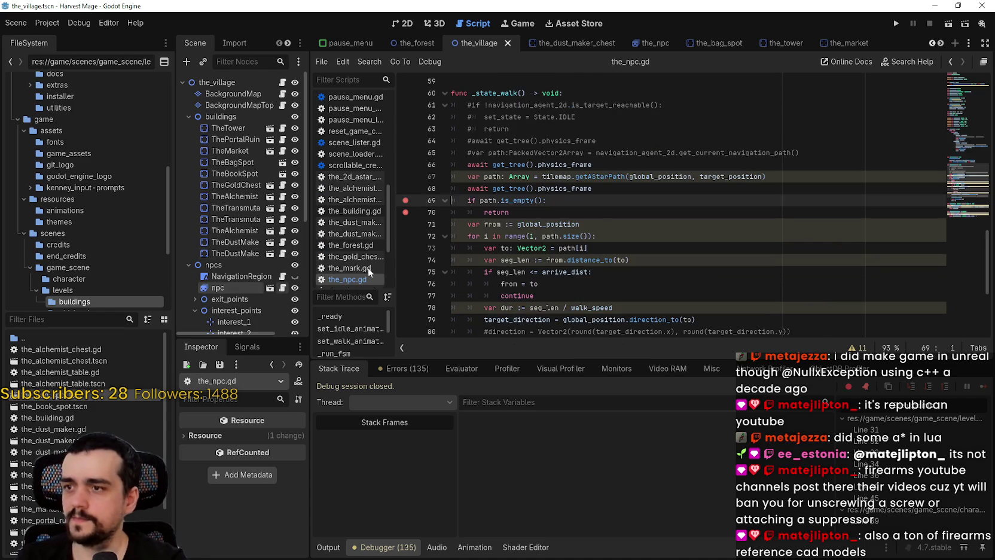
# Step: Declare the_npc.gd's path variable as PackedVector2Array and save the script
pyautogui.doubleClick(519, 175)
pyautogui.hotkey('ctrl', 'v')
pyautogui.press('Down')
pyautogui.press('Down')
pyautogui.hotkey('ctrl', 's')
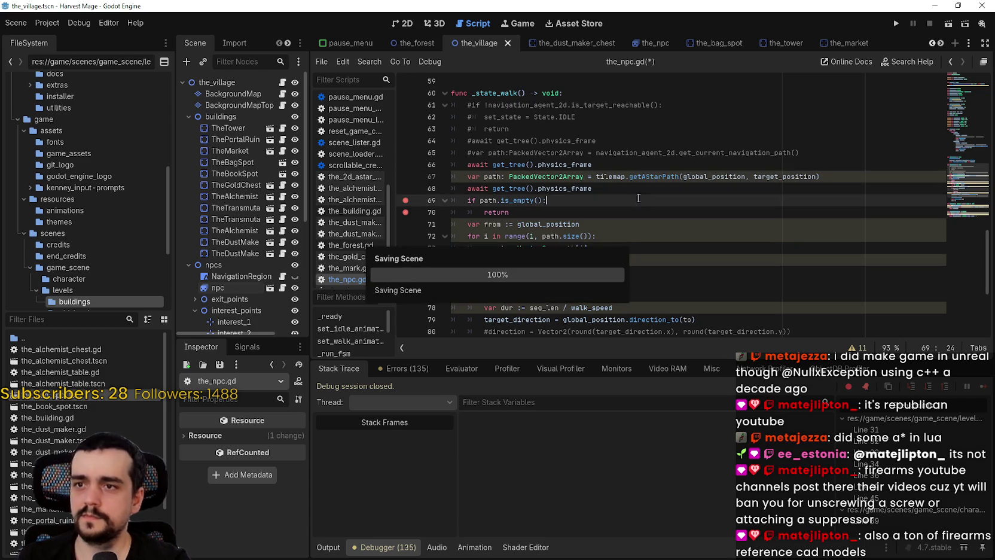
# Step: Run the game and remove the breakpoints on lines 32–37 of the neighbor loop
pyautogui.click(894, 23)
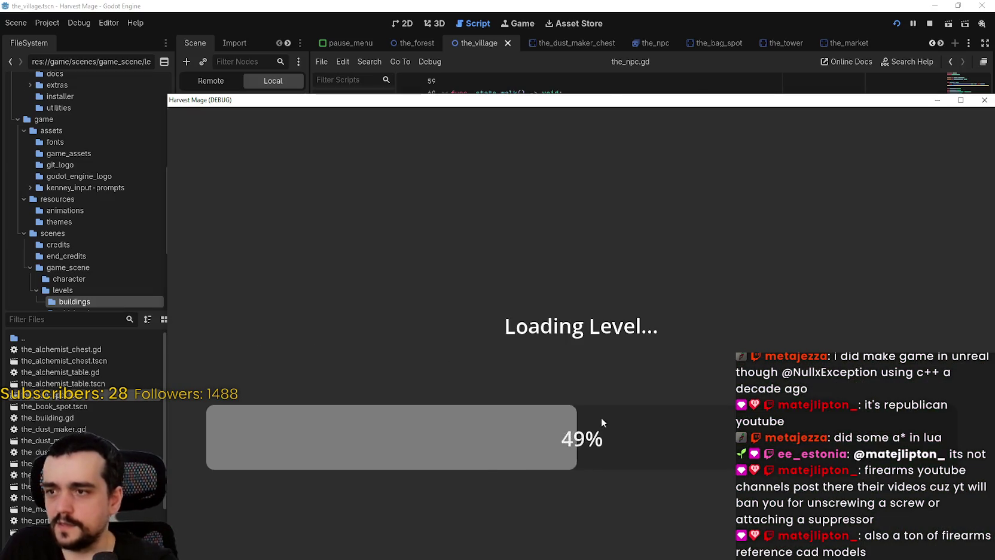
pyautogui.scroll(-5, 715, 479)
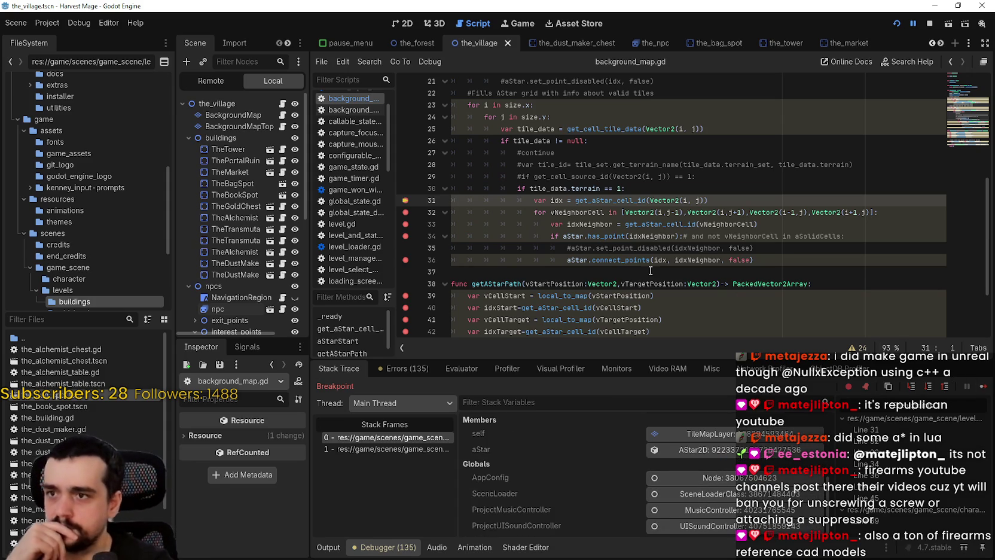
pyautogui.click(406, 212)
pyautogui.click(406, 224)
pyautogui.scroll(-1, 404, 239)
pyautogui.click(406, 200)
pyautogui.click(406, 224)
pyautogui.click(405, 235)
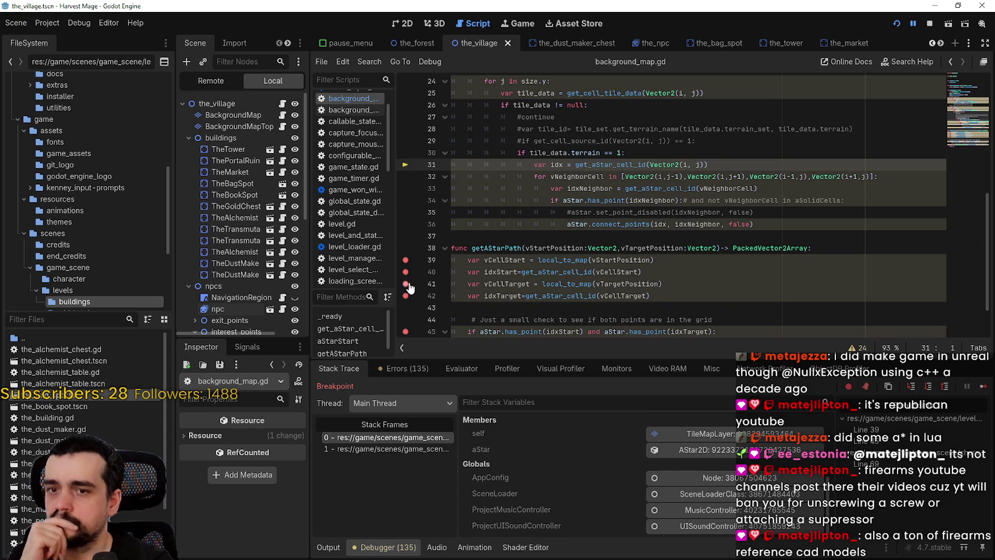
# Step: Continue through the getAStarPath breakpoints until execution reaches its return line
pyautogui.click(983, 386)
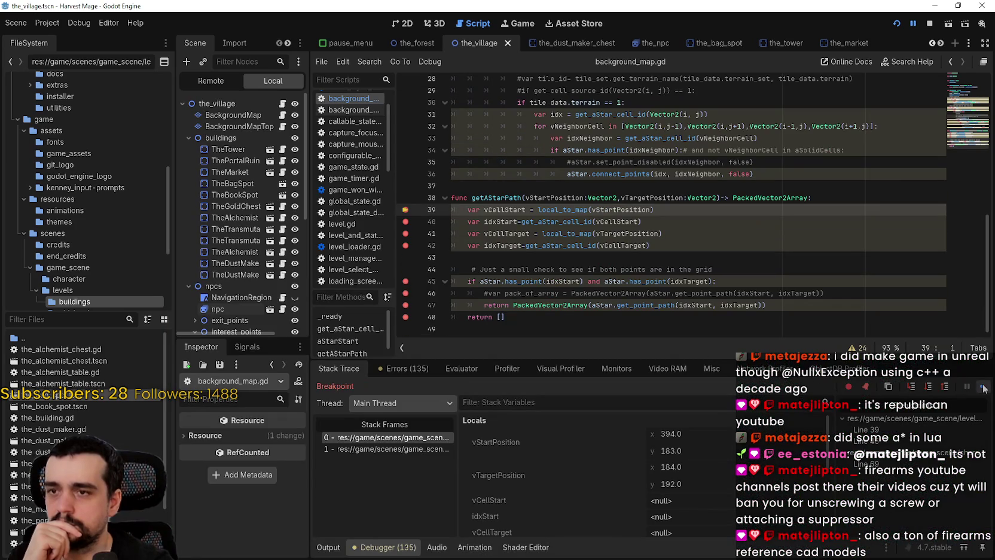
pyautogui.click(983, 388)
pyautogui.click(984, 388)
pyautogui.click(984, 388)
pyautogui.click(984, 388)
pyautogui.click(984, 388)
pyautogui.scroll(-3, 679, 448)
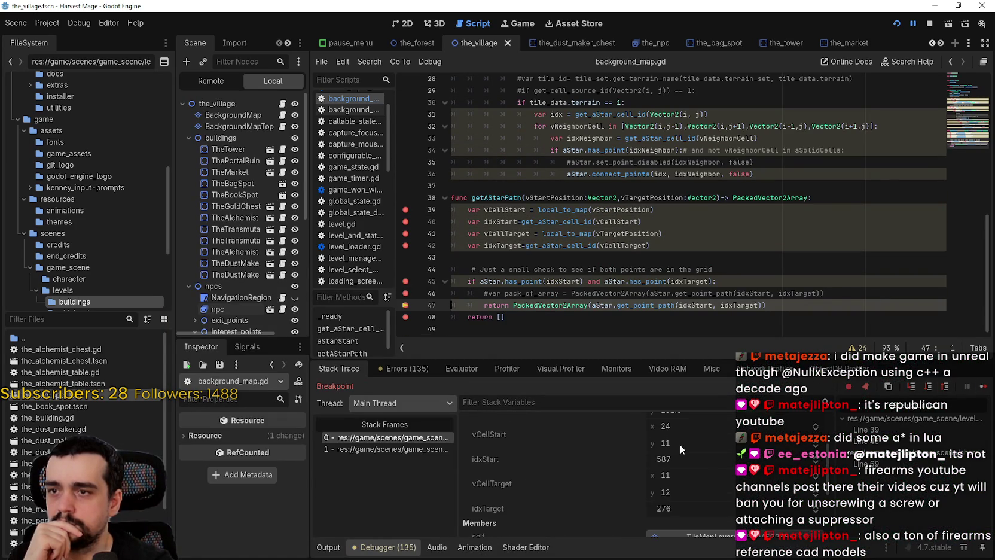
# Step: Continue into _state_walk line 69 and browse the 15 points of the returned path
pyautogui.click(984, 387)
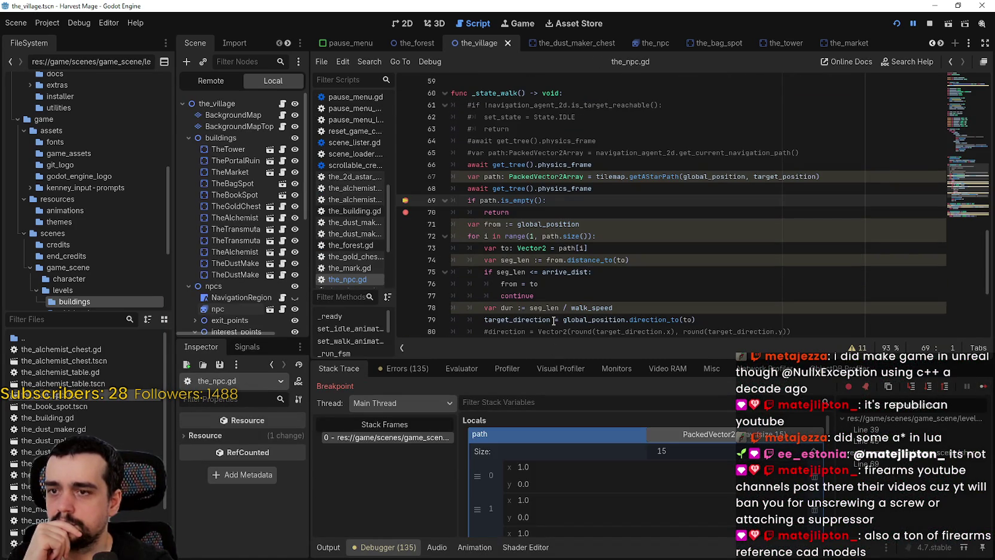
pyautogui.scroll(-2, 679, 506)
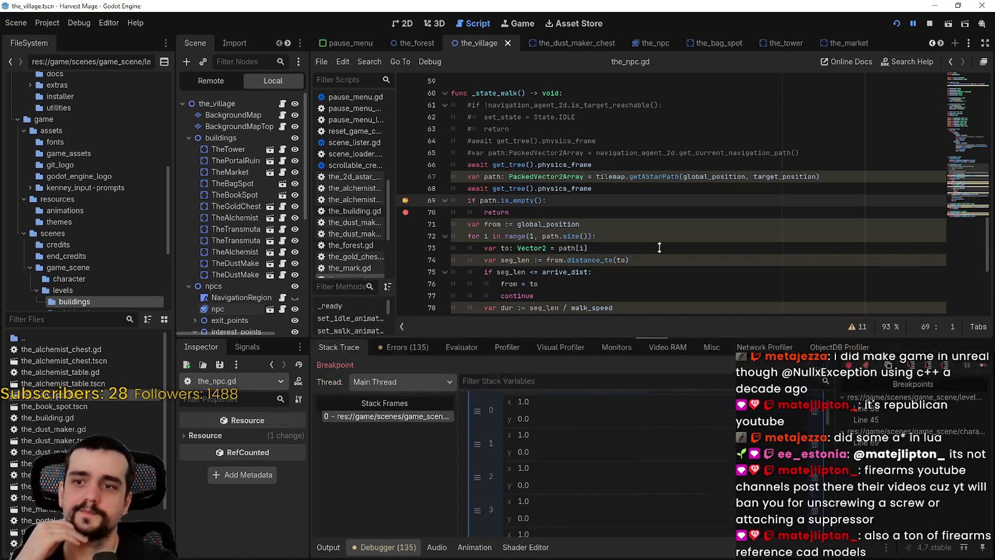
pyautogui.moveTo(664, 359); pyautogui.dragTo(664, 113)
pyautogui.scroll(-5, 640, 430)
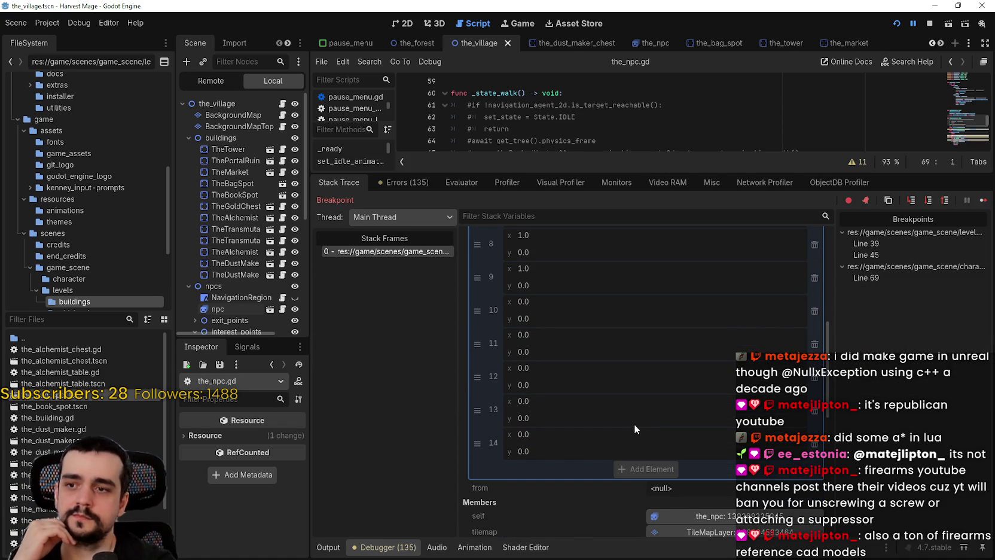
pyautogui.scroll(3, 526, 392)
pyautogui.scroll(2, 526, 402)
pyautogui.scroll(1, 524, 396)
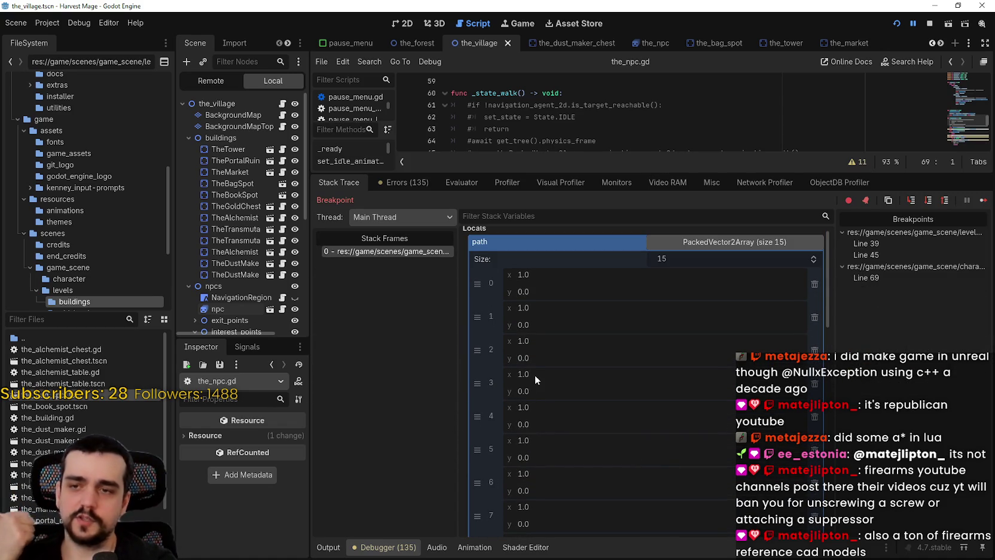
pyautogui.click(721, 240)
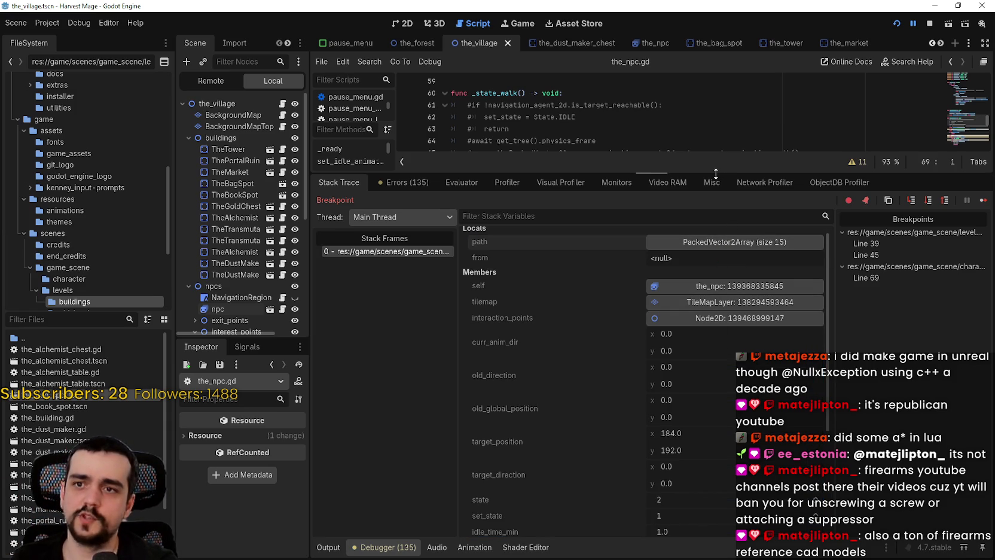
# Step: Enlarge the script editor and select physics_frame on line 66
pyautogui.moveTo(715, 173); pyautogui.dragTo(716, 408)
pyautogui.click(670, 228)
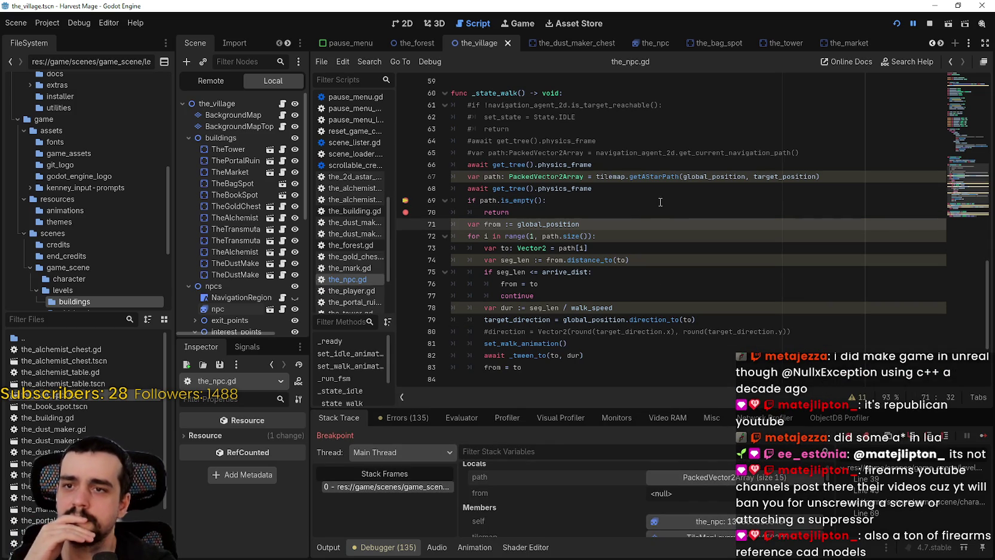
pyautogui.click(660, 202)
pyautogui.doubleClick(657, 167)
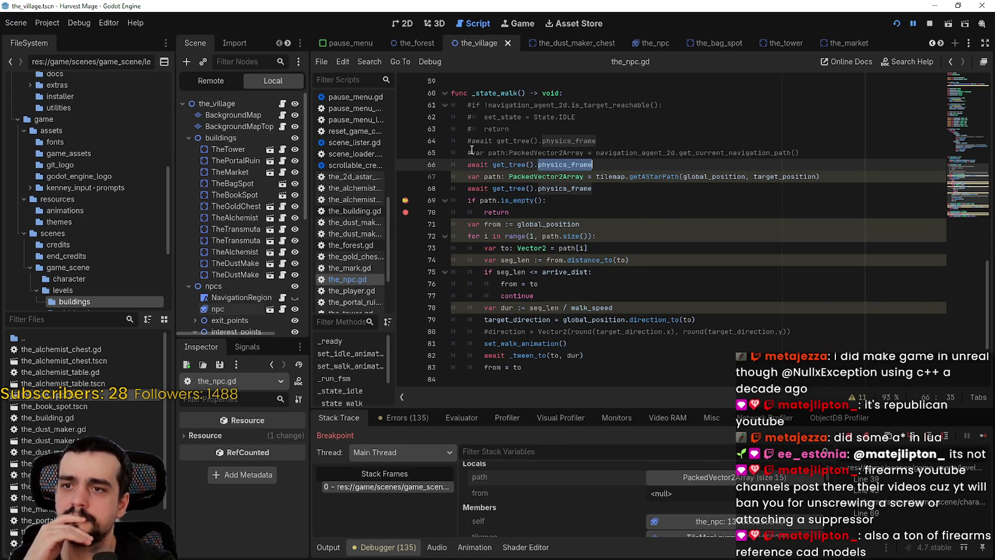
# Step: Comment out the physics-frame awaits on lines 66 and 68 with Ctrl+K
pyautogui.click(464, 166)
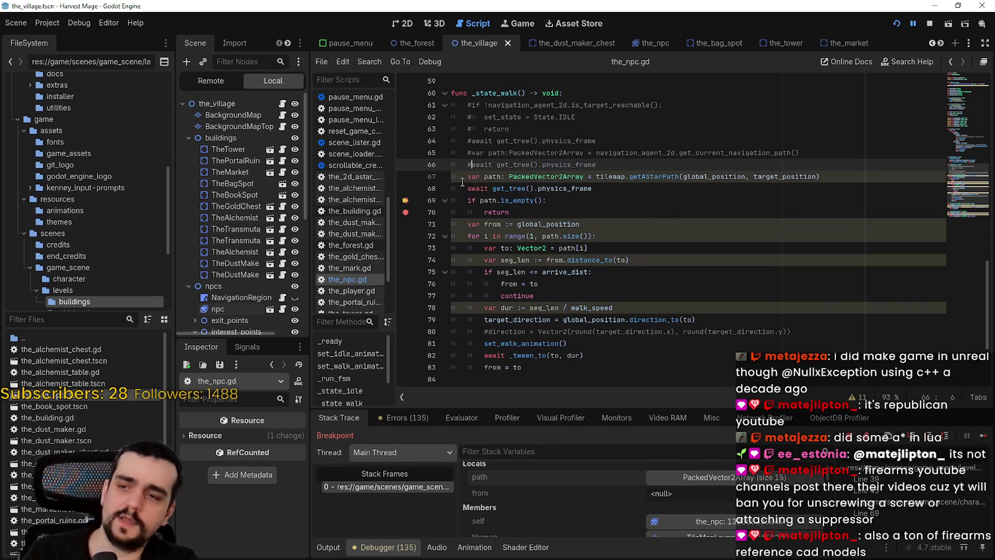
pyautogui.hotkey('ctrl', 'k')
pyautogui.press('Down')
pyautogui.press('Down')
pyautogui.hotkey('ctrl', 'k')
# Step: Stop and relaunch the game with F5, then start playing into the village
pyautogui.click(930, 23)
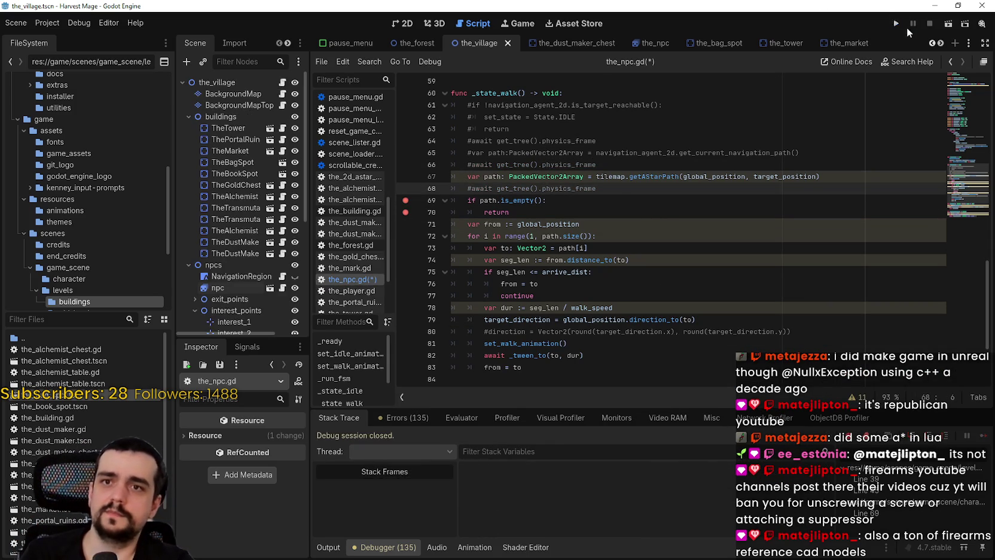
pyautogui.press('F5')
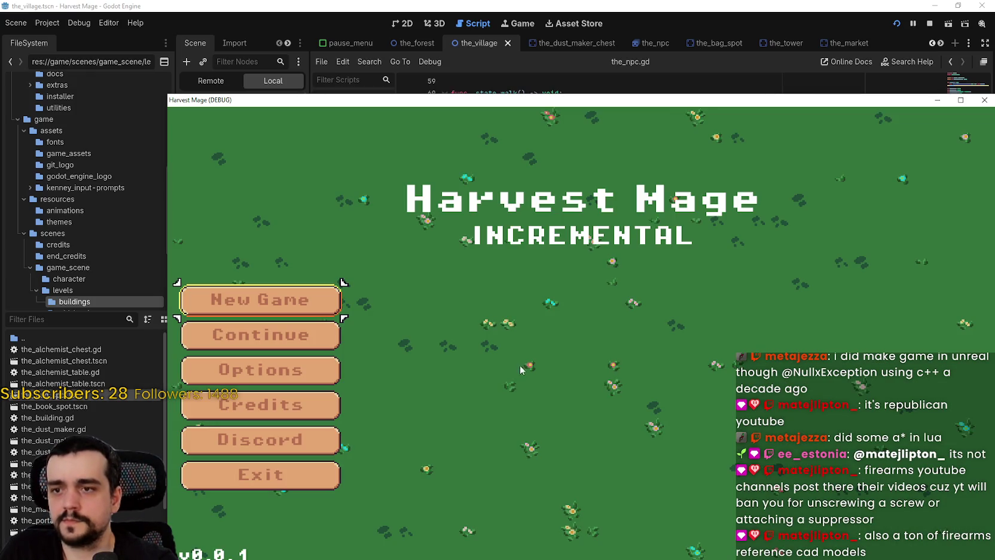
pyautogui.click(335, 340)
pyautogui.moveTo(691, 102)
pyautogui.mouseDown()
pyautogui.moveTo(526, 541)
pyautogui.moveTo(648, 428)
pyautogui.mouseUp()
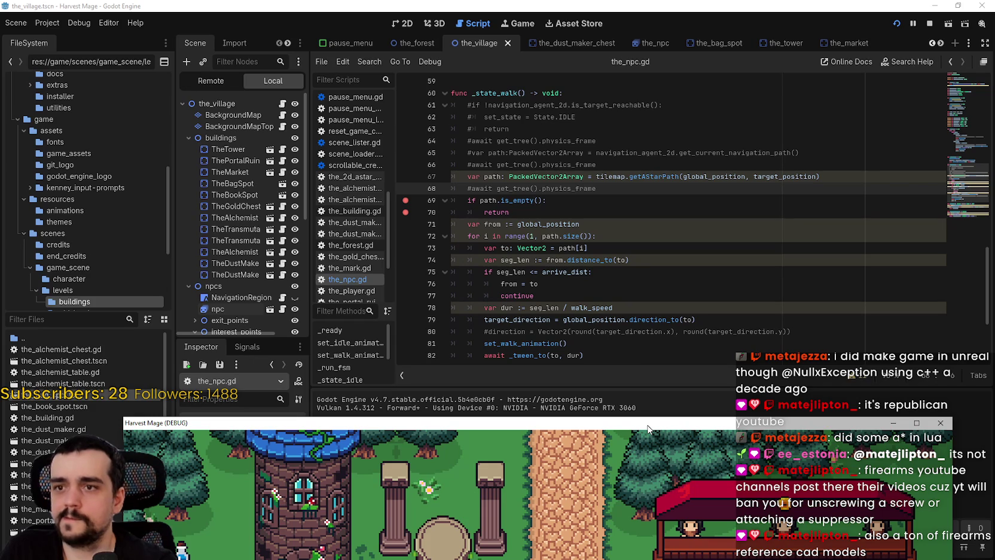
pyautogui.moveTo(648, 428); pyautogui.dragTo(678, 135)
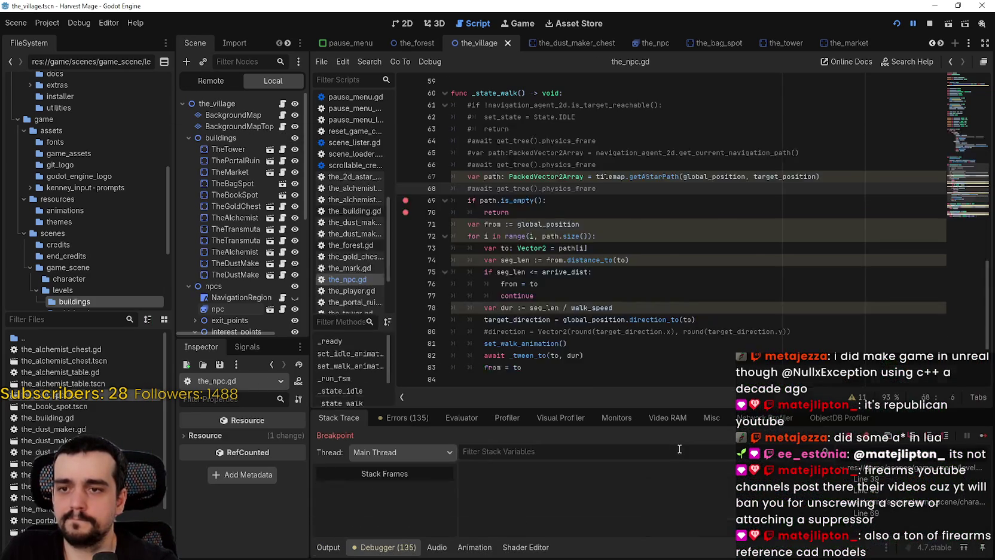
# Step: Continue to _state_walk, inspect the 19-point path, and resume the game
pyautogui.click(983, 439)
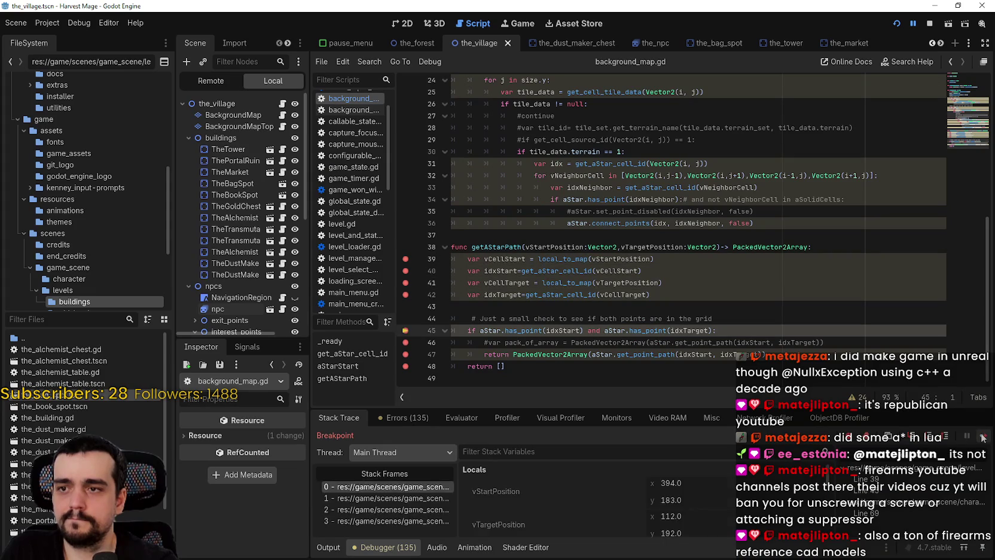
pyautogui.click(983, 438)
pyautogui.click(983, 438)
pyautogui.click(983, 438)
pyautogui.click(726, 488)
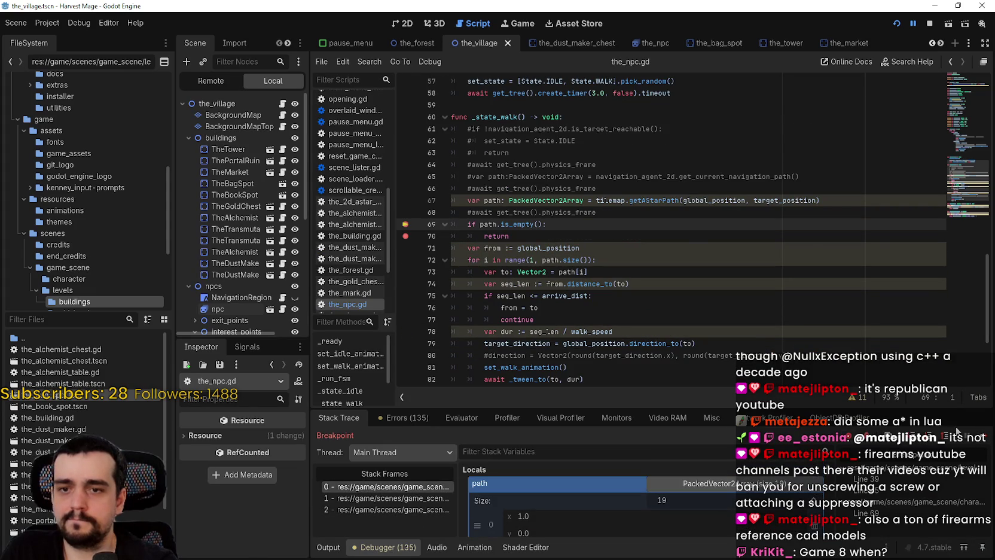
pyautogui.click(987, 438)
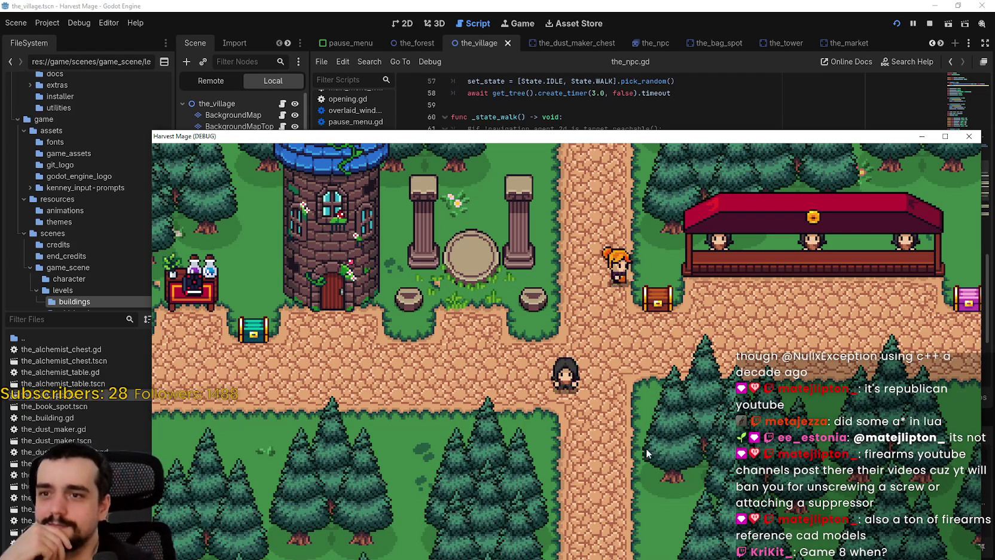
pyautogui.hotkey('alt', 'Tab')
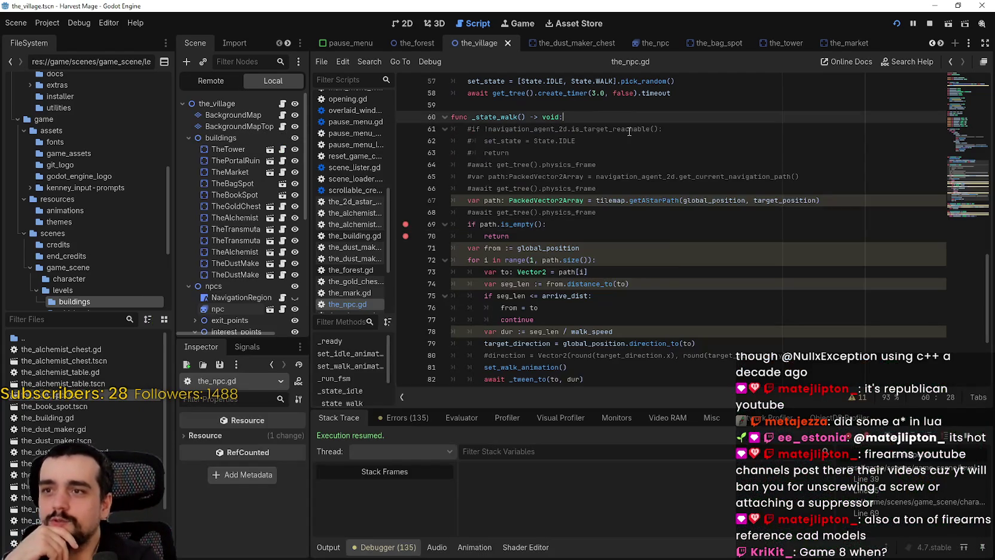
pyautogui.scroll(3, 598, 239)
pyautogui.click(282, 115)
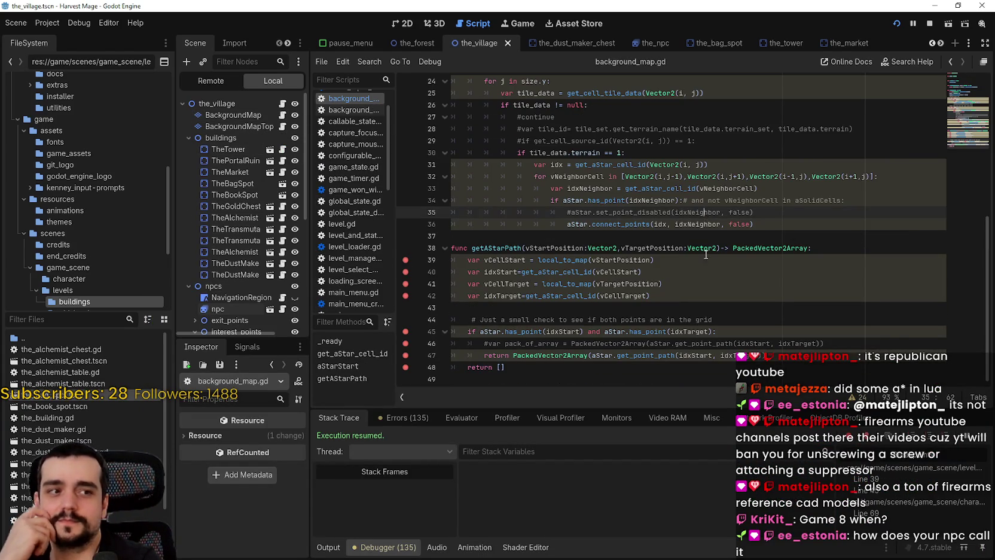
pyautogui.scroll(3, 706, 300)
pyautogui.scroll(-1, 692, 274)
pyautogui.click(590, 306)
pyautogui.scroll(-2, 652, 316)
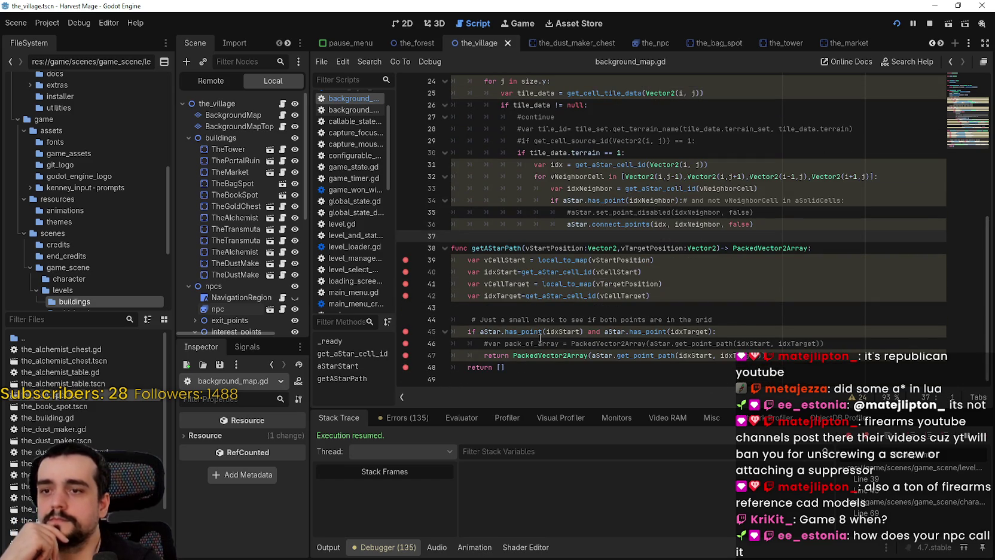
pyautogui.moveTo(538, 368); pyautogui.dragTo(521, 363)
pyautogui.doubleClick(562, 356)
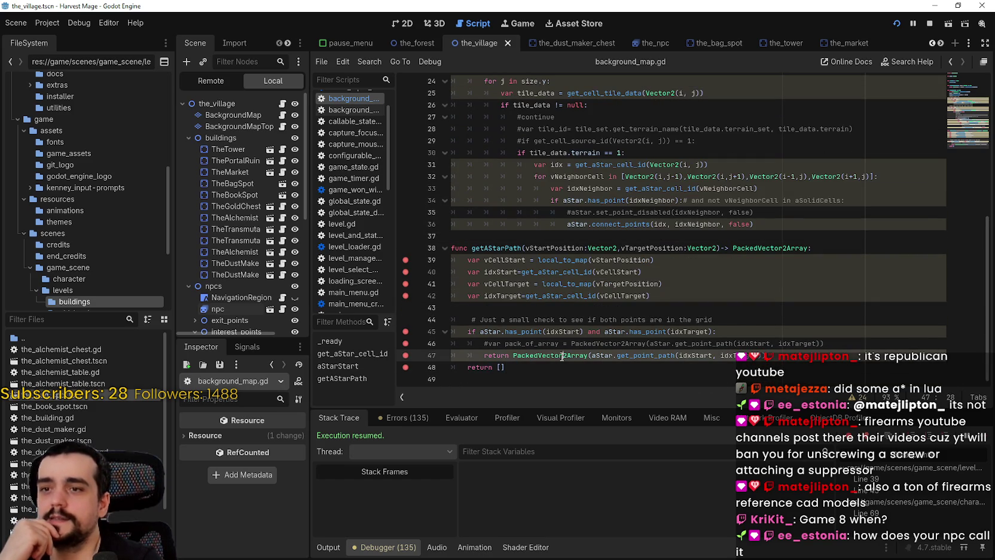
pyautogui.doubleClick(739, 356)
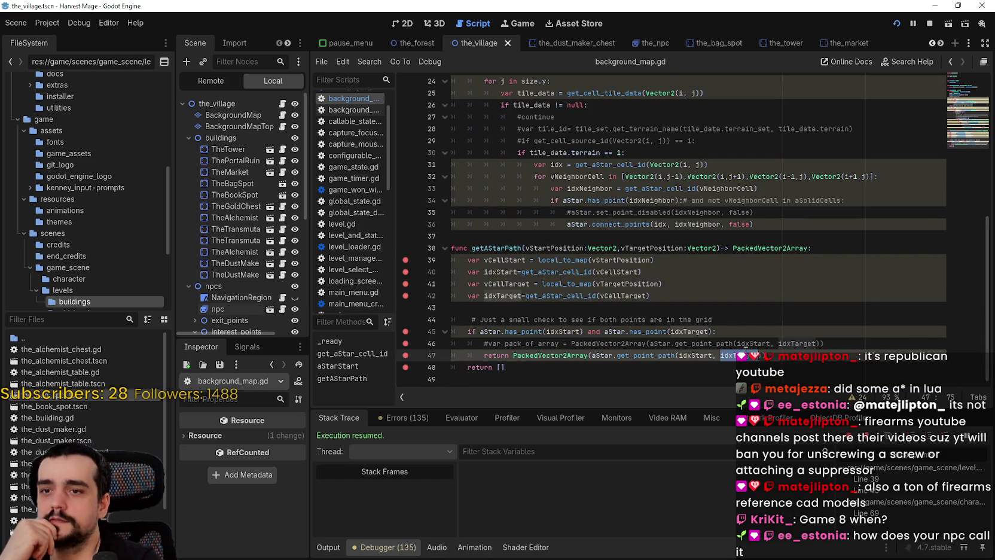
pyautogui.moveTo(739, 356); pyautogui.dragTo(650, 359)
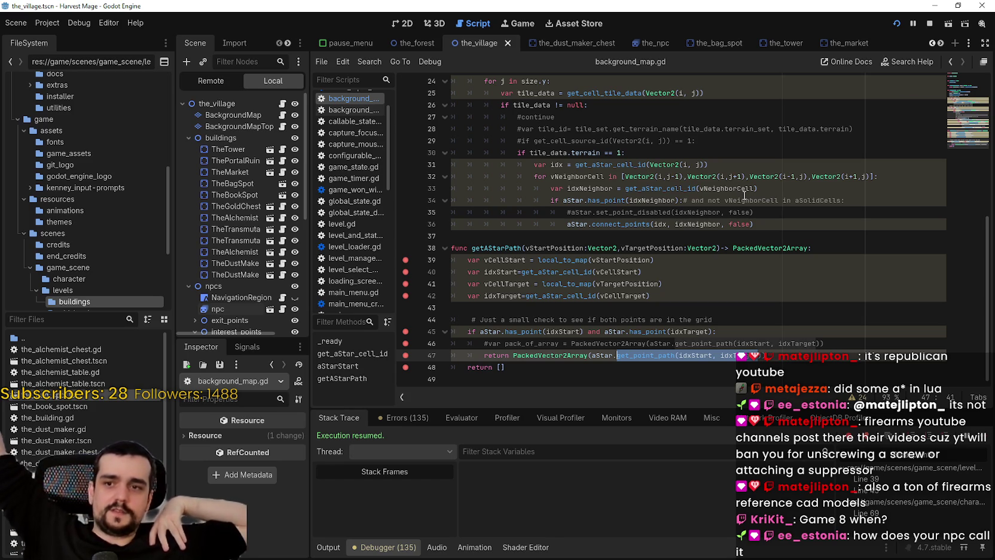
pyautogui.click(641, 309)
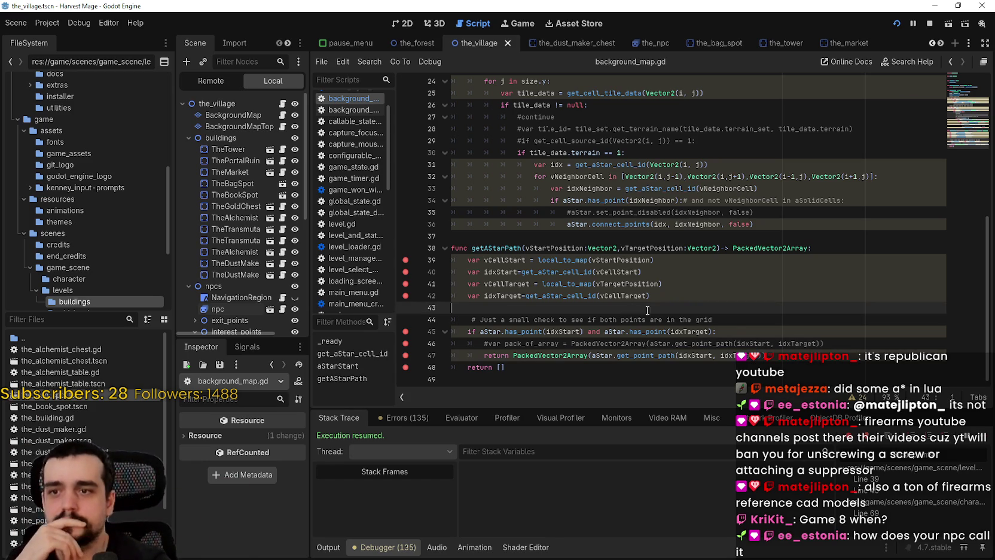
pyautogui.click(768, 212)
pyautogui.click(769, 223)
pyautogui.scroll(2, 769, 227)
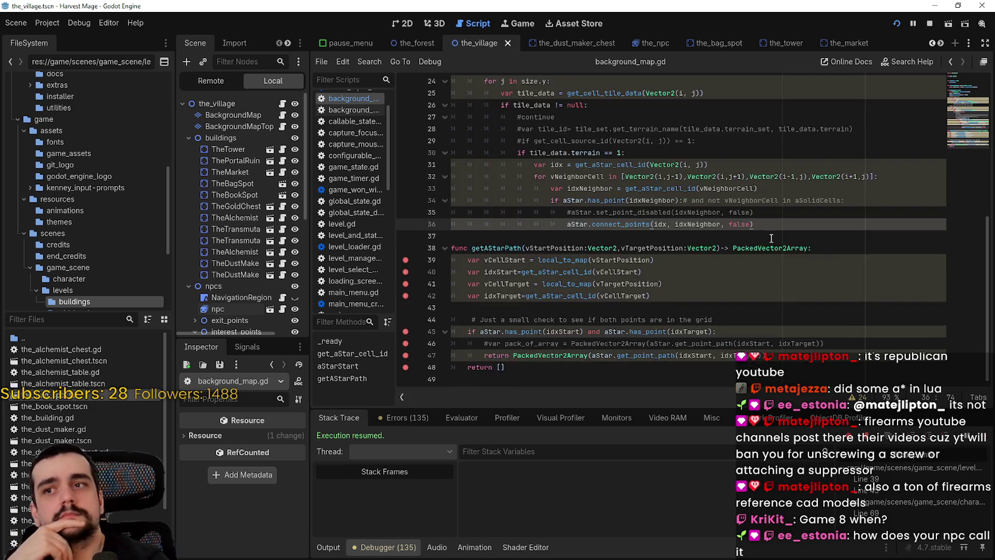
pyautogui.scroll(2, 551, 201)
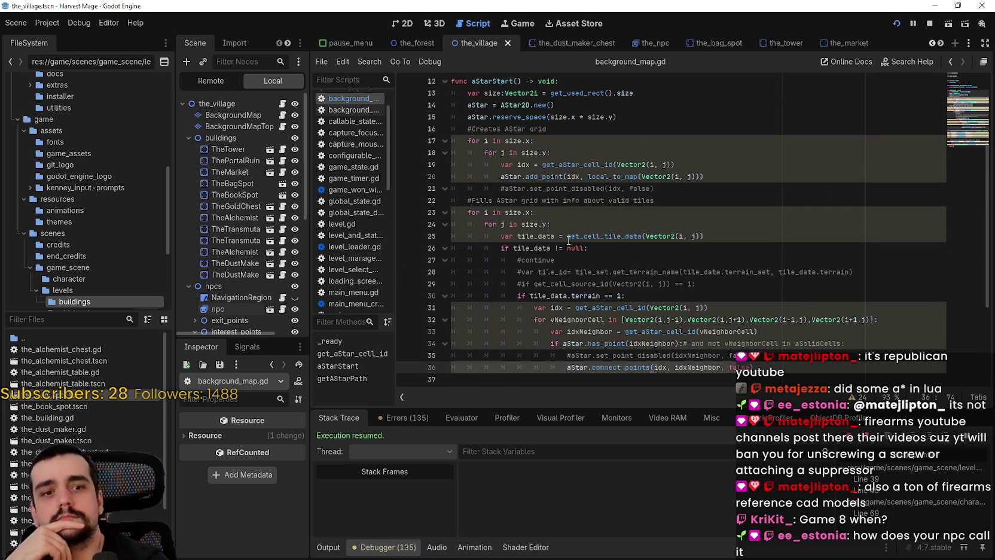
pyautogui.scroll(-2, 619, 276)
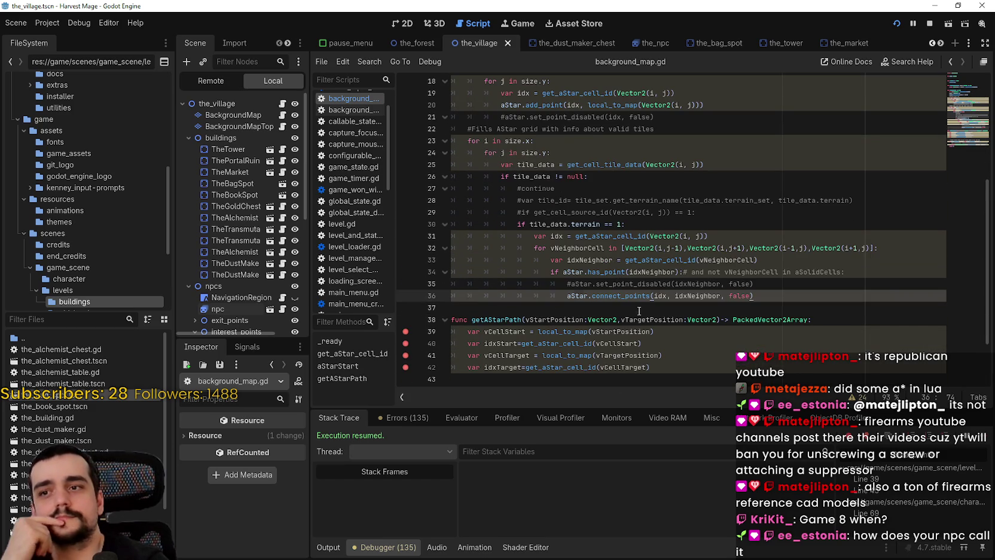
pyautogui.click(638, 311)
pyautogui.scroll(6, 770, 323)
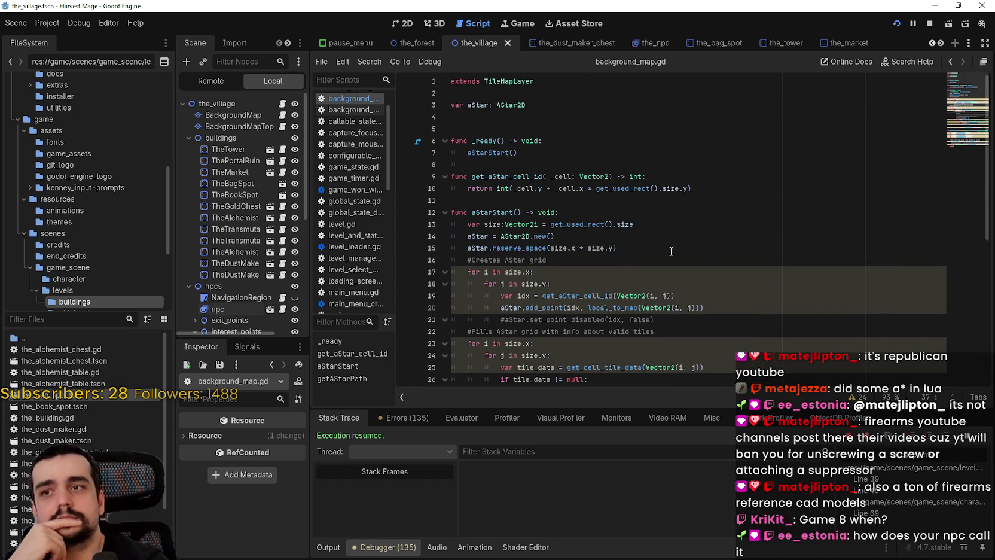
pyautogui.scroll(-2, 546, 199)
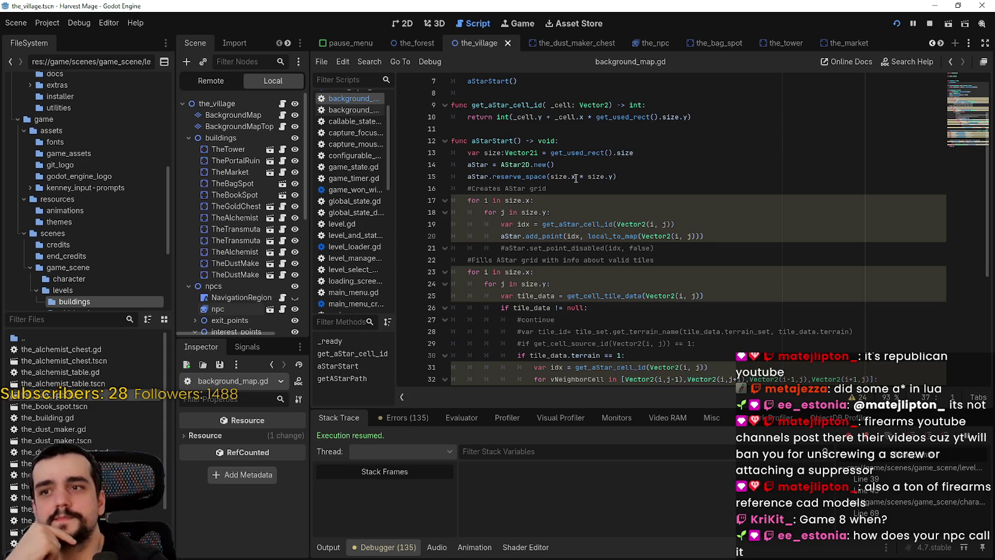
# Step: Write print(aStar.get_point_capacity()) on line 37, correcting the wrong get_point_connections completion
pyautogui.scroll(-2, 575, 178)
pyautogui.scroll(-2, 571, 180)
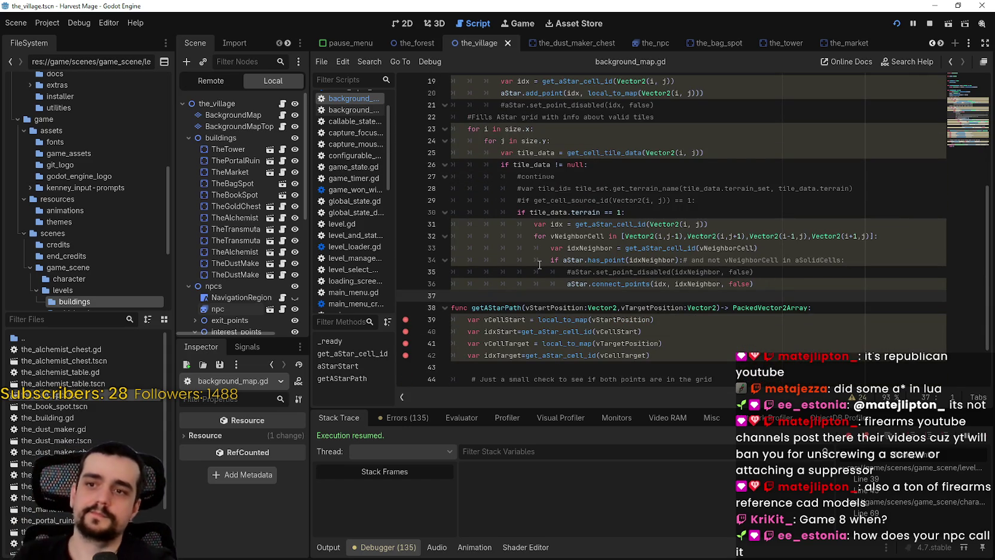
pyautogui.press('BackSpace')
pyautogui.write('print(a')
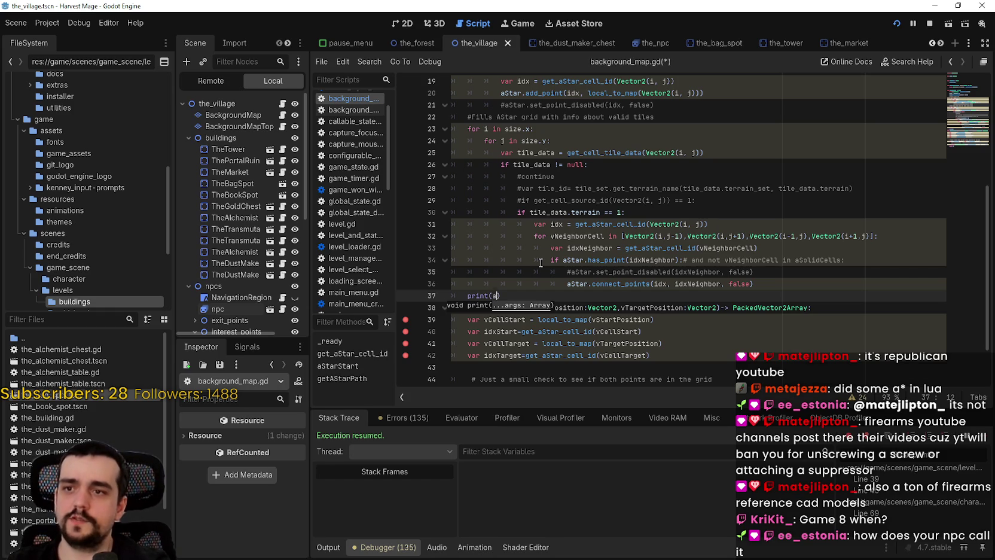
pyautogui.write('Star.get')
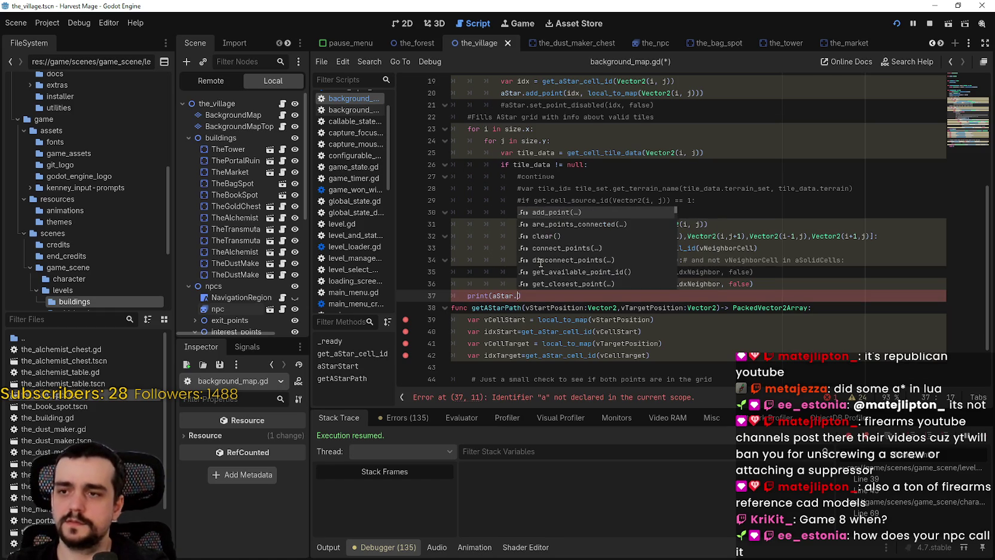
pyautogui.write('_')
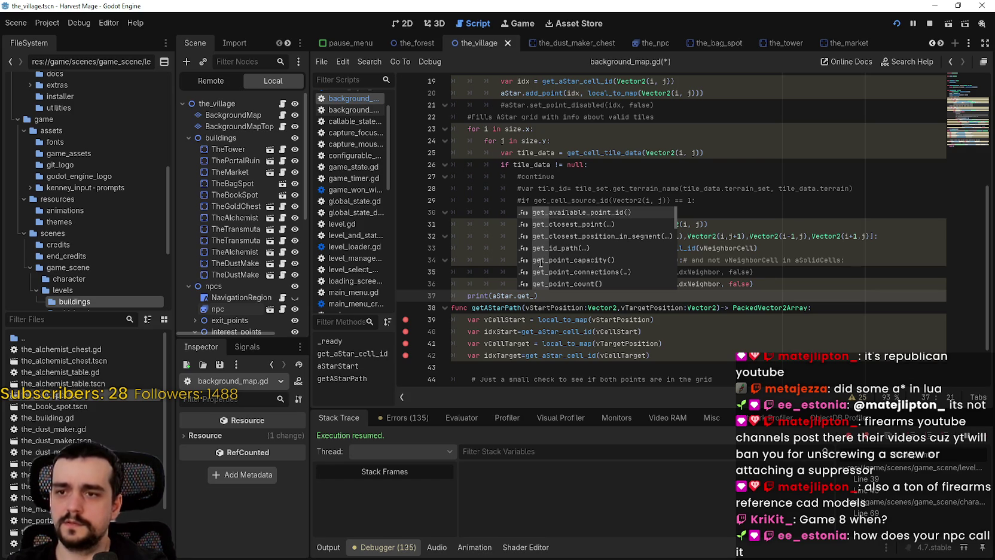
pyautogui.write('point_c')
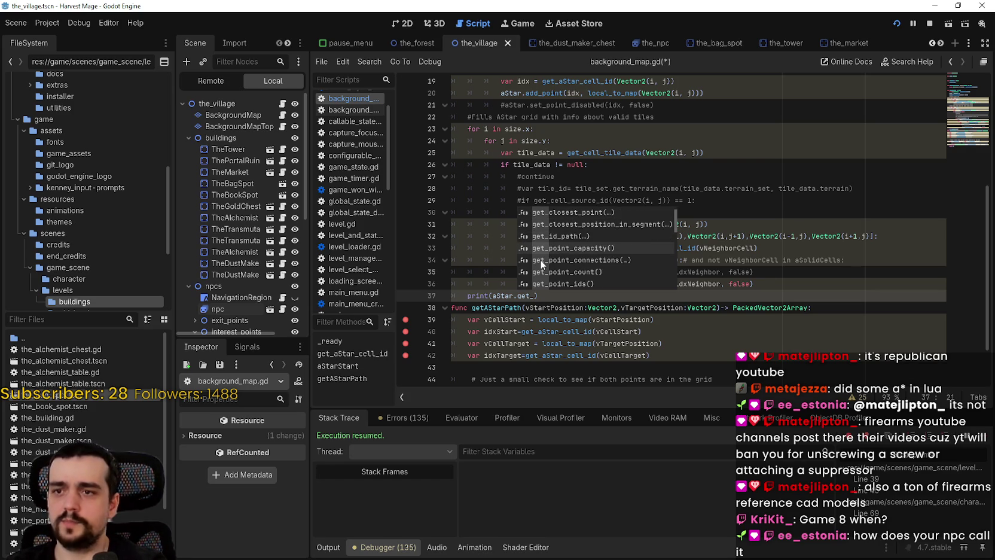
pyautogui.press('Return')
pyautogui.press('BackSpace')
pyautogui.press('BackSpace')
pyautogui.press('BackSpace')
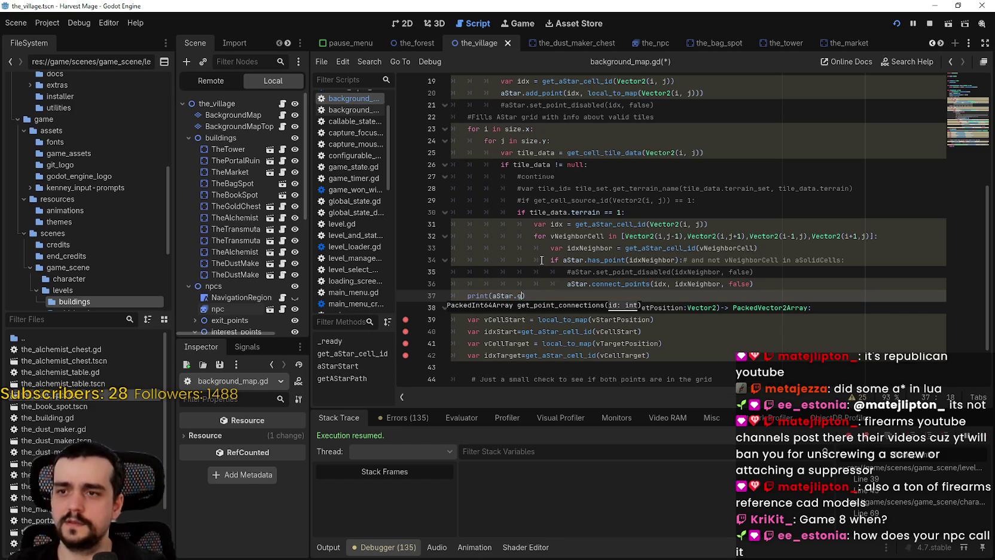
pyautogui.write('et_')
pyautogui.write('point')
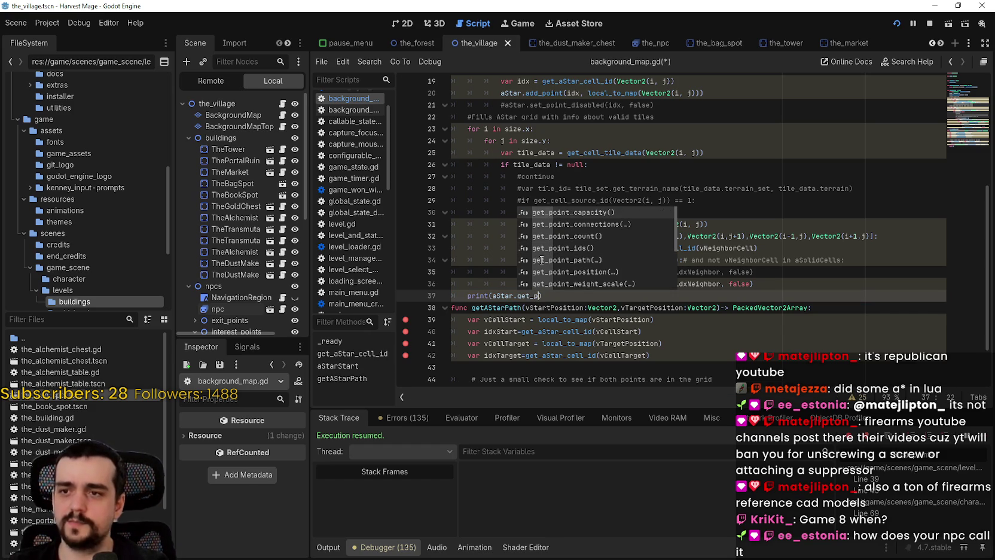
pyautogui.press('Return')
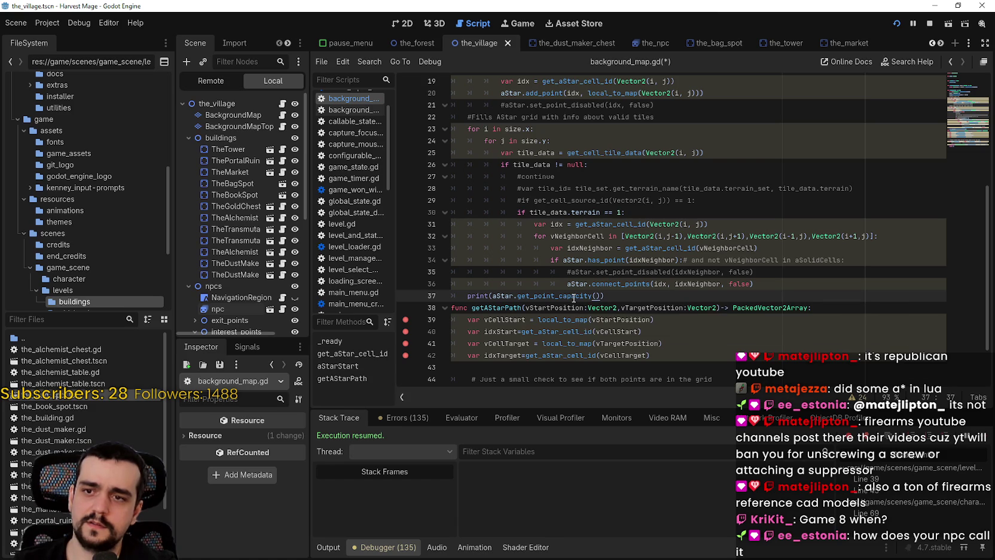
pyautogui.moveTo(562, 297)
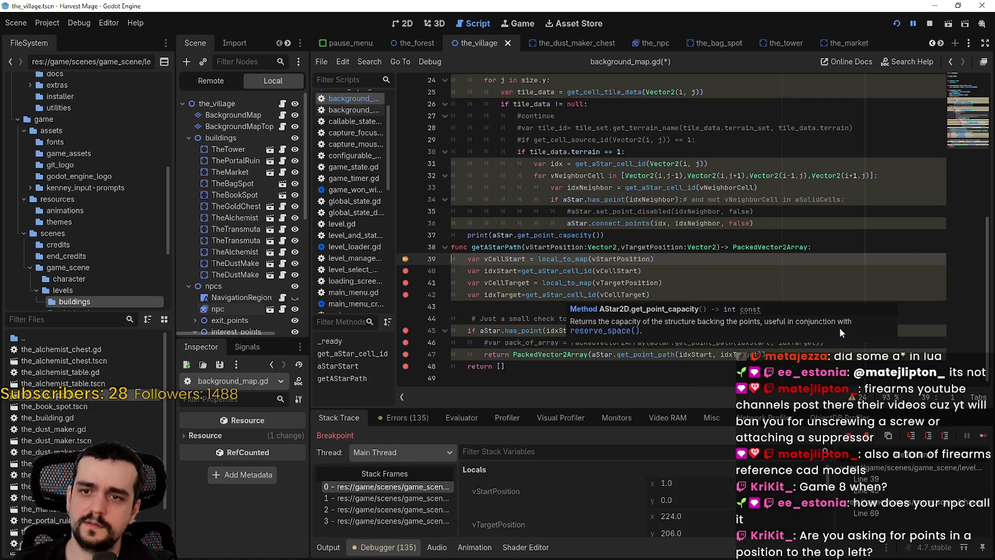
# Step: Step through one getAStarPath call into the NPC walk code, past the empty-path check
pyautogui.click(586, 223)
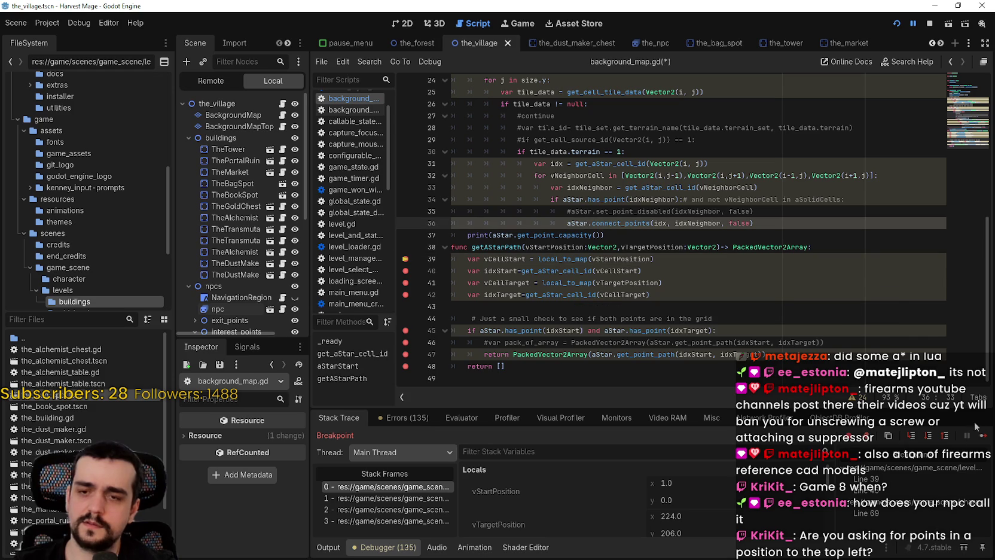
pyautogui.click(982, 437)
pyautogui.click(982, 436)
pyautogui.click(982, 437)
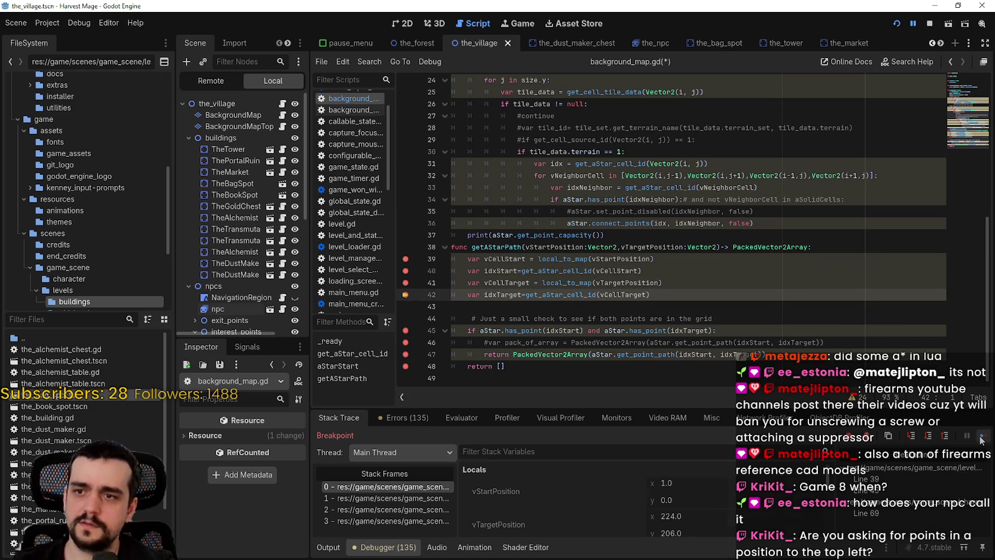
pyautogui.click(982, 437)
pyautogui.click(981, 437)
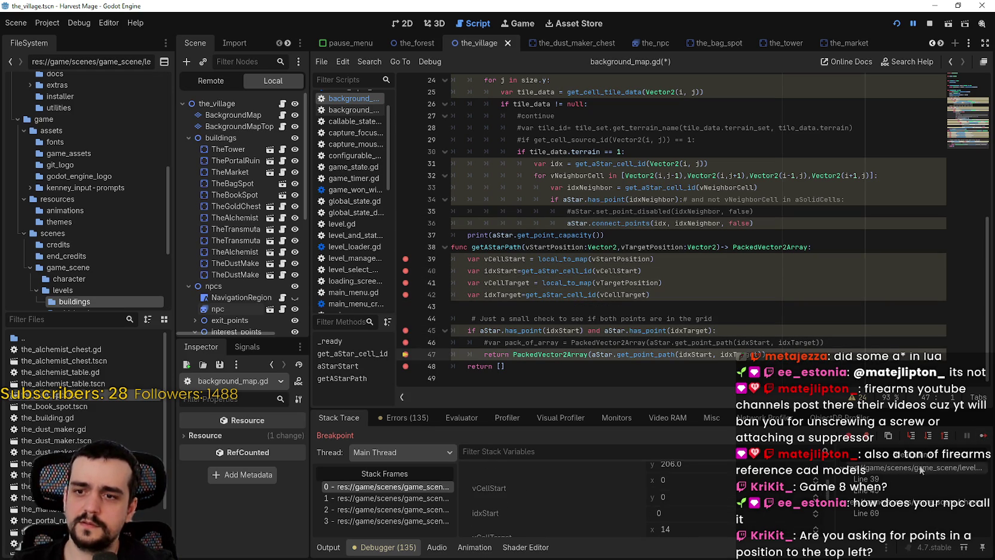
pyautogui.click(982, 436)
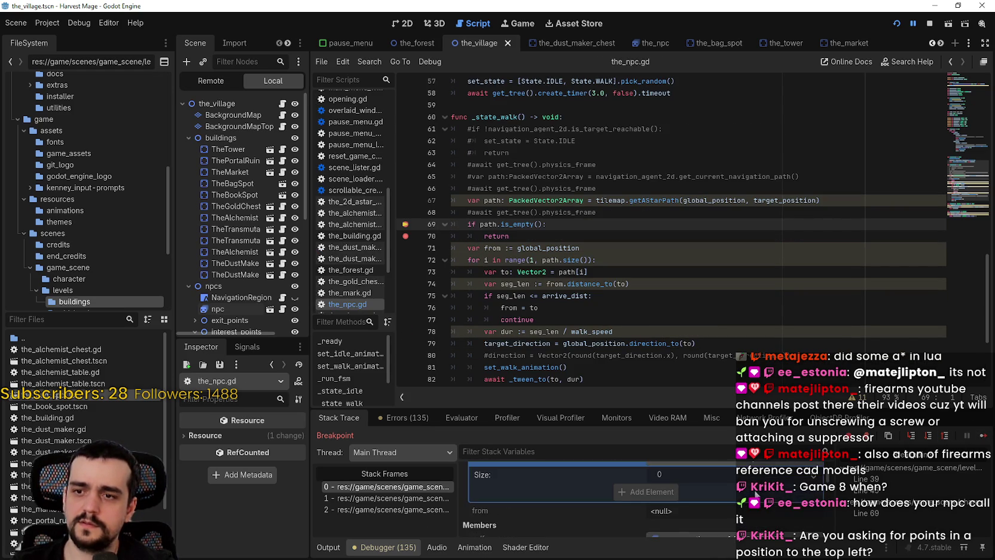
pyautogui.scroll(1, 786, 491)
pyautogui.click(982, 436)
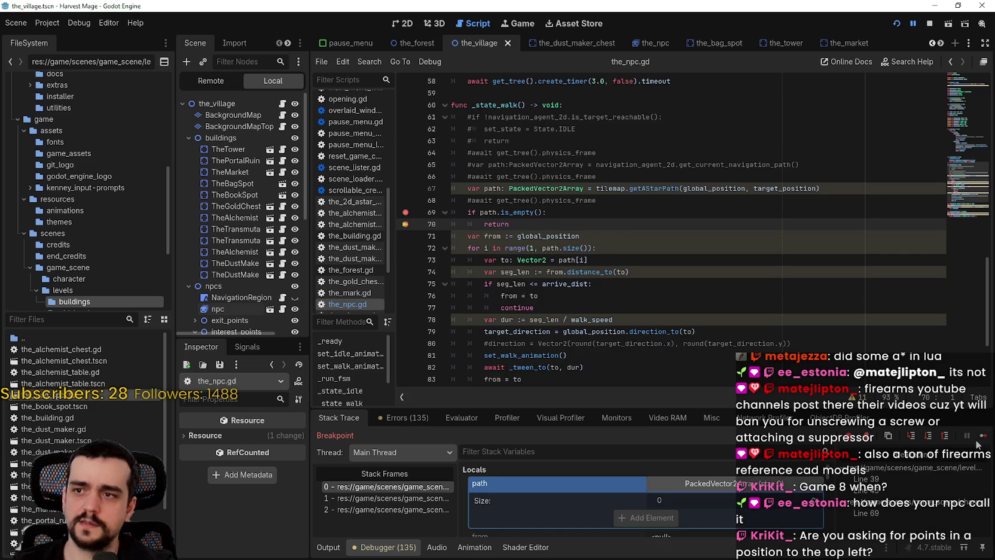
pyautogui.click(981, 441)
# Step: Move the player left in-game and continue through the next getAStarPath breakpoints
pyautogui.press('Left')
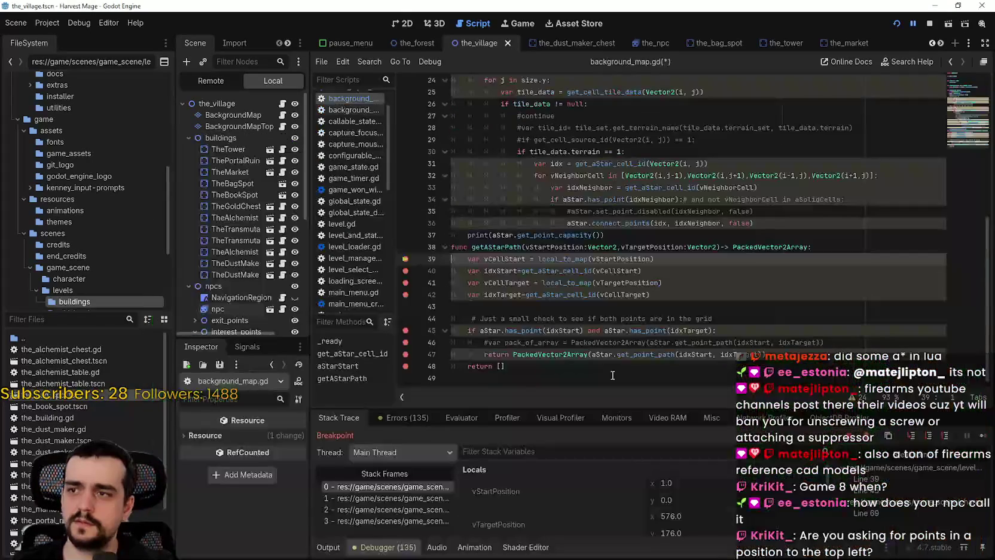
pyautogui.click(979, 438)
pyautogui.click(980, 438)
pyautogui.click(981, 439)
pyautogui.click(981, 438)
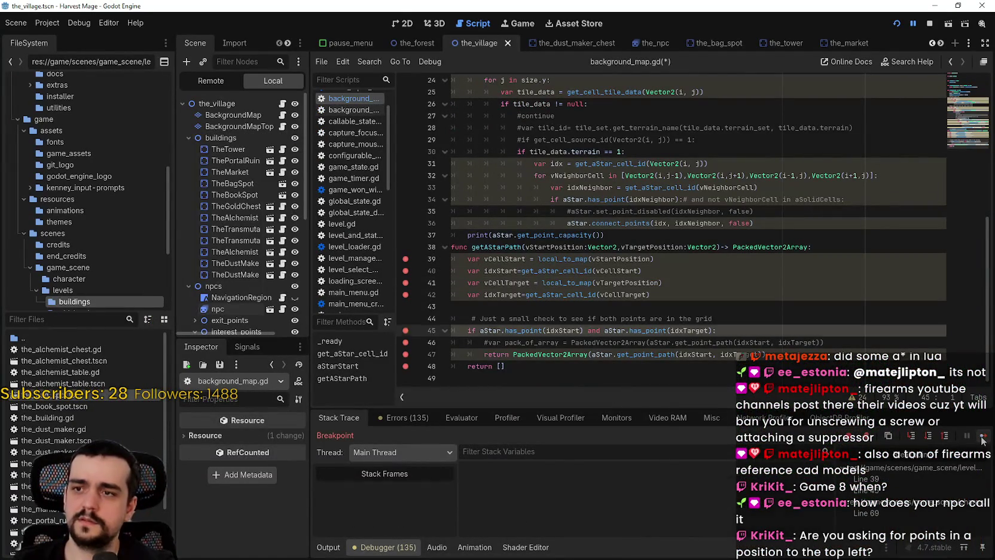
pyautogui.click(981, 439)
pyautogui.click(982, 439)
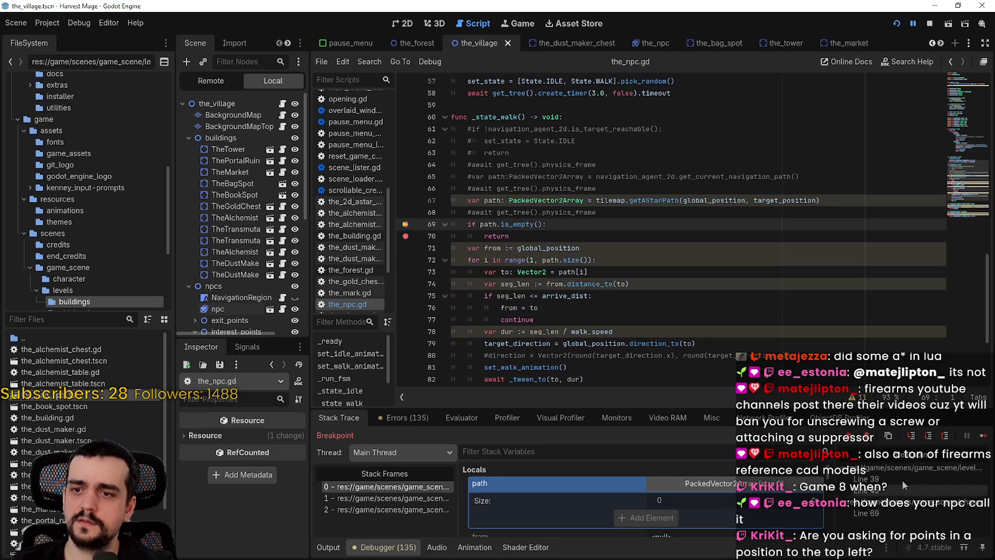
pyautogui.click(984, 436)
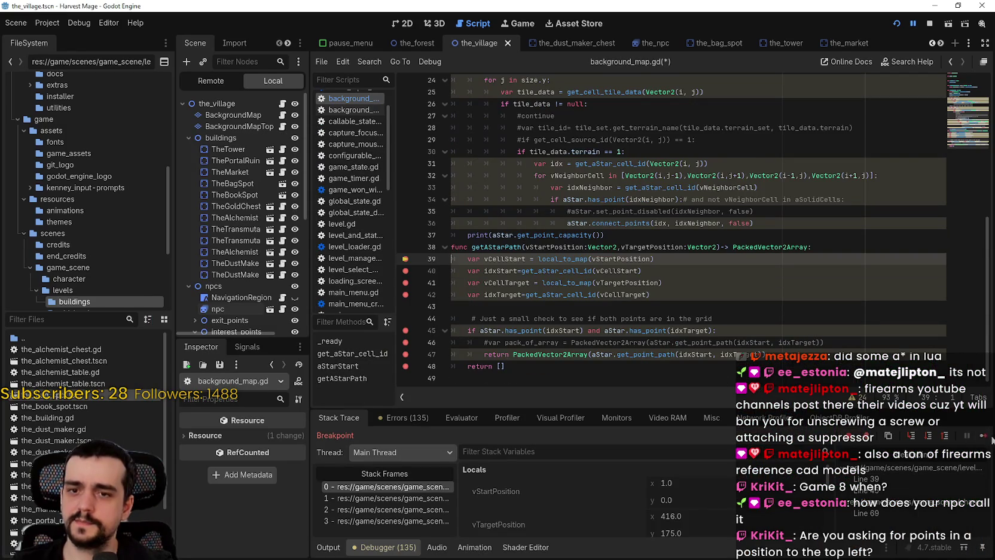
# Step: Step through another getAStarPath call to its line 48 return and resume
pyautogui.click(983, 436)
pyautogui.click(982, 436)
pyautogui.click(983, 437)
pyautogui.click(982, 436)
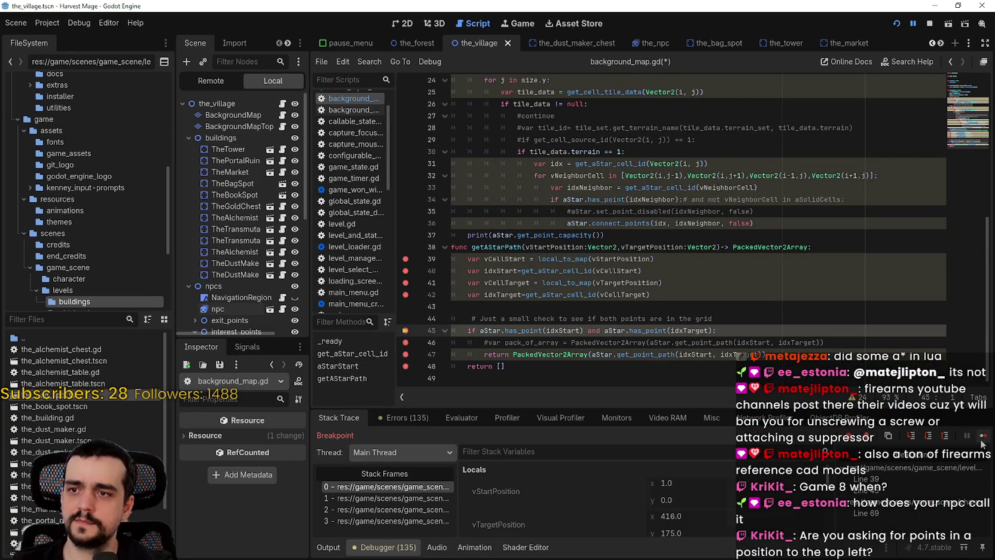
pyautogui.click(981, 437)
pyautogui.click(982, 437)
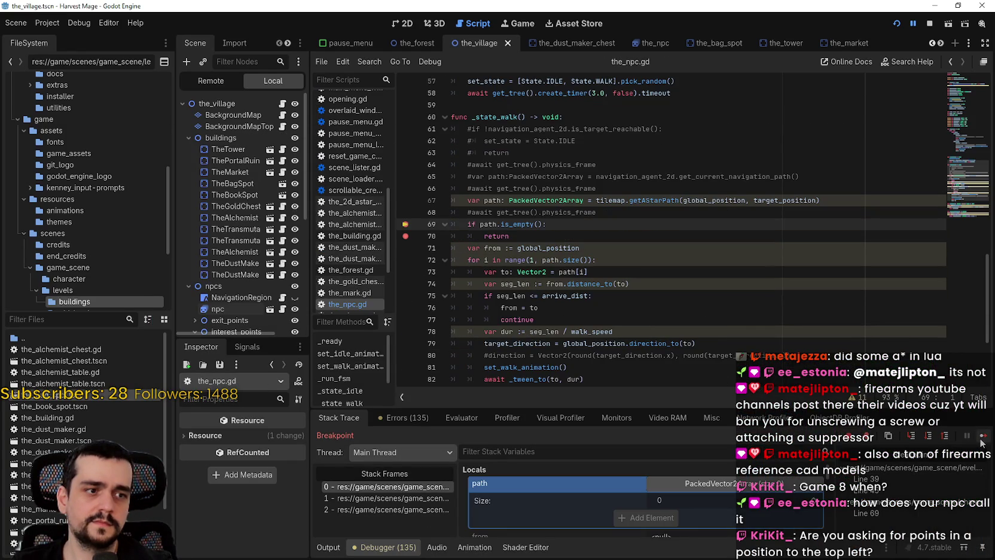
pyautogui.click(981, 440)
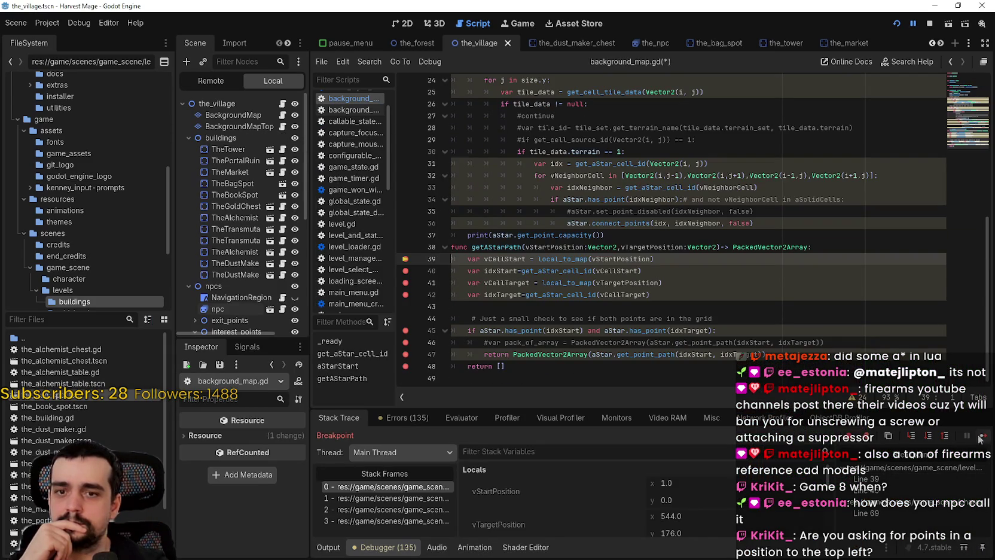
# Step: Continue to the NPC's empty-path check, step to line 70's return, and resume
pyautogui.click(979, 437)
pyautogui.click(979, 438)
pyautogui.click(979, 437)
pyautogui.click(980, 437)
pyautogui.click(982, 437)
pyautogui.click(982, 437)
pyautogui.click(985, 438)
pyautogui.click(984, 438)
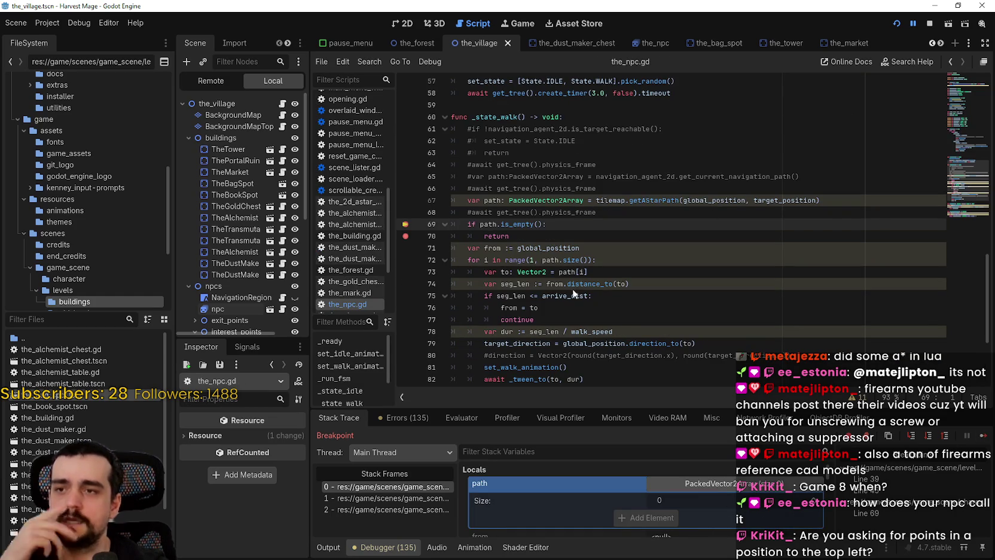
pyautogui.click(547, 235)
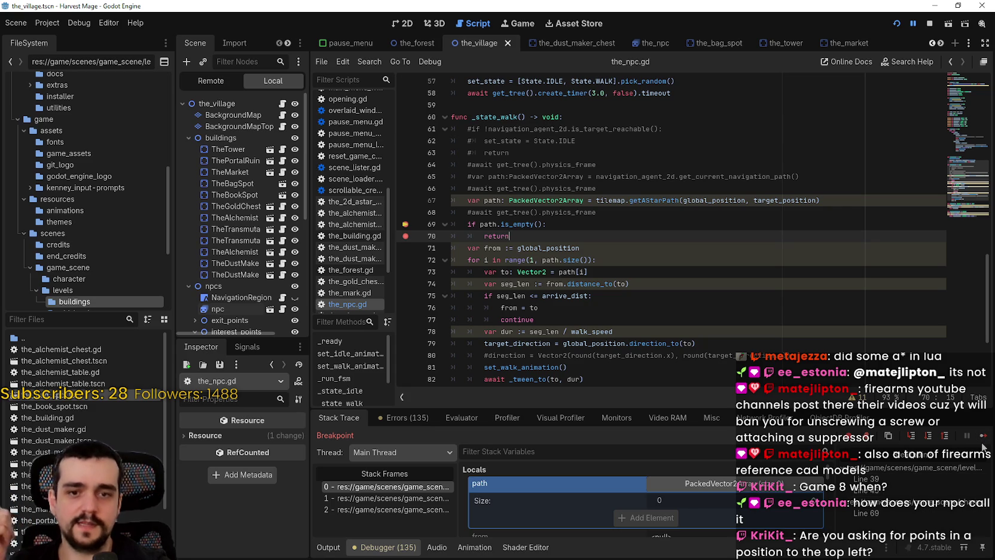
pyautogui.click(984, 436)
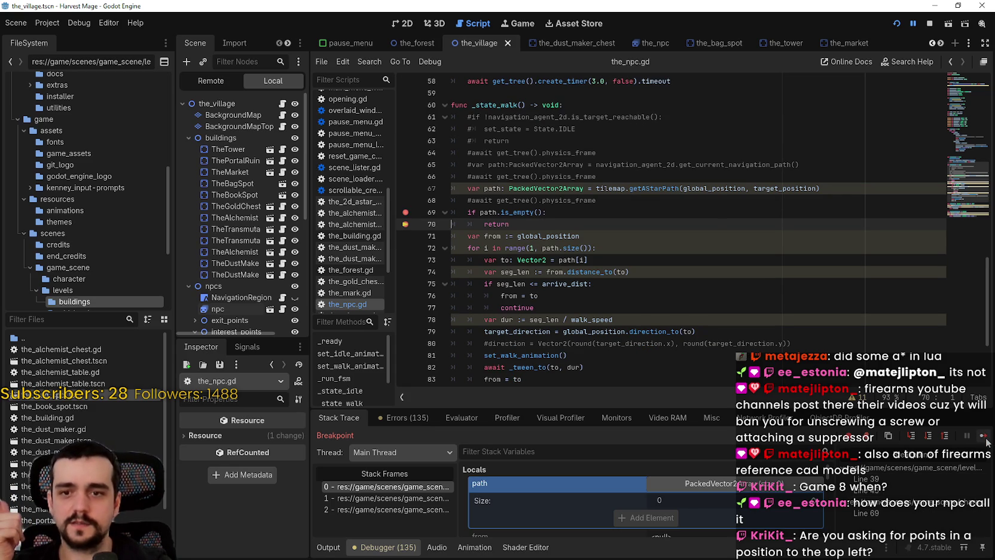
pyautogui.click(984, 438)
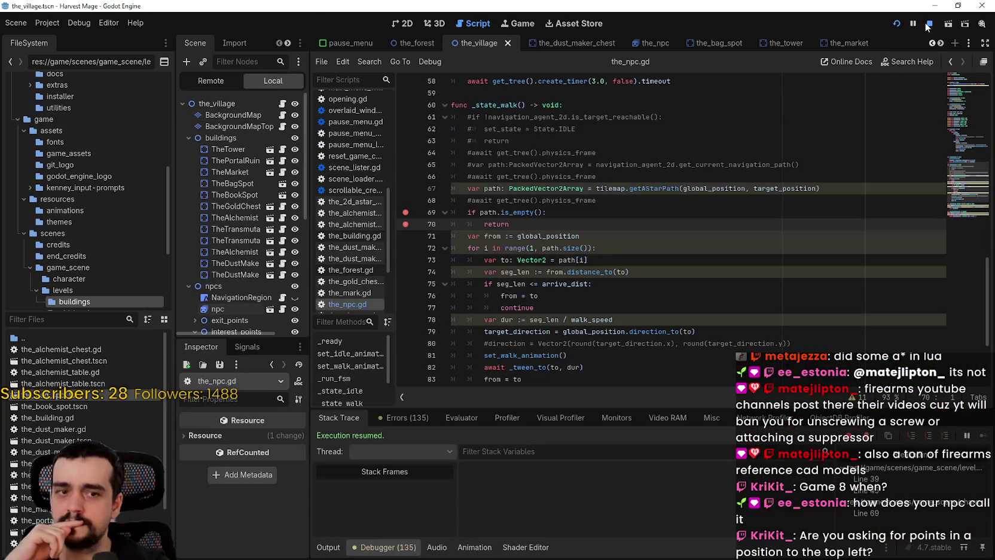
# Step: Stop the running game and select the interest_points node in the Scene tree
pyautogui.click(925, 24)
pyautogui.click(681, 304)
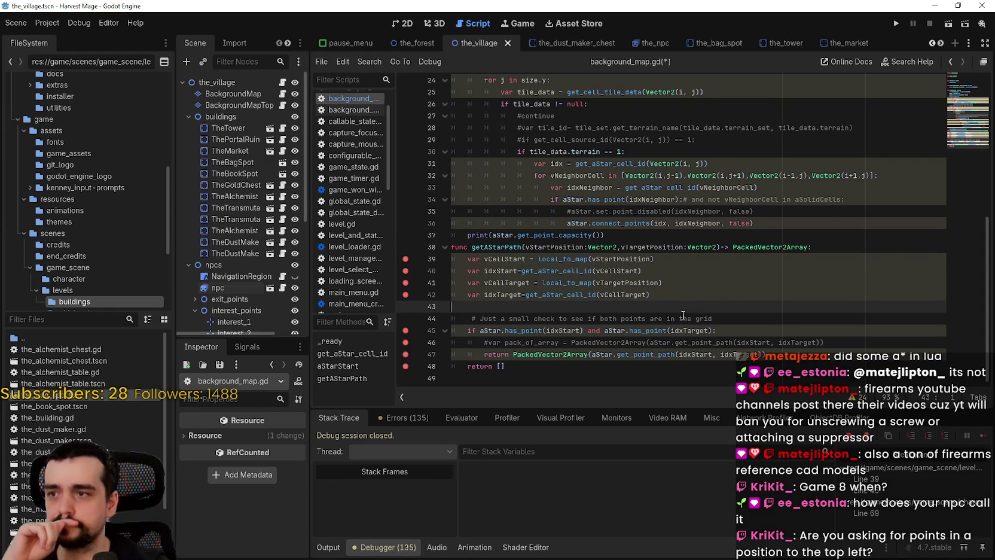
pyautogui.scroll(-5, 238, 253)
pyautogui.click(257, 188)
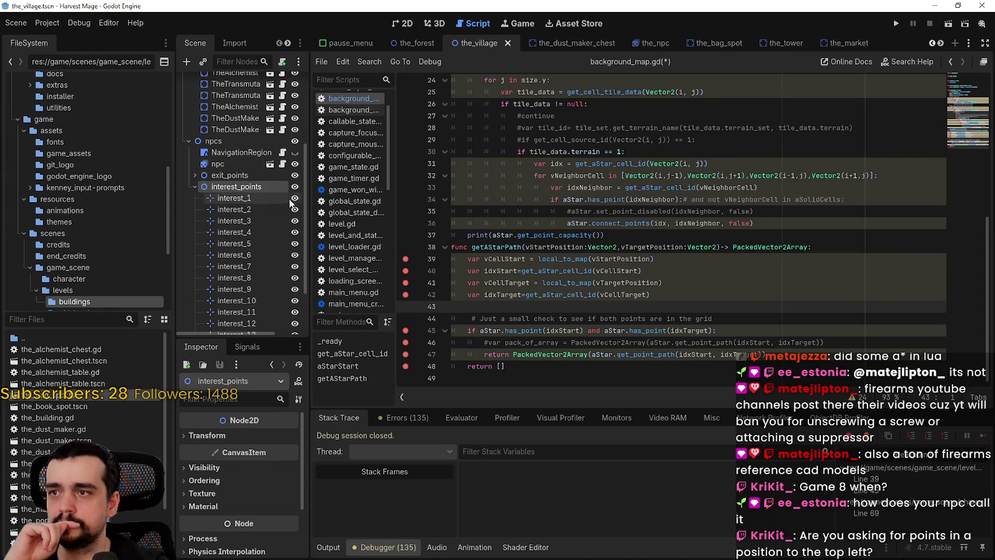
# Step: Relaunch Harvest Mage and choose Continue so execution halts at the line 39 breakpoint
pyautogui.click(895, 22)
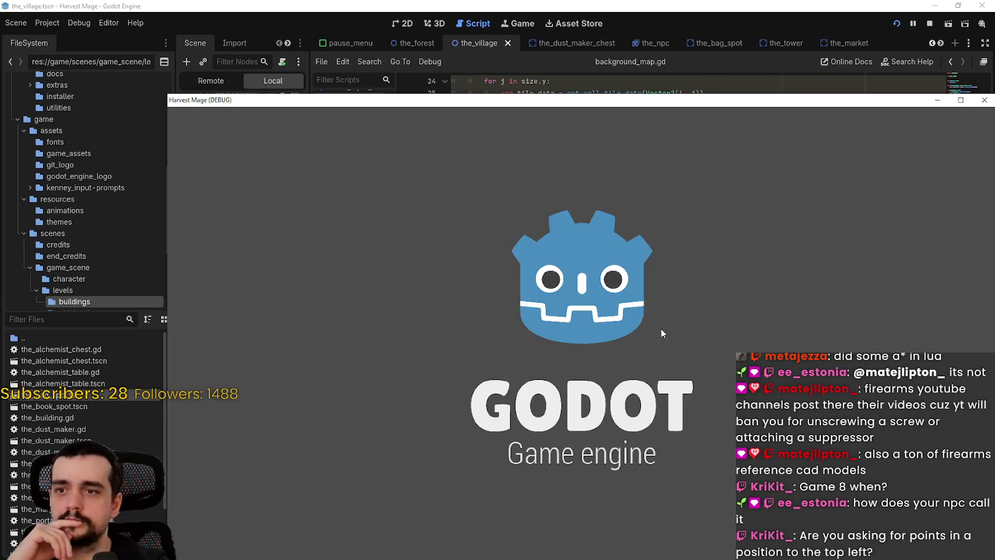
pyautogui.press('Down')
pyautogui.press('Return')
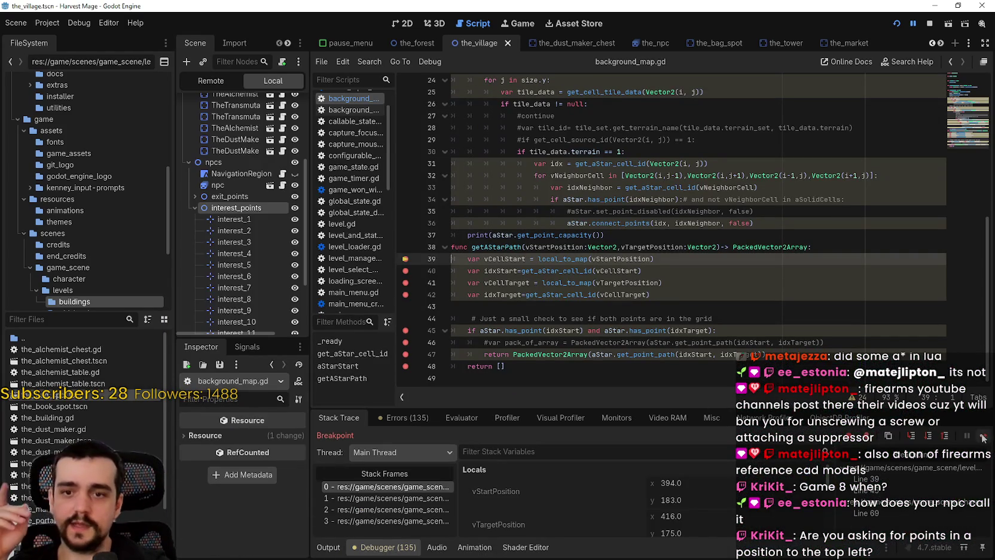
# Step: Continue past the breakpoints until getAStarPath reaches the grid check on line 45
pyautogui.click(983, 436)
pyautogui.click(984, 436)
pyautogui.click(984, 436)
pyautogui.click(983, 437)
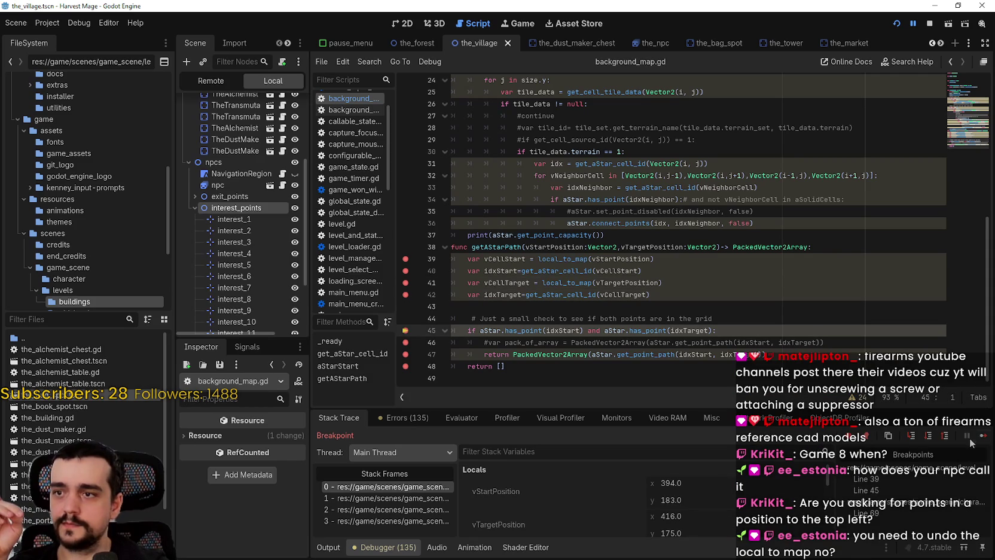
# Step: Enlarge the debugger to read idxStart 587 and idxTarget 634, then show the_village in 2D
pyautogui.moveTo(648, 410); pyautogui.dragTo(602, 60)
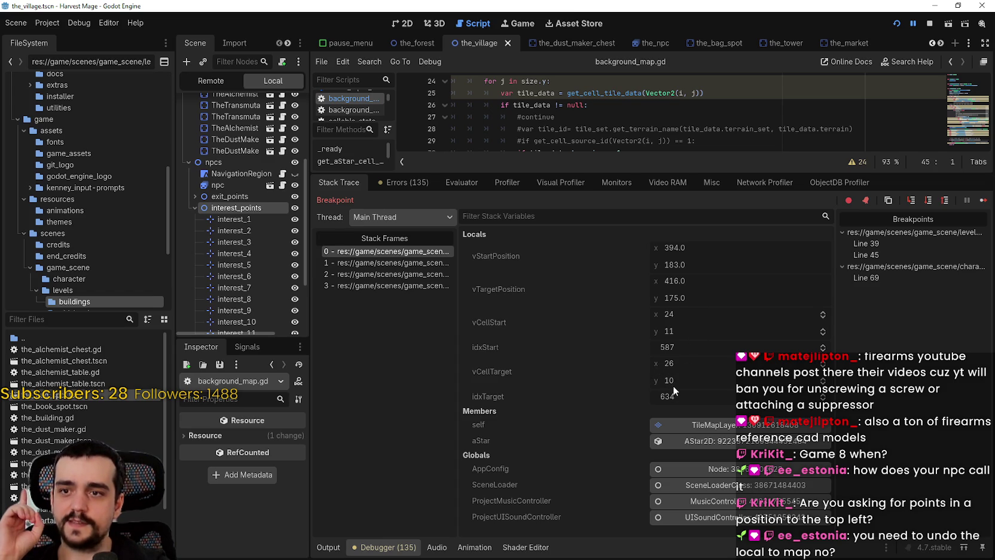
pyautogui.click(397, 23)
pyautogui.moveTo(595, 204); pyautogui.dragTo(596, 418)
pyautogui.scroll(-3, 616, 271)
# Step: Select BackgroundMap and zoom the canvas to locate cells (24, 11) and (26, 10) by the market
pyautogui.scroll(2, 244, 180)
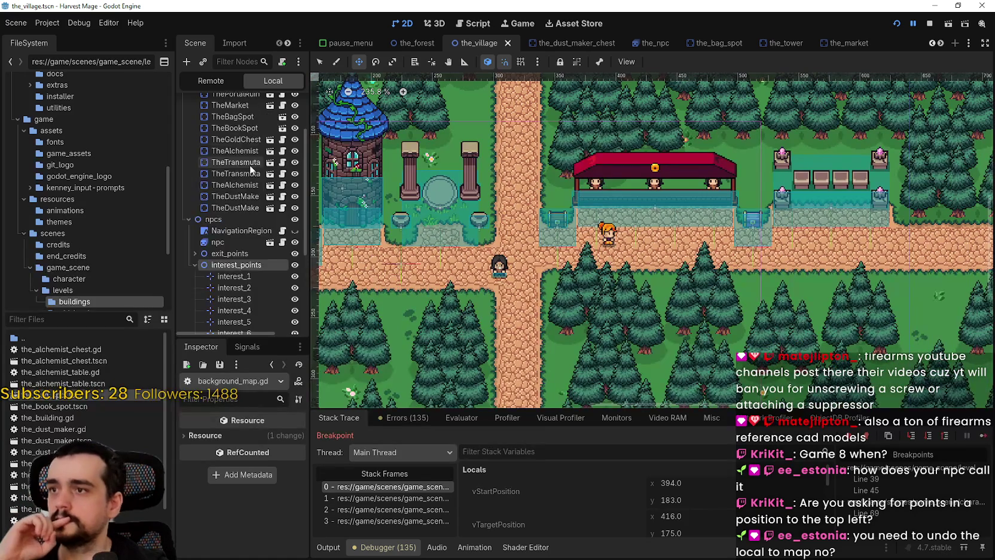
pyautogui.scroll(5, 254, 163)
pyautogui.click(233, 115)
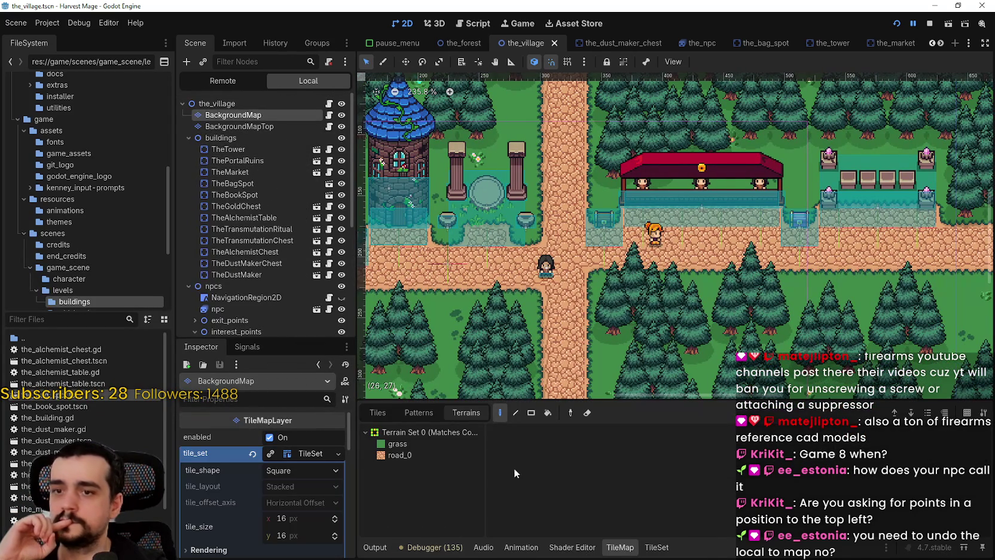
pyautogui.scroll(1, 675, 278)
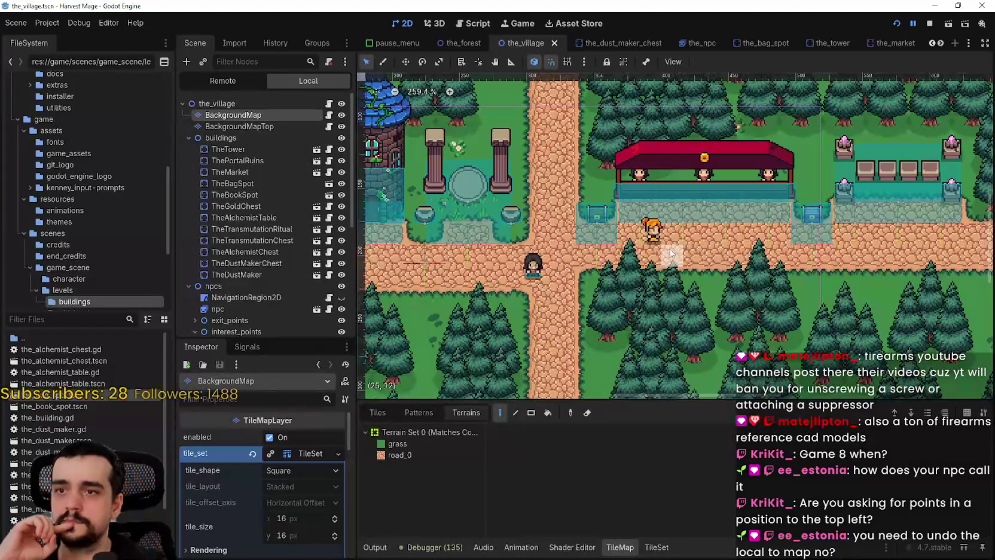
pyautogui.scroll(1, 667, 252)
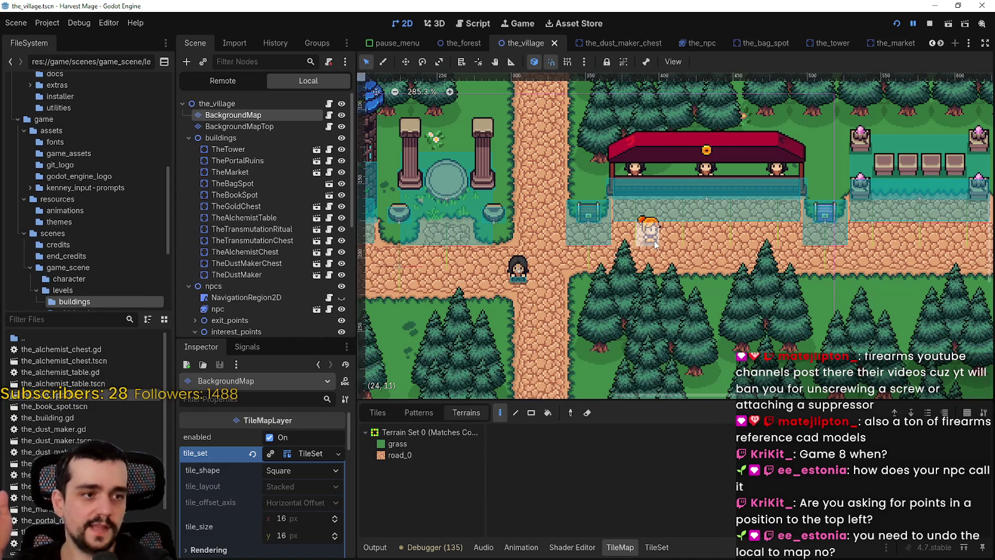
pyautogui.scroll(1, 655, 244)
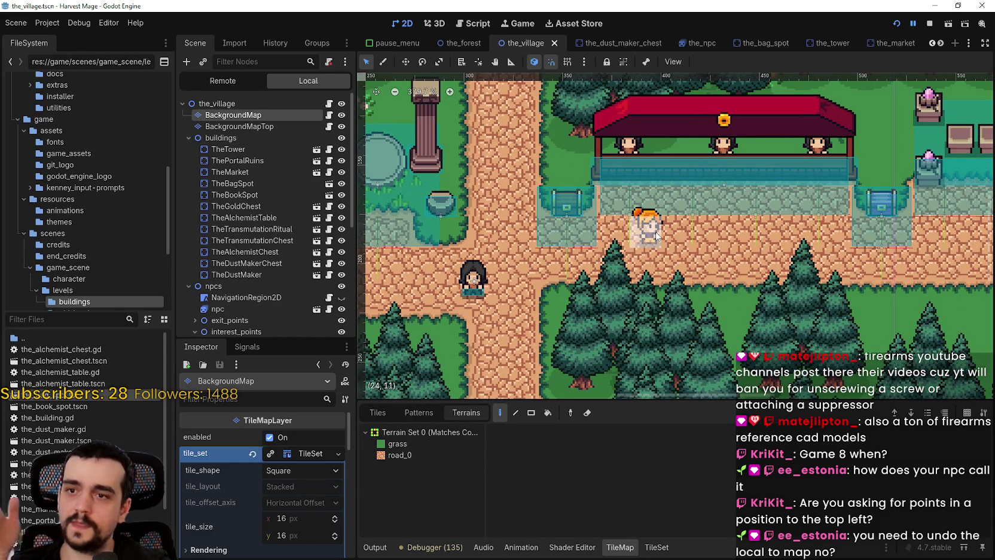
pyautogui.scroll(-1, 656, 235)
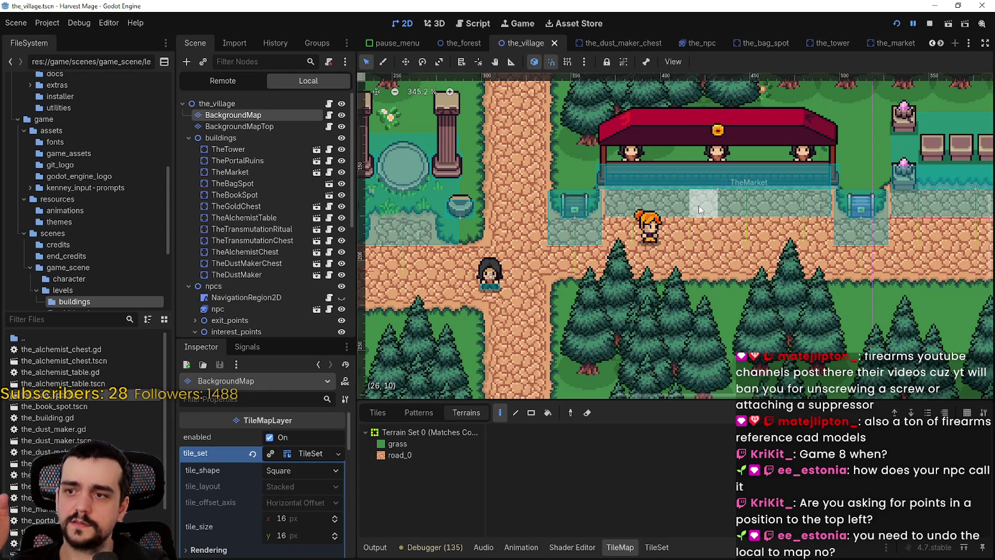
pyautogui.scroll(5, 699, 210)
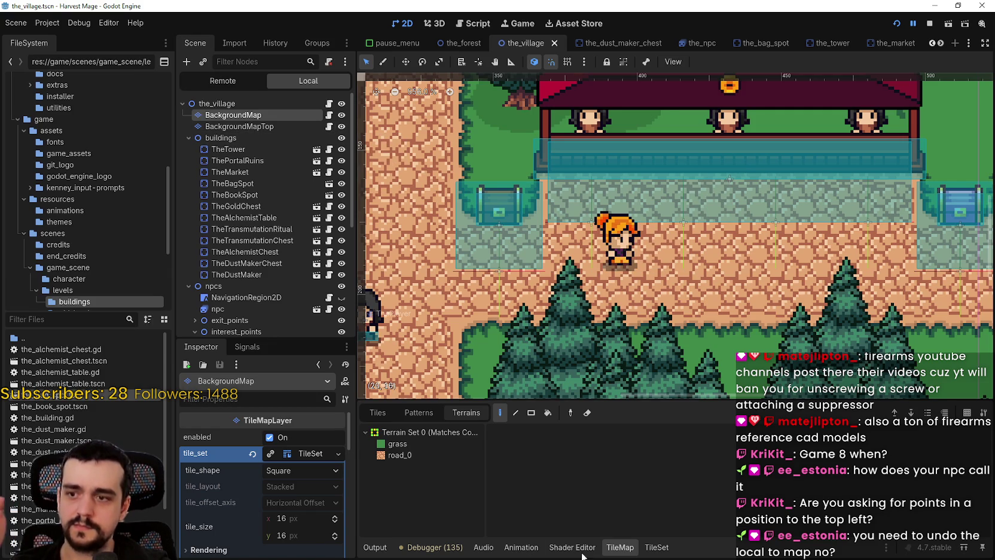
# Step: Bring the debugger back and return to background_map.gd's getAStarPath
pyautogui.click(460, 547)
pyautogui.scroll(-5, 688, 495)
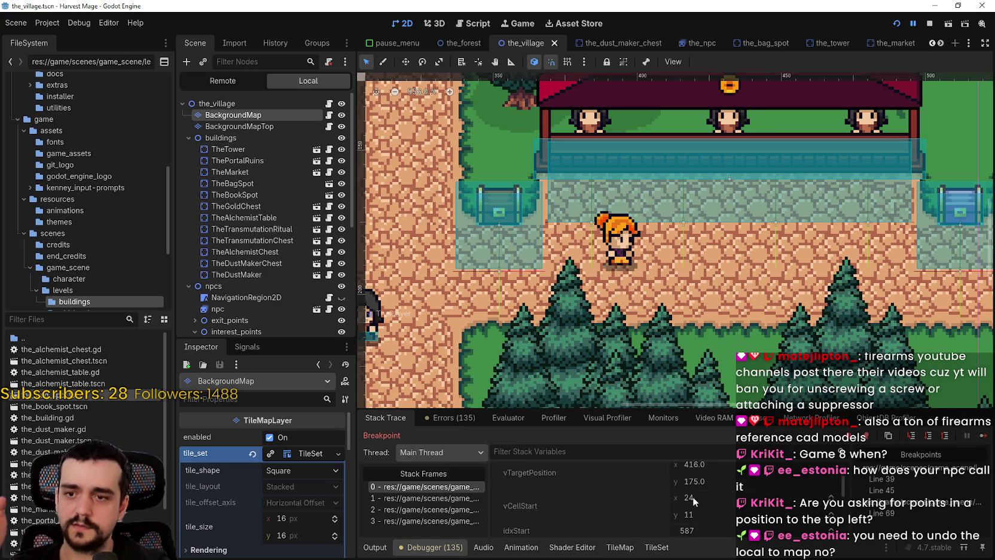
pyautogui.click(329, 116)
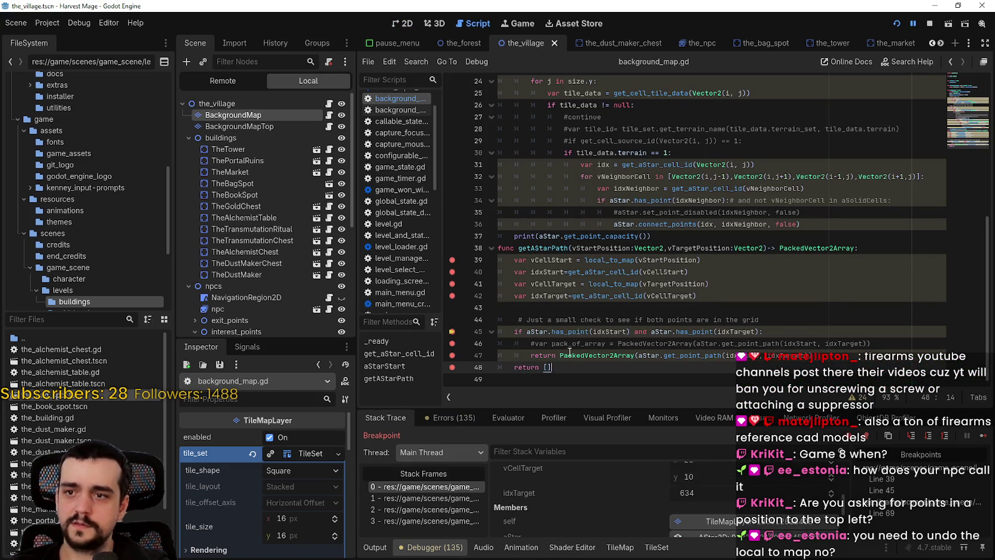
# Step: Examine line 47's get_point_path(idxStart, idxTarget) call against the commented line 46
pyautogui.doubleClick(721, 357)
pyautogui.click(725, 355)
pyautogui.hotkey('shift', 'End')
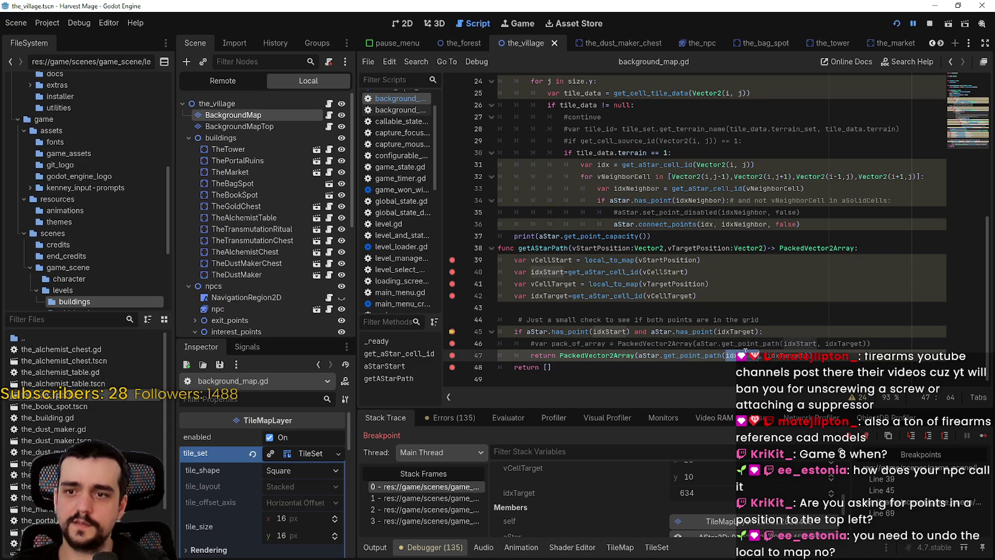
pyautogui.hotkey('ctrl', 'shift', 'Right')
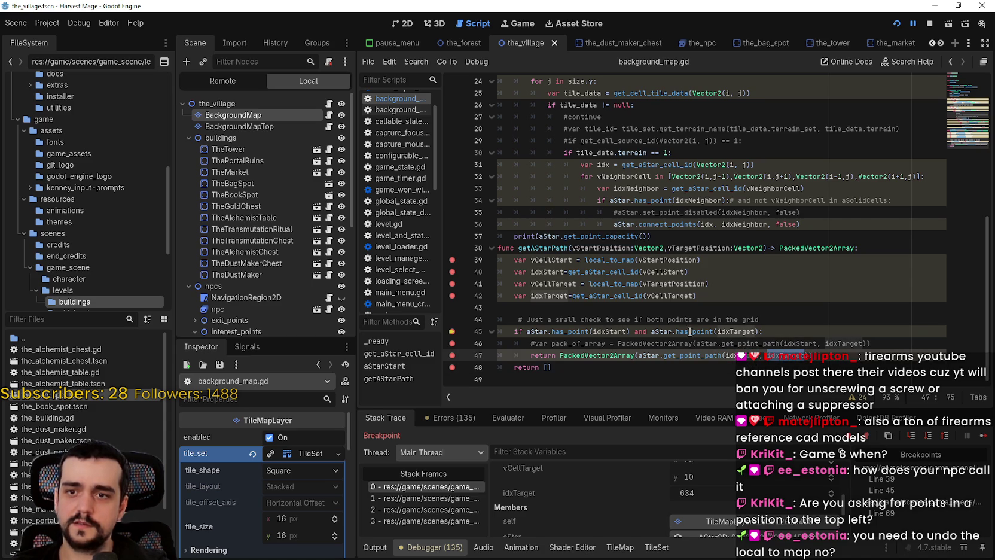
pyautogui.click(804, 345)
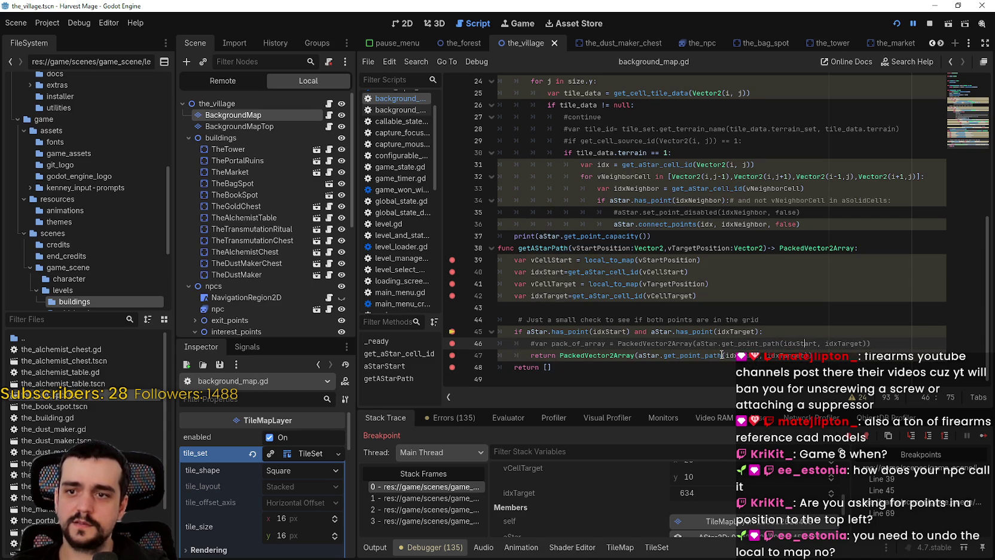
pyautogui.doubleClick(731, 355)
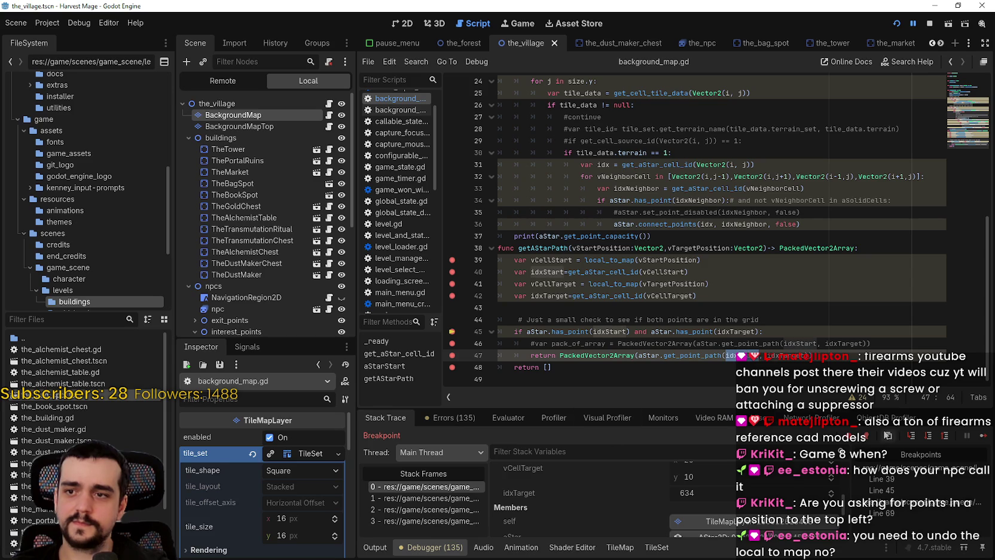
# Step: Step over and out into the_npc.gd, enlarging the debugger to show the 4-point (1, 0) path
pyautogui.click(982, 436)
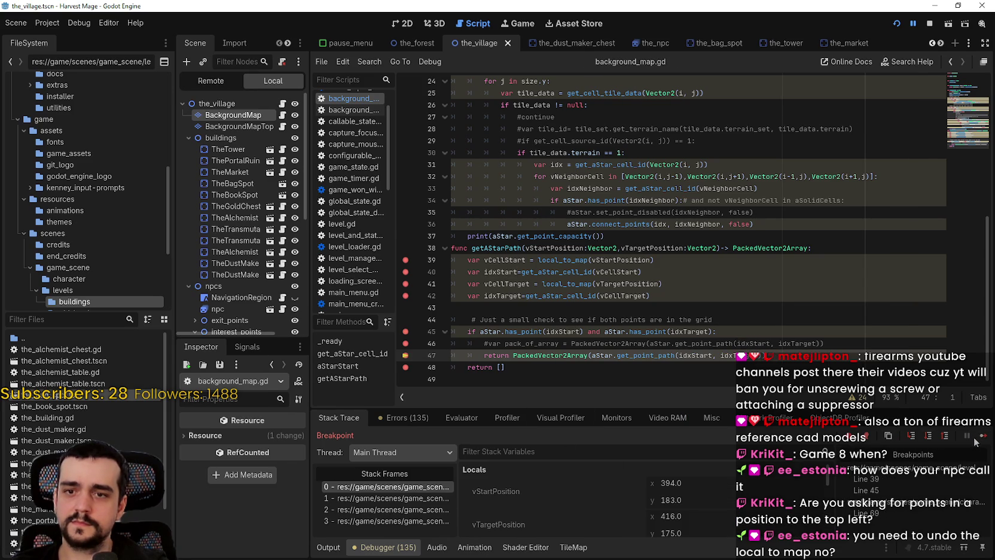
pyautogui.click(975, 441)
pyautogui.scroll(-3, 632, 507)
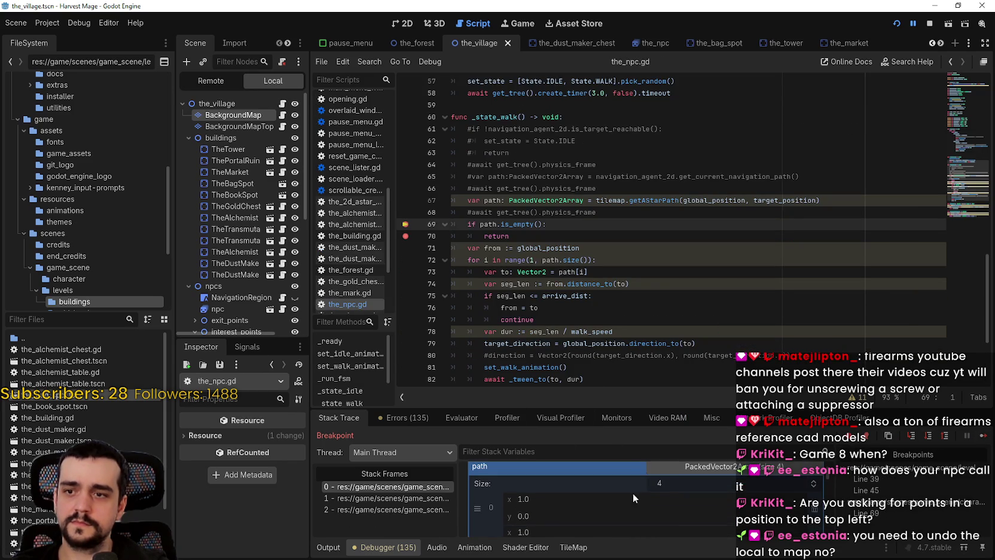
pyautogui.moveTo(628, 409); pyautogui.dragTo(634, 172)
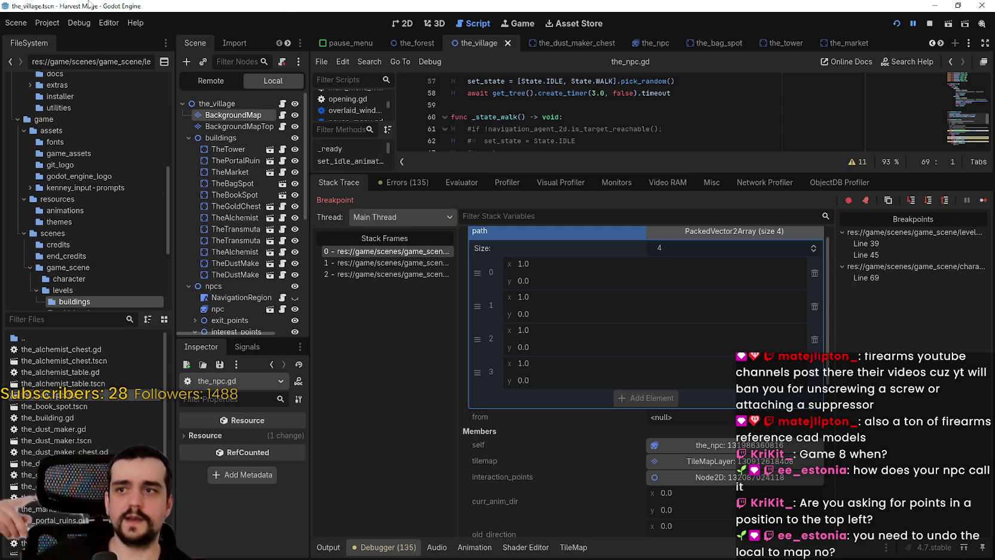
# Step: Show the village map in 2D, enlarged over the debugger, with the TileMap panel open
pyautogui.click(409, 22)
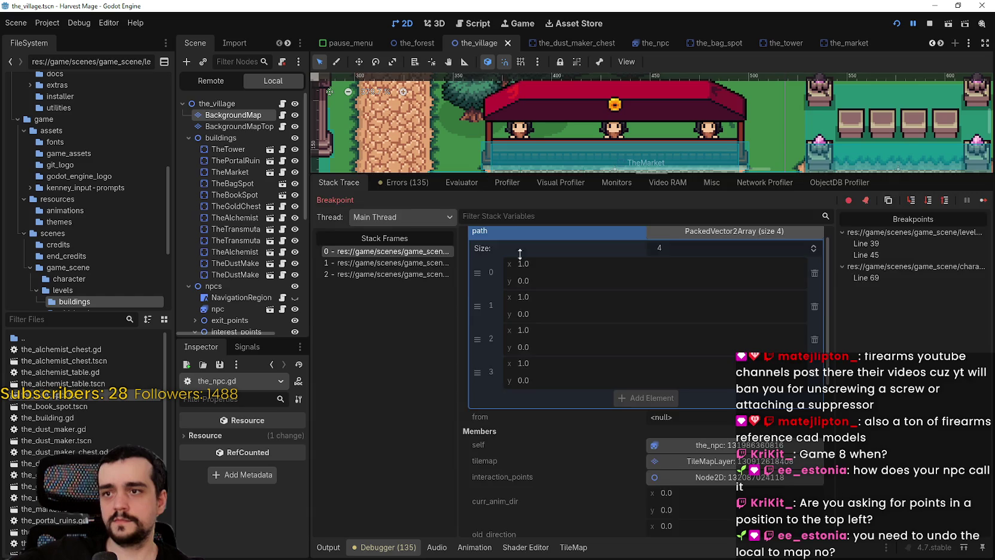
pyautogui.moveTo(492, 183); pyautogui.dragTo(493, 412)
pyautogui.scroll(-3, 557, 180)
pyautogui.moveTo(556, 179)
pyautogui.mouseDown()
pyautogui.moveTo(688, 252)
pyautogui.moveTo(795, 107)
pyautogui.mouseUp()
pyautogui.click(573, 547)
pyautogui.moveTo(476, 269)
pyautogui.mouseDown()
pyautogui.moveTo(542, 258)
pyautogui.moveTo(739, 279)
pyautogui.moveTo(526, 257)
pyautogui.moveTo(616, 215)
pyautogui.mouseUp()
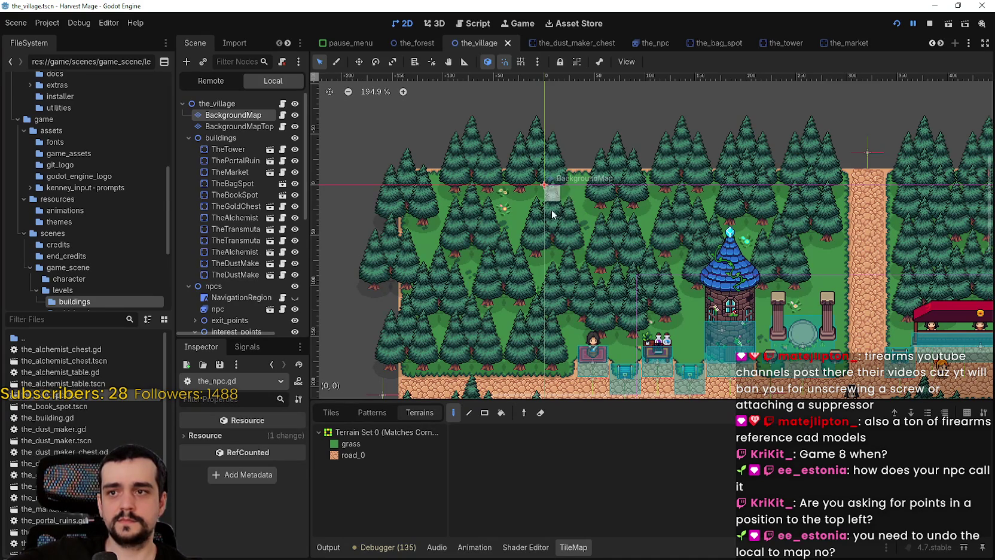
# Step: Compare the map's (0,0) origin with the market area, then enlarge the debugger to reread the path
pyautogui.hscroll(5, 538, 197)
pyautogui.scroll(-2, 539, 196)
pyautogui.scroll(8, 687, 317)
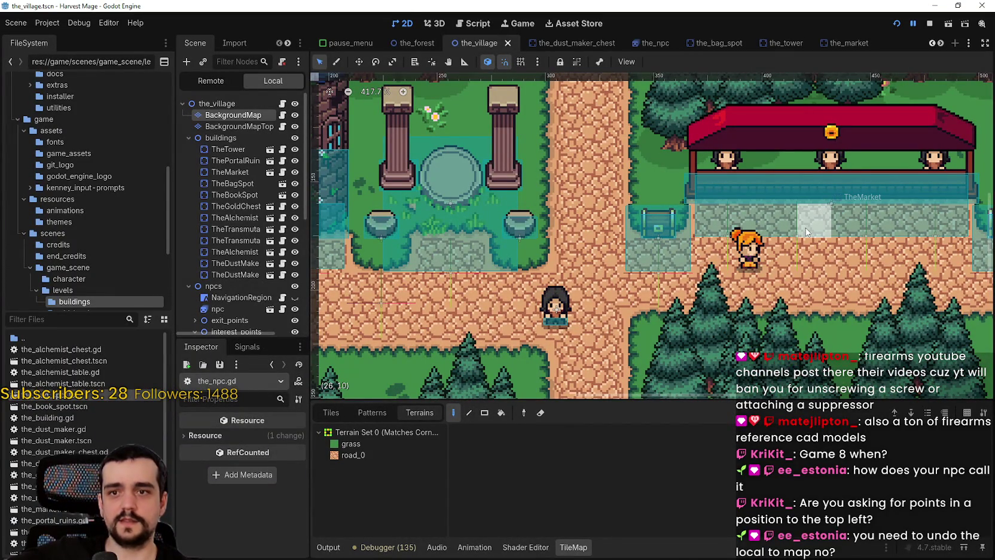
pyautogui.scroll(-8, 788, 232)
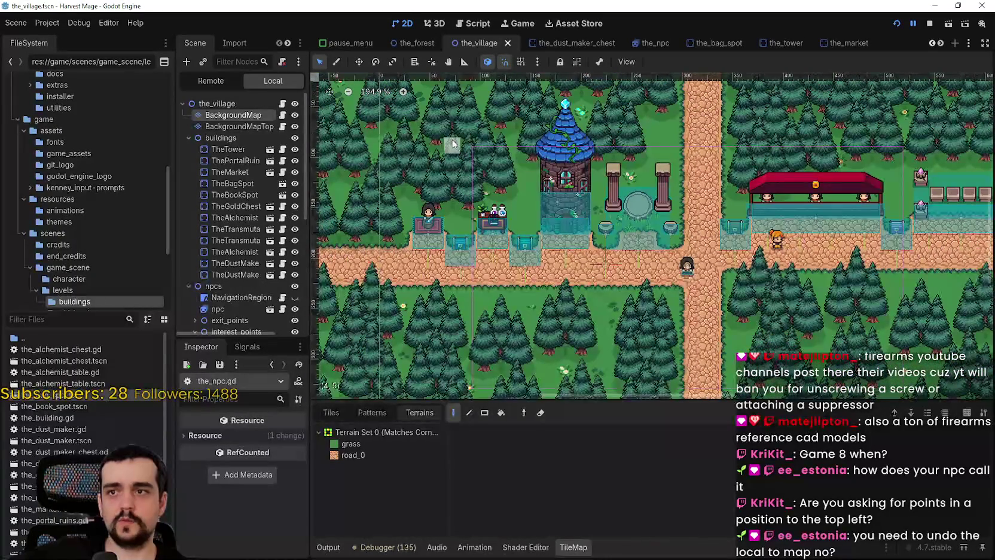
pyautogui.moveTo(446, 137); pyautogui.dragTo(589, 281)
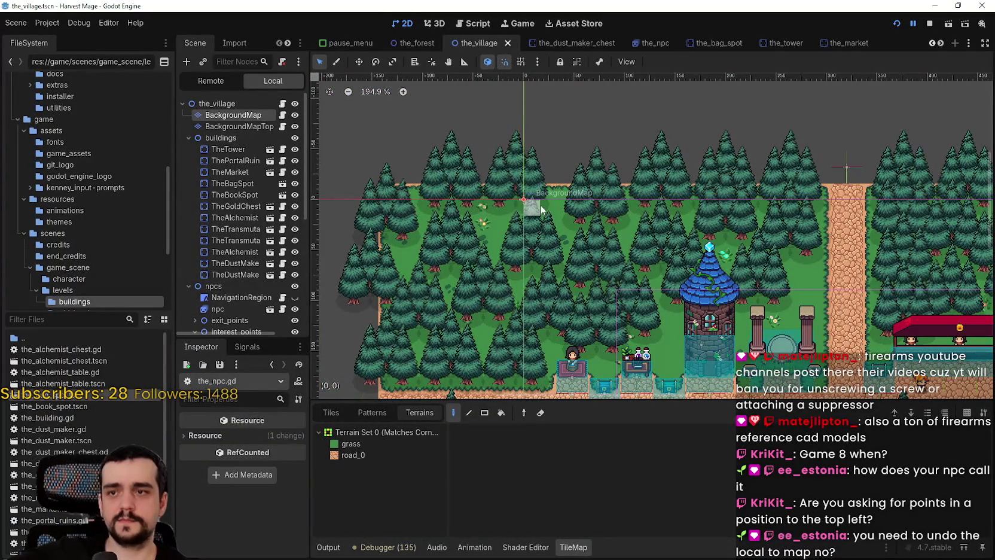
pyautogui.moveTo(563, 220); pyautogui.dragTo(301, 94)
pyautogui.scroll(6, 694, 227)
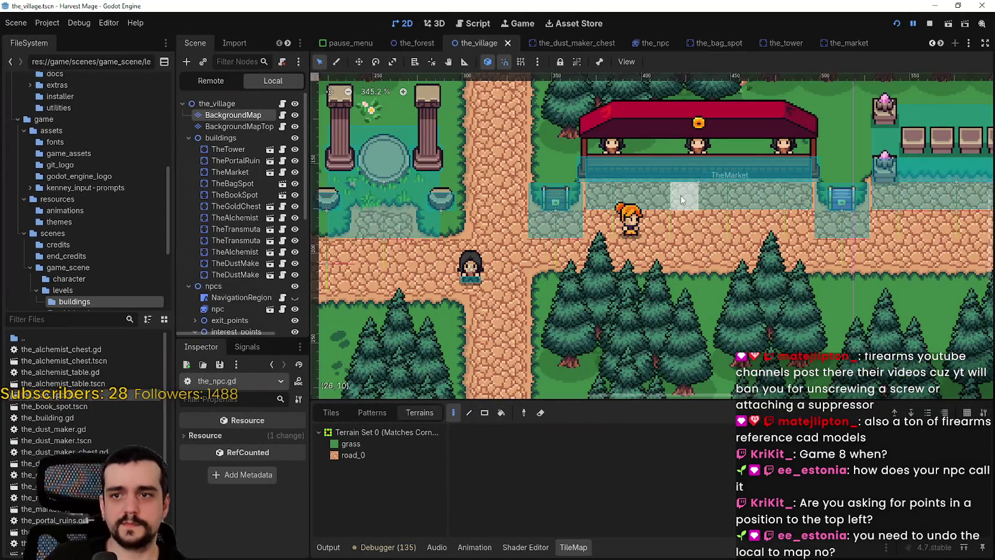
pyautogui.scroll(-4, 687, 248)
pyautogui.moveTo(505, 177)
pyautogui.mouseDown()
pyautogui.moveTo(653, 257)
pyautogui.moveTo(839, 335)
pyautogui.mouseUp()
pyautogui.scroll(1, 632, 238)
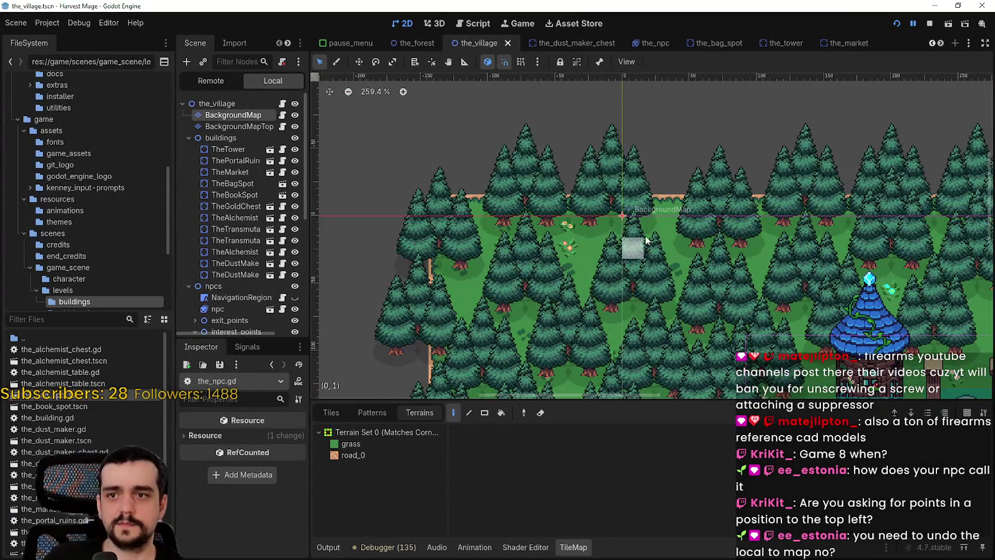
pyautogui.scroll(-4, 647, 253)
pyautogui.click(414, 551)
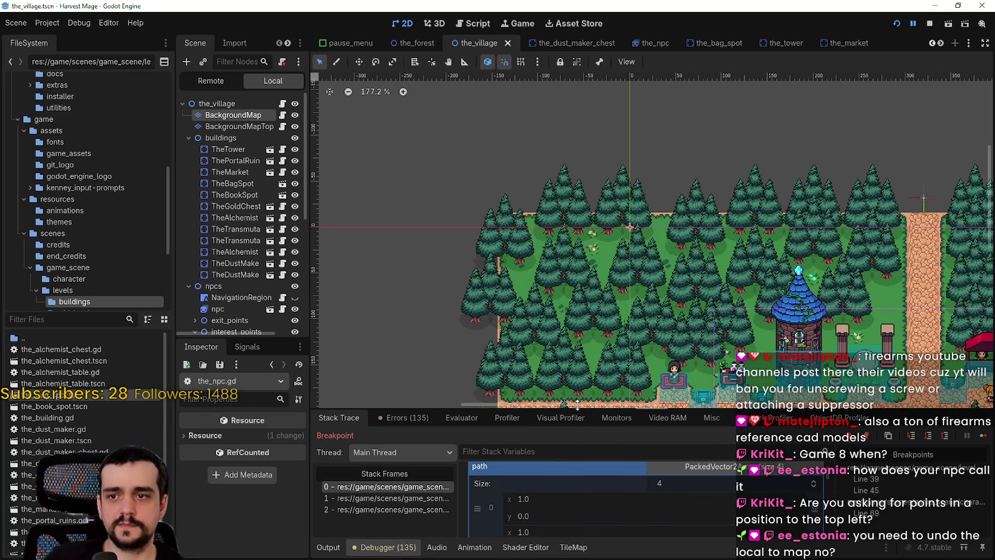
pyautogui.moveTo(652, 409); pyautogui.dragTo(652, 94)
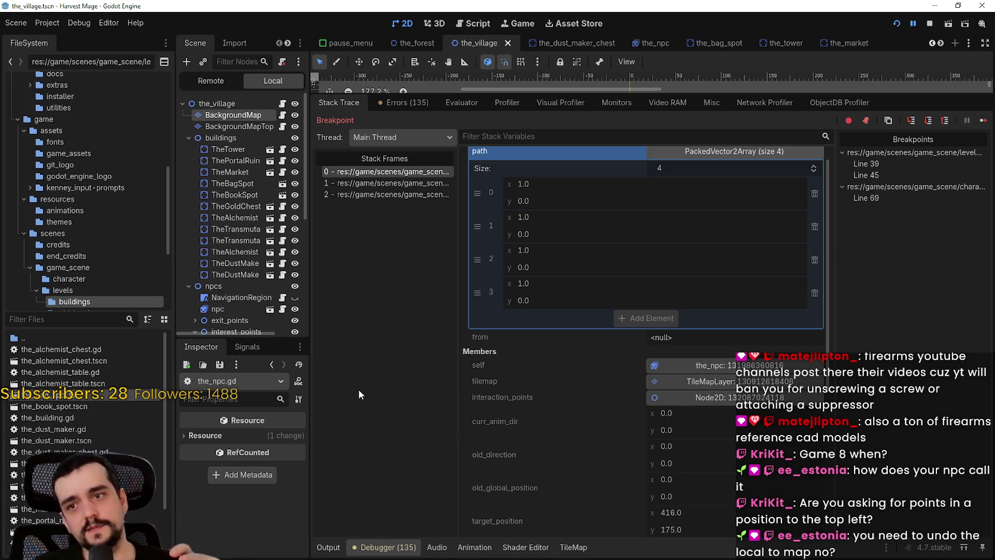
# Step: Show background_map.gd lines 30–49, stop the debug session, and minimize the Godot editor
pyautogui.click(281, 115)
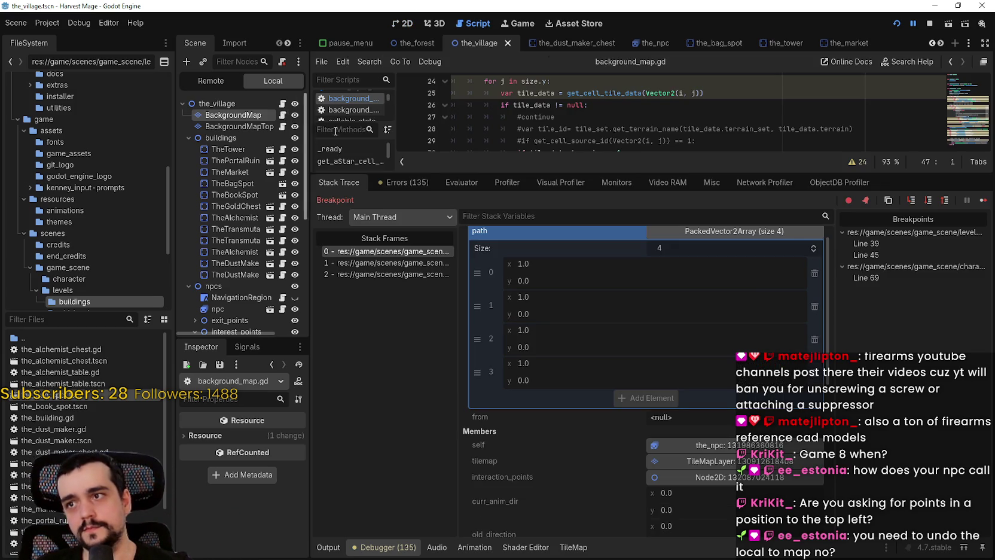
pyautogui.moveTo(716, 175)
pyautogui.mouseDown()
pyautogui.moveTo(718, 500)
pyautogui.moveTo(724, 410)
pyautogui.mouseUp()
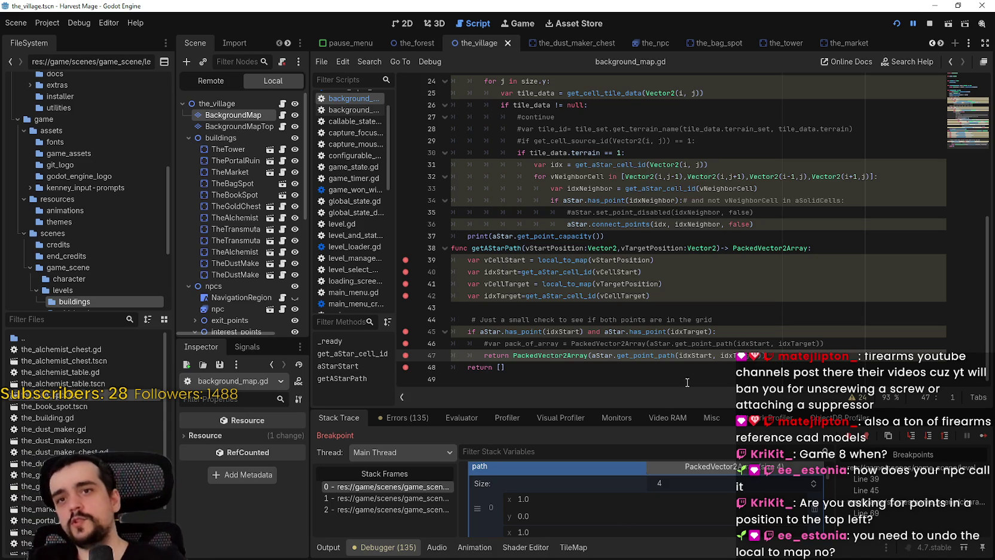
pyautogui.click(929, 24)
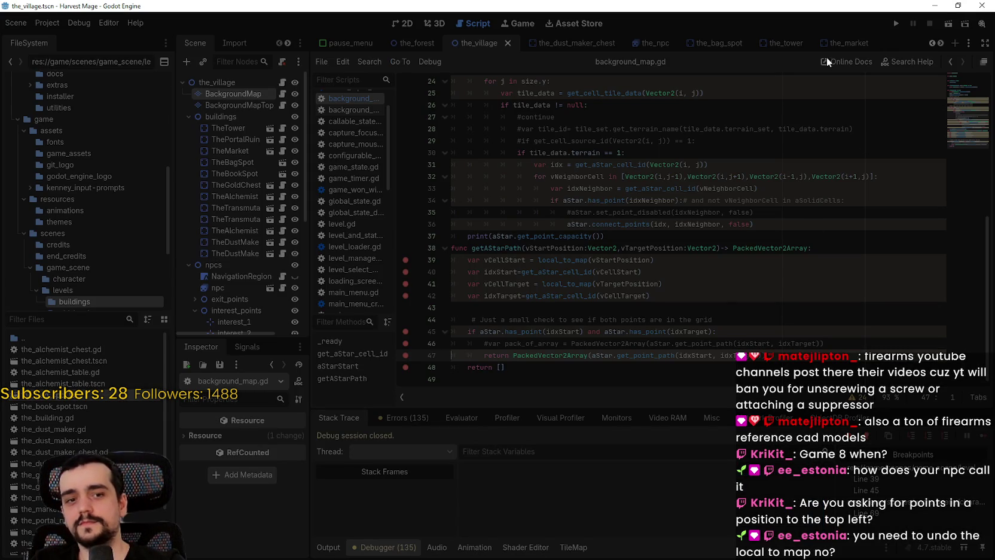
pyautogui.click(937, 6)
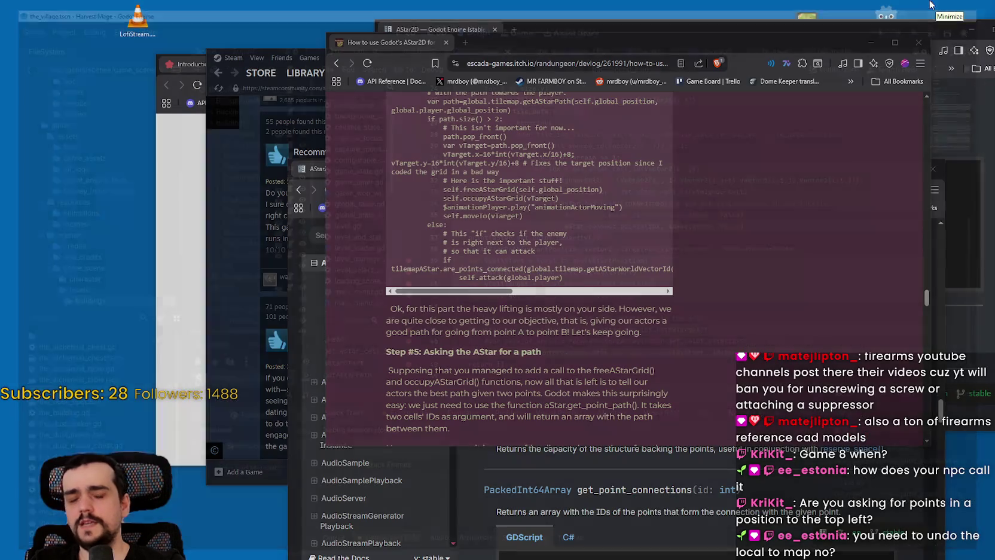
# Step: Focus the AStar2D docs window and select add_point in its code example
pyautogui.click(886, 28)
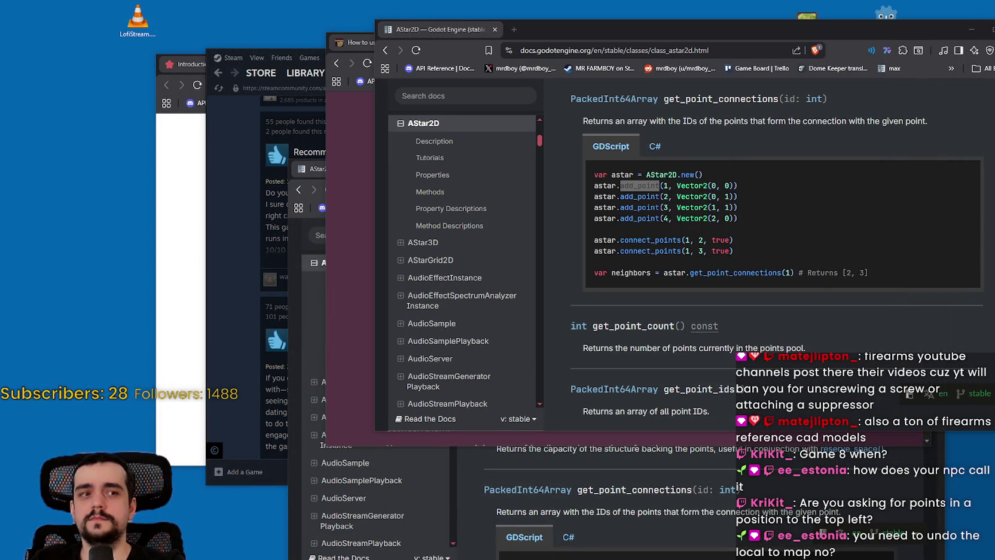
pyautogui.doubleClick(639, 185)
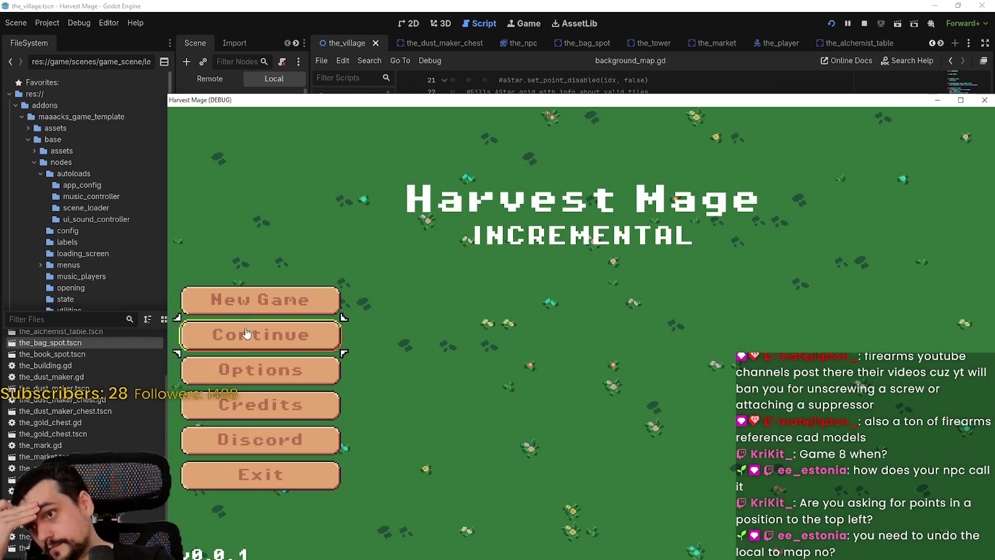
# Step: Start a New Game and step getAStarPath forward to line 42
pyautogui.click(237, 299)
pyautogui.moveTo(591, 102)
pyautogui.mouseDown()
pyautogui.moveTo(516, 41)
pyautogui.moveTo(493, 49)
pyautogui.mouseUp()
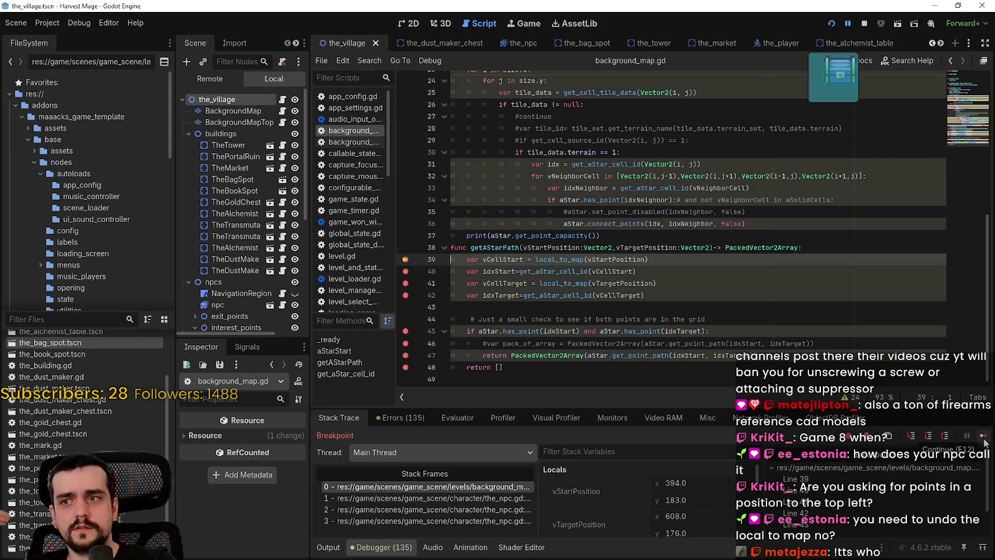
pyautogui.click(984, 440)
pyautogui.click(982, 444)
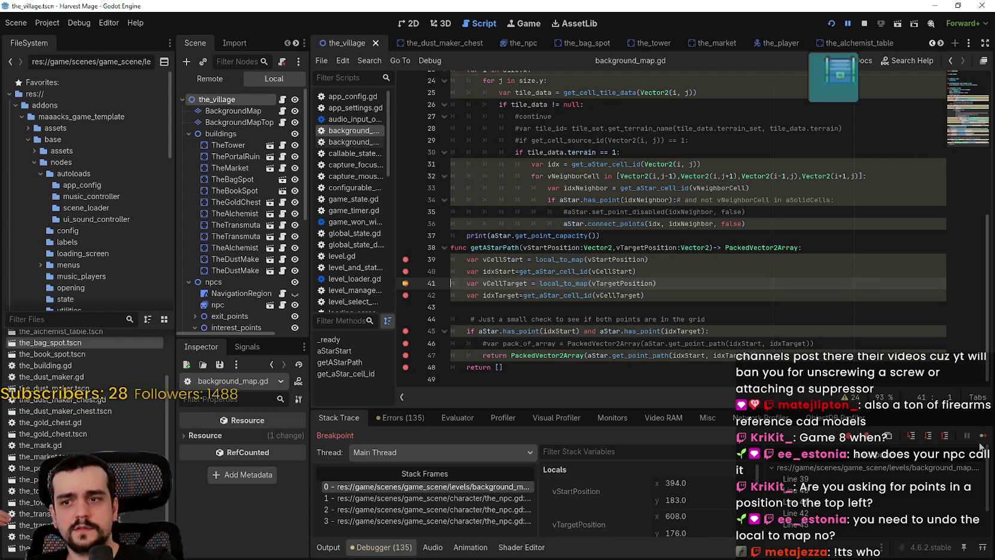
pyautogui.click(984, 437)
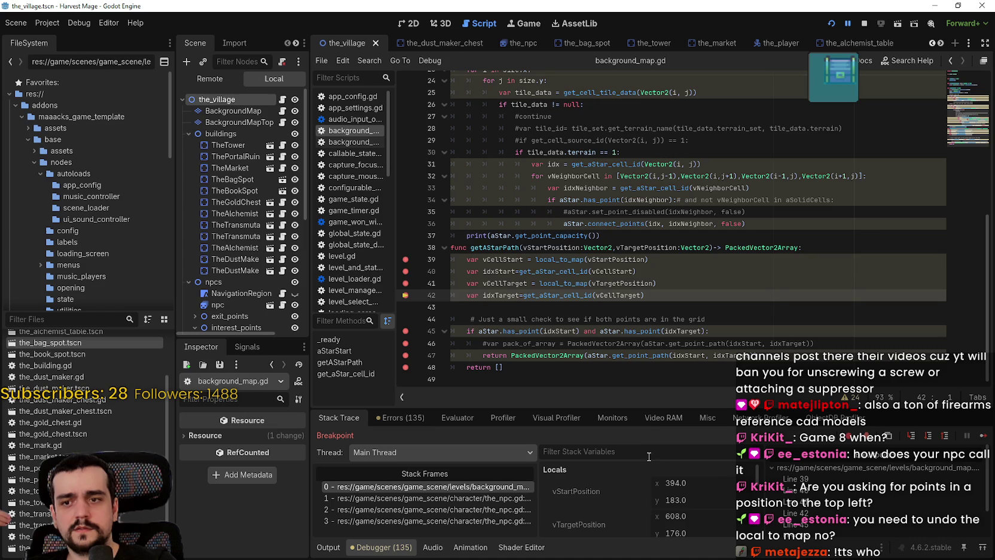
# Step: Enlarge the debugger to read target cell (38, 11) with null idxTarget, then view BackgroundMap in 2D
pyautogui.moveTo(650, 408); pyautogui.dragTo(624, 281)
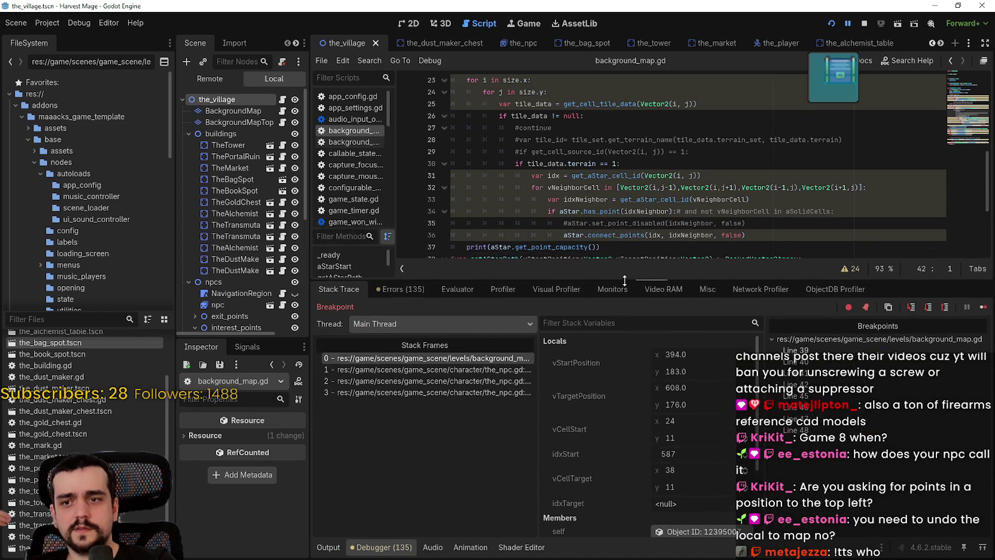
pyautogui.scroll(-2, 667, 429)
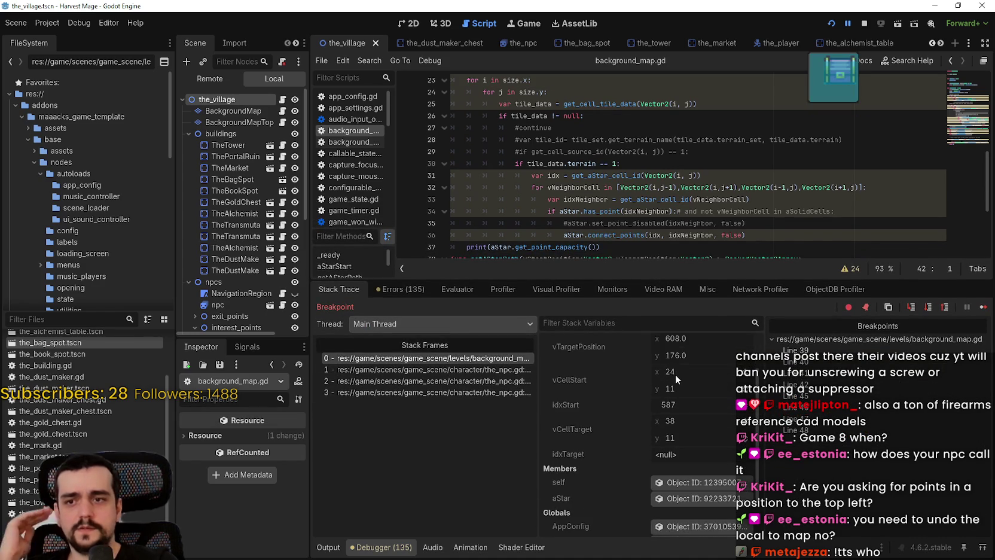
pyautogui.click(243, 112)
pyautogui.click(402, 25)
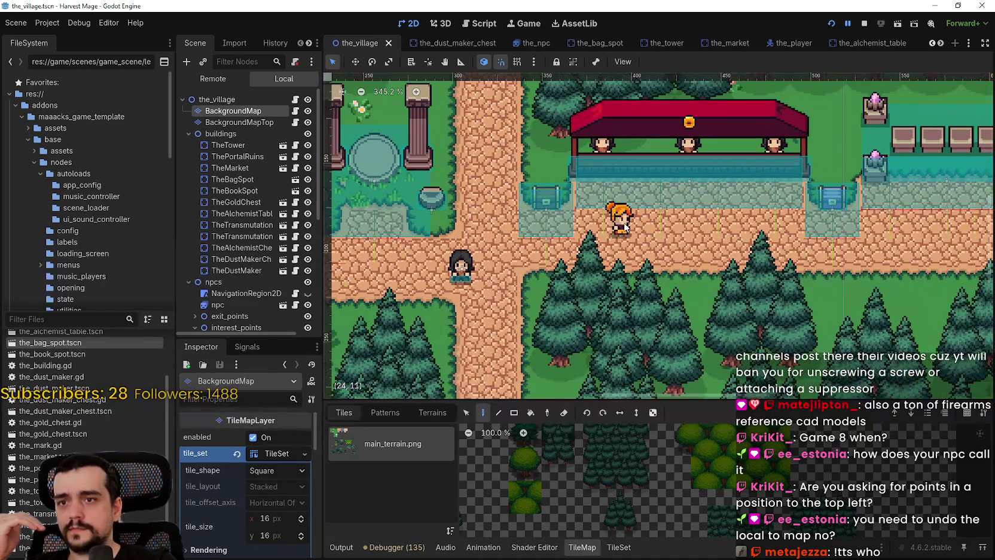
# Step: Return to the 2D village view and show the debugger, tileset and tile palette panels
pyautogui.scroll(-2, 625, 230)
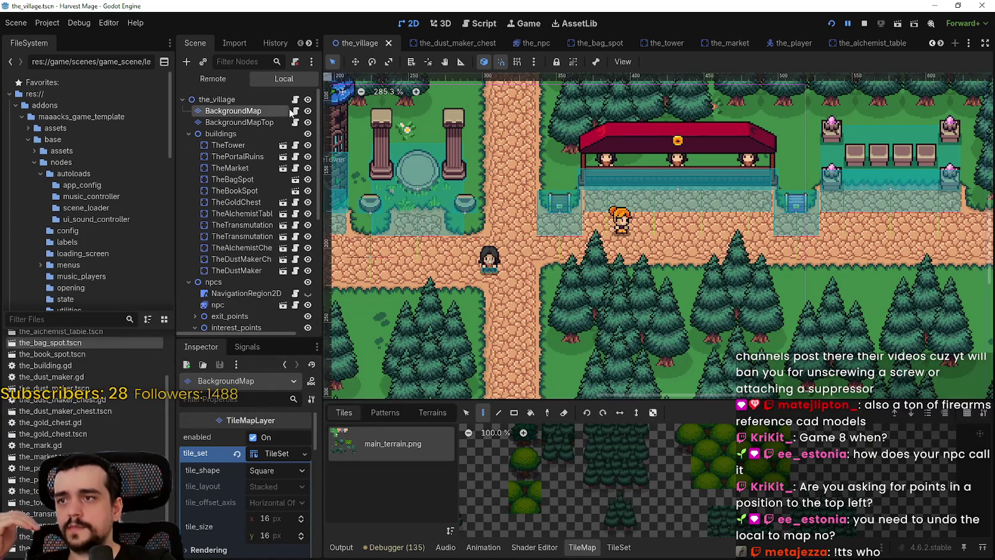
pyautogui.click(296, 111)
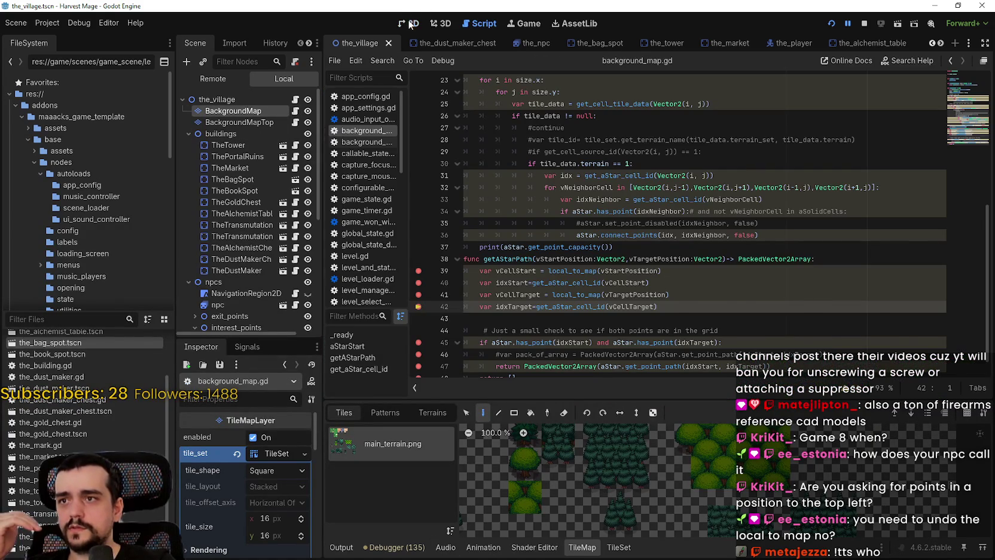
pyautogui.click(410, 24)
pyautogui.click(396, 547)
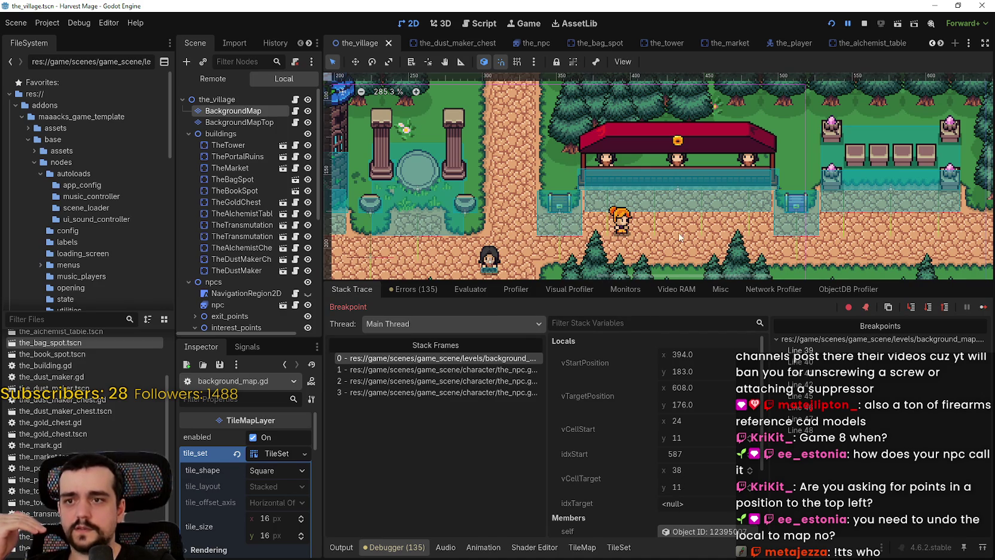
pyautogui.click(620, 548)
pyautogui.click(589, 547)
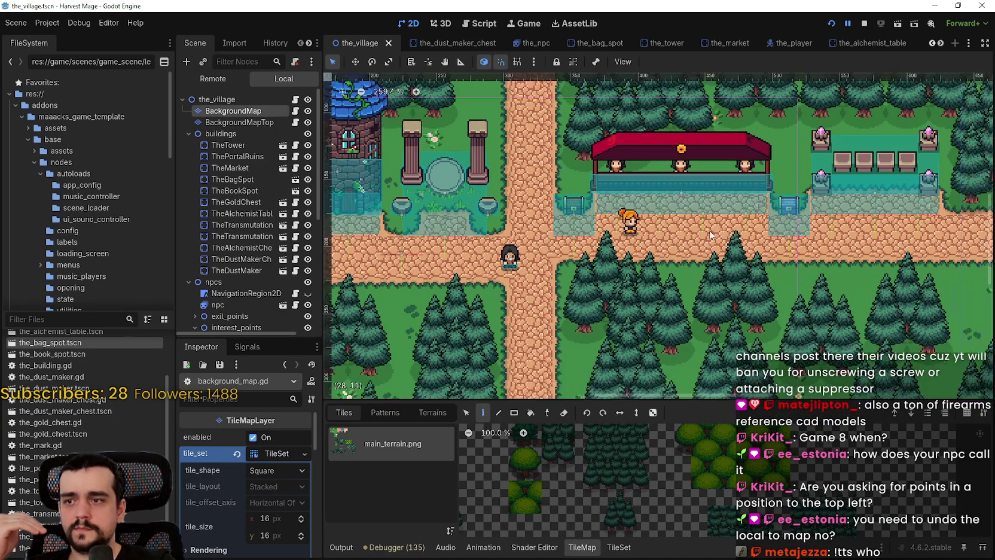
# Step: Zoom around the market to locate cell (38, 11), then reopen background_map.gd
pyautogui.scroll(-2, 722, 220)
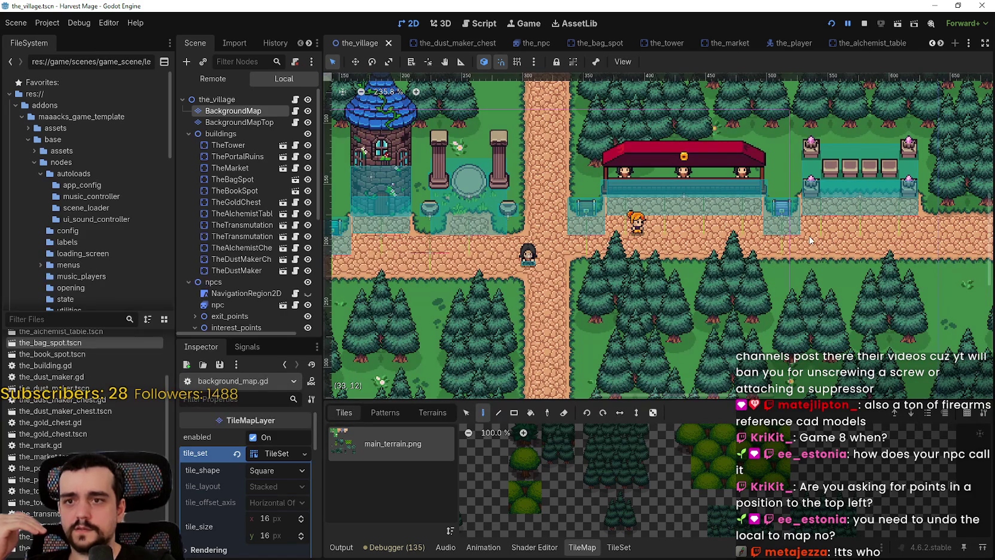
pyautogui.scroll(4, 829, 238)
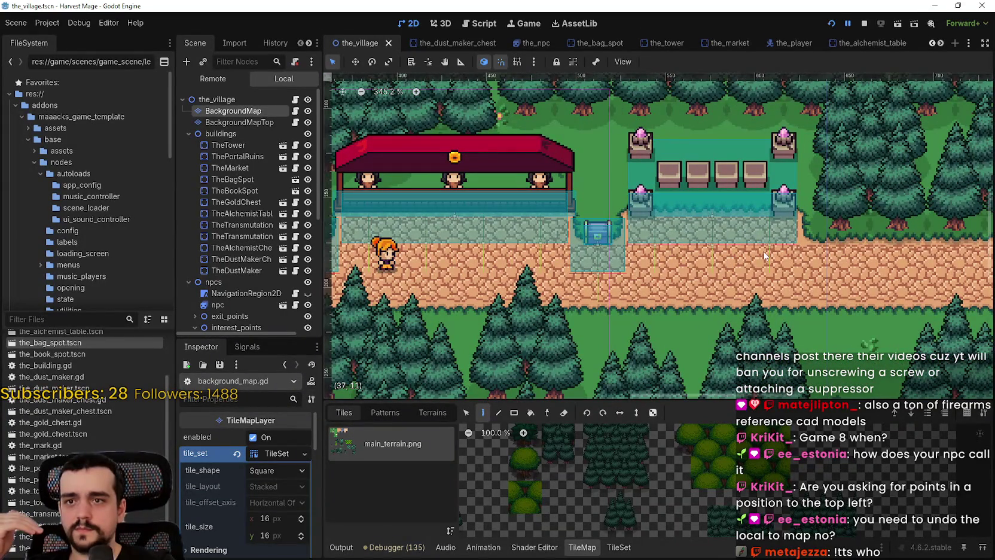
pyautogui.scroll(1, 781, 250)
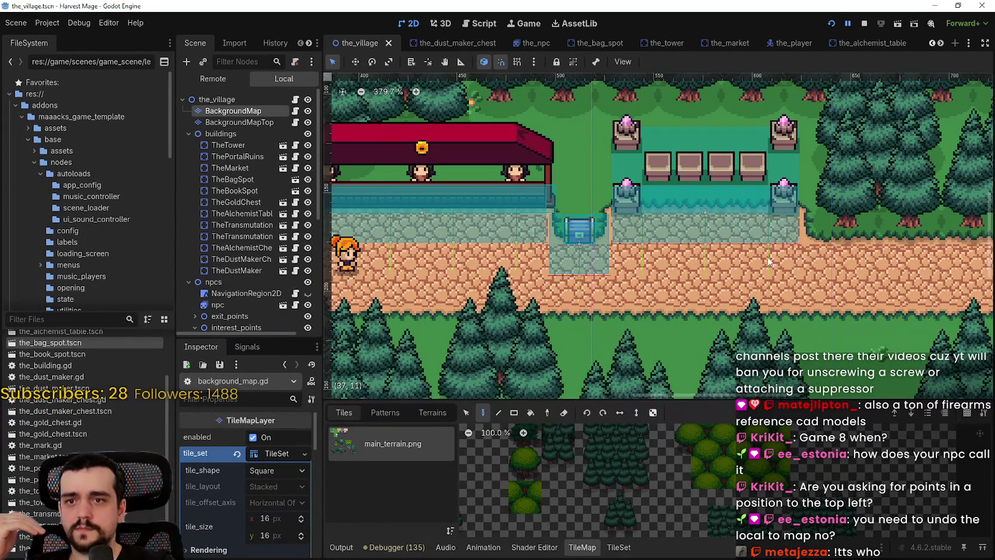
pyautogui.scroll(4, 770, 265)
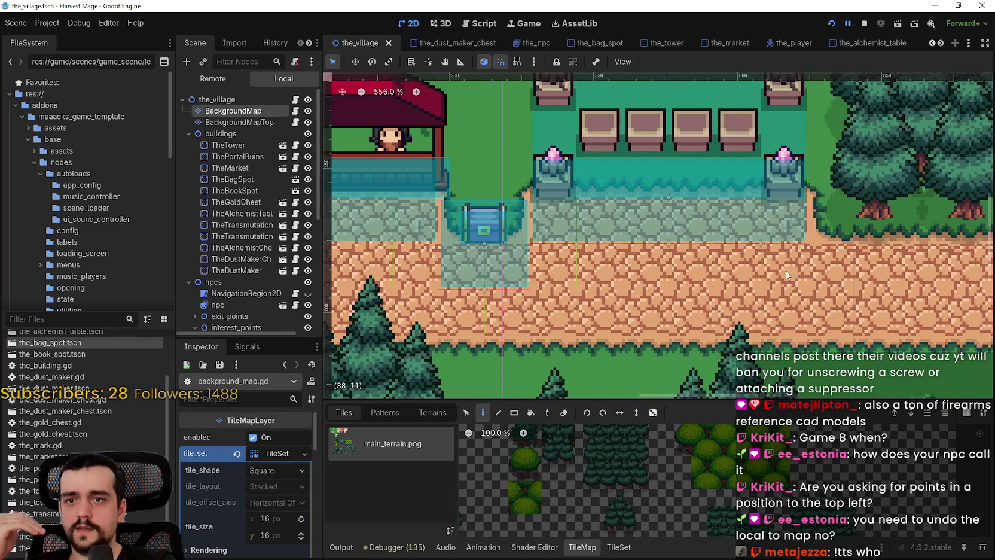
pyautogui.scroll(-3, 775, 274)
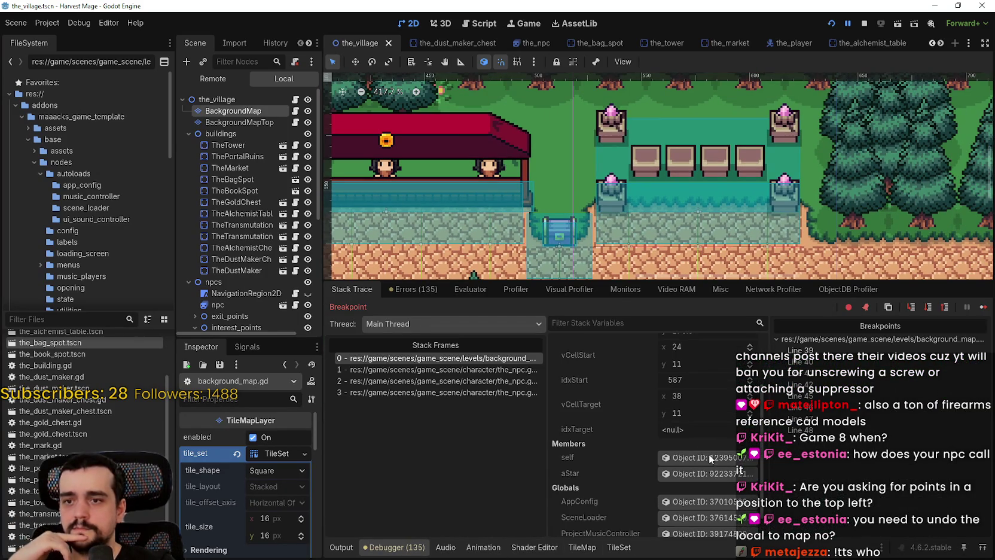
pyautogui.click(295, 111)
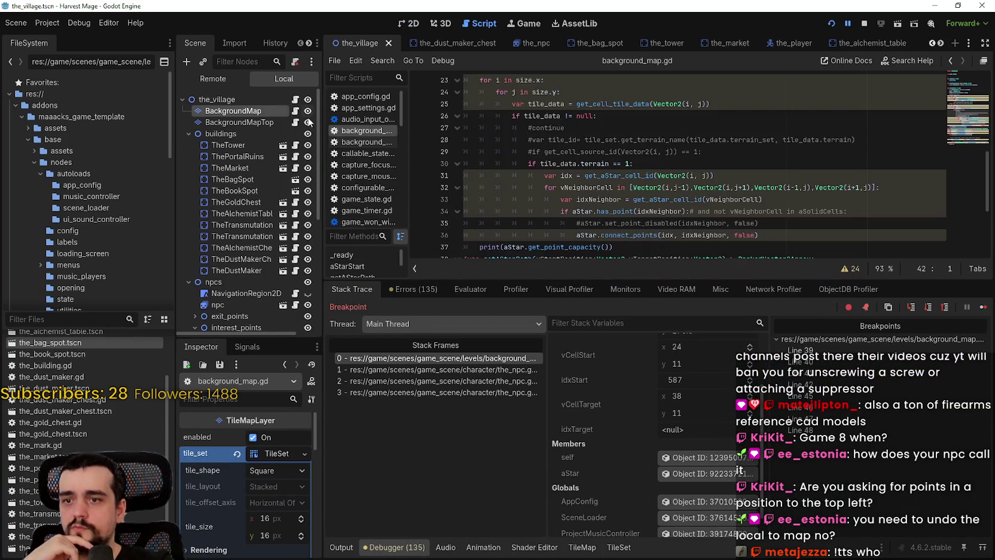
# Step: Select the return statement on line 47 of the path check
pyautogui.click(789, 226)
pyautogui.moveTo(788, 226)
pyautogui.mouseDown()
pyautogui.moveTo(396, 212)
pyautogui.moveTo(394, 202)
pyautogui.mouseUp()
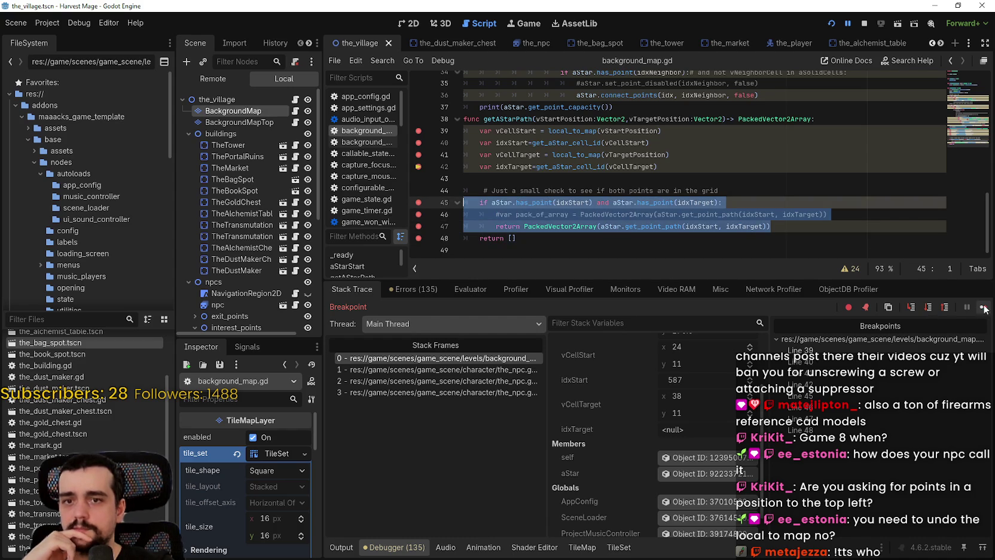
pyautogui.click(495, 227)
pyautogui.moveTo(491, 226); pyautogui.dragTo(813, 224)
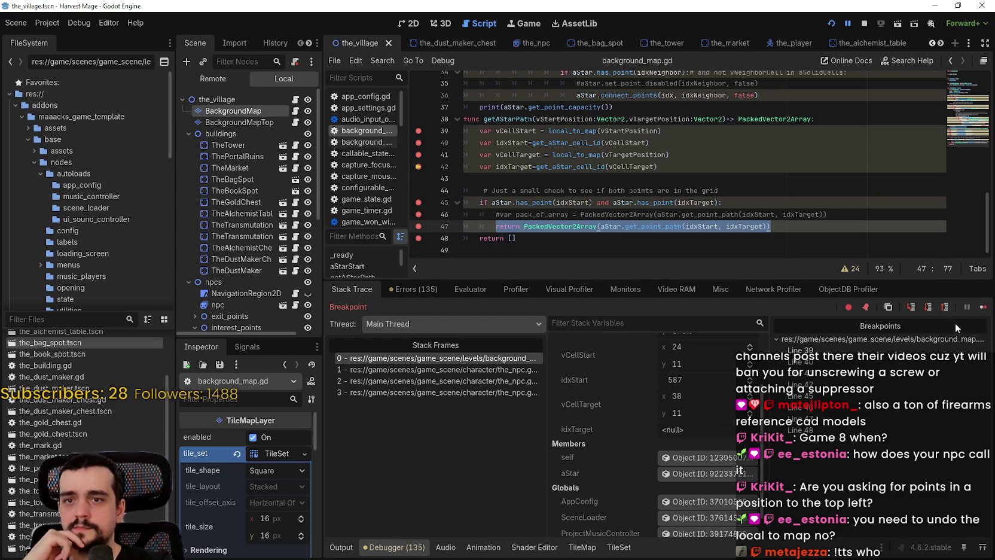
# Step: Resume execution past the line 42 and line 47 breakpoints and bring the editor forward
pyautogui.click(986, 310)
pyautogui.click(985, 310)
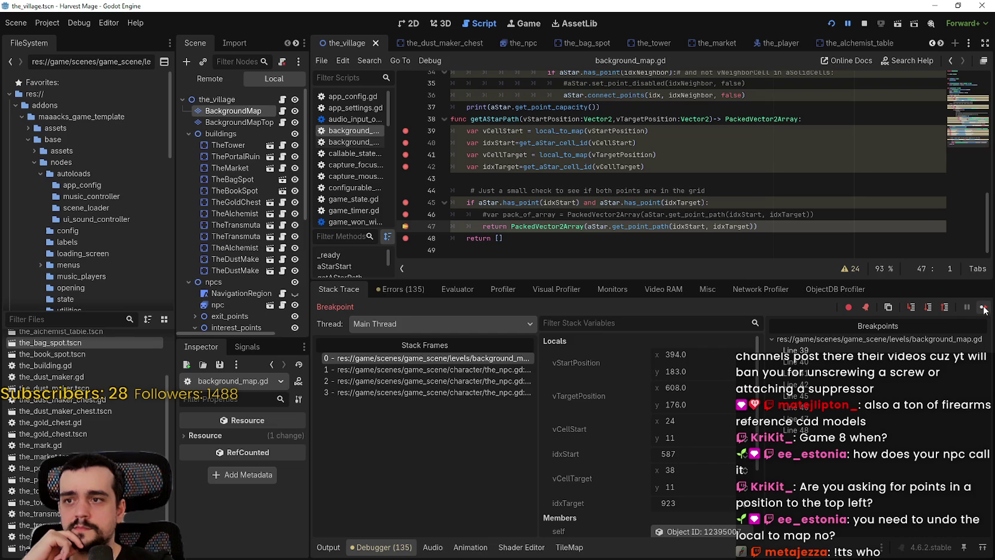
pyautogui.click(985, 309)
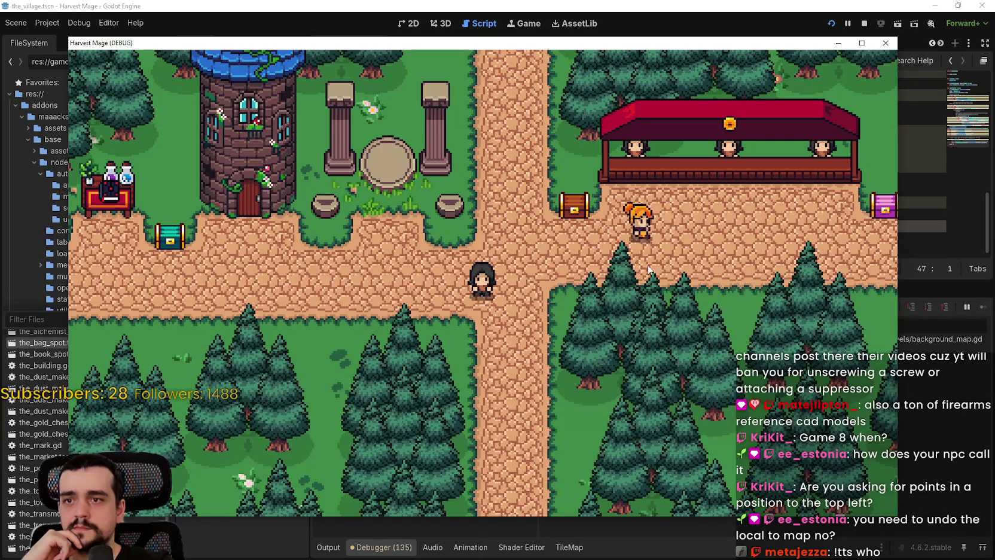
pyautogui.click(906, 221)
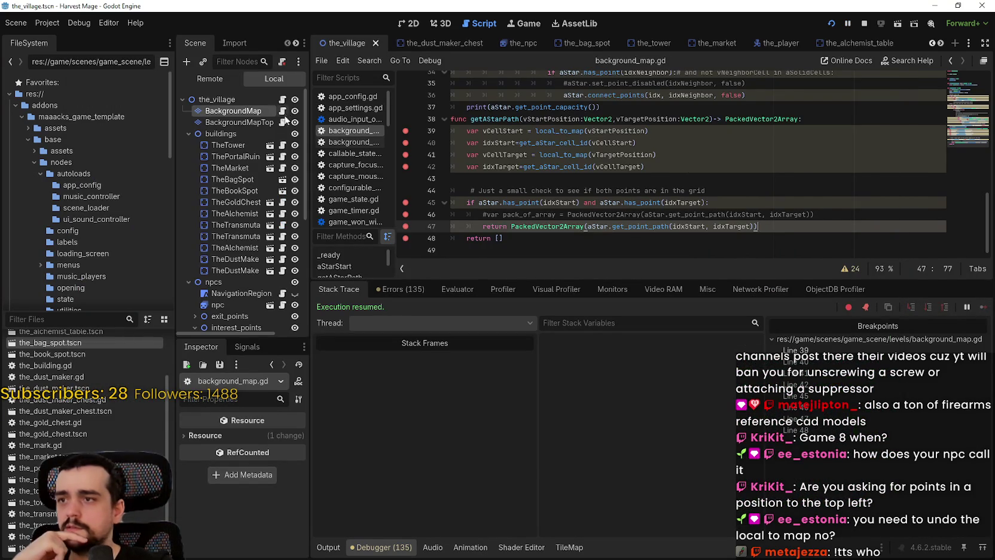
# Step: Check the line 70 breakpoint in the_npc.gd, then stop the game and relaunch it with F5
pyautogui.scroll(-5, 277, 216)
pyautogui.click(282, 190)
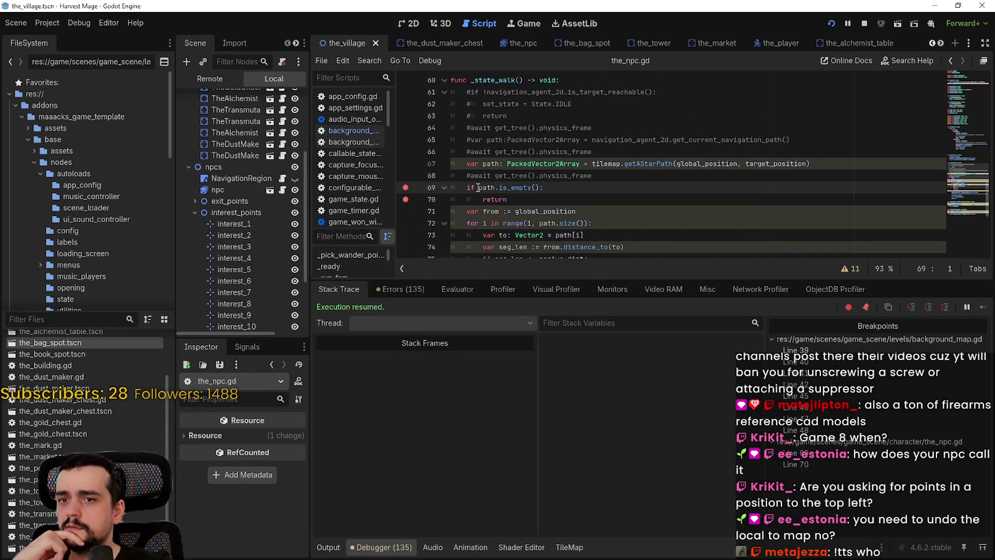
pyautogui.click(559, 196)
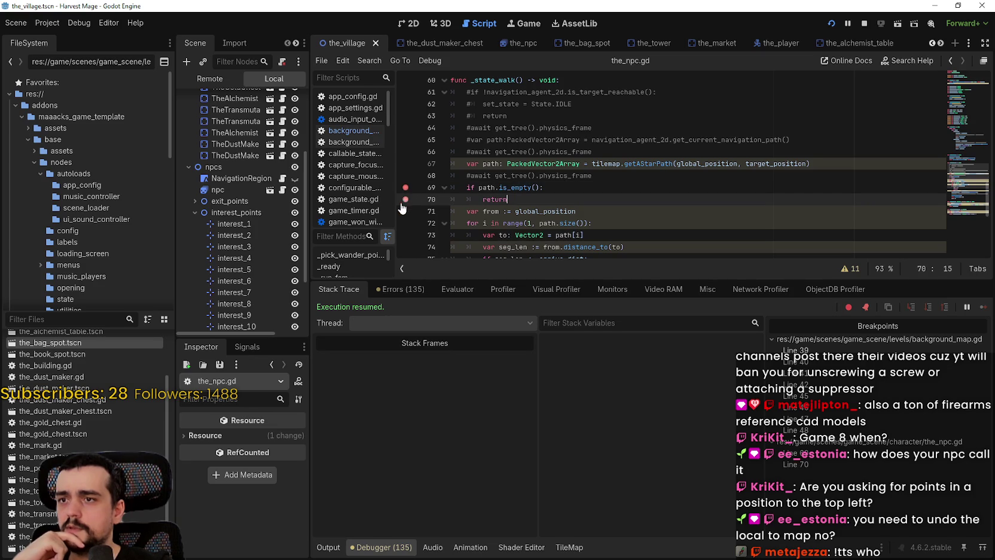
pyautogui.click(816, 462)
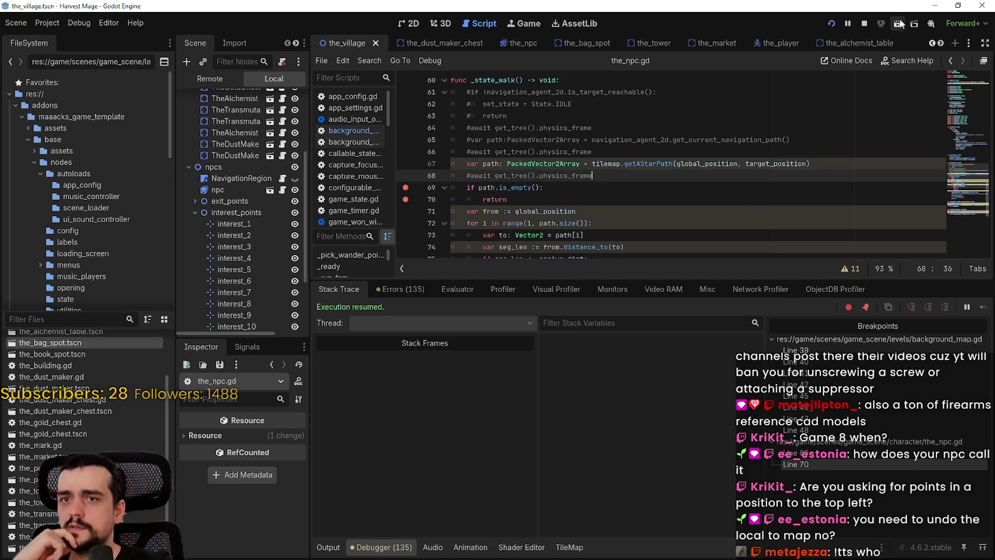
pyautogui.scroll(3, 688, 167)
pyautogui.click(865, 27)
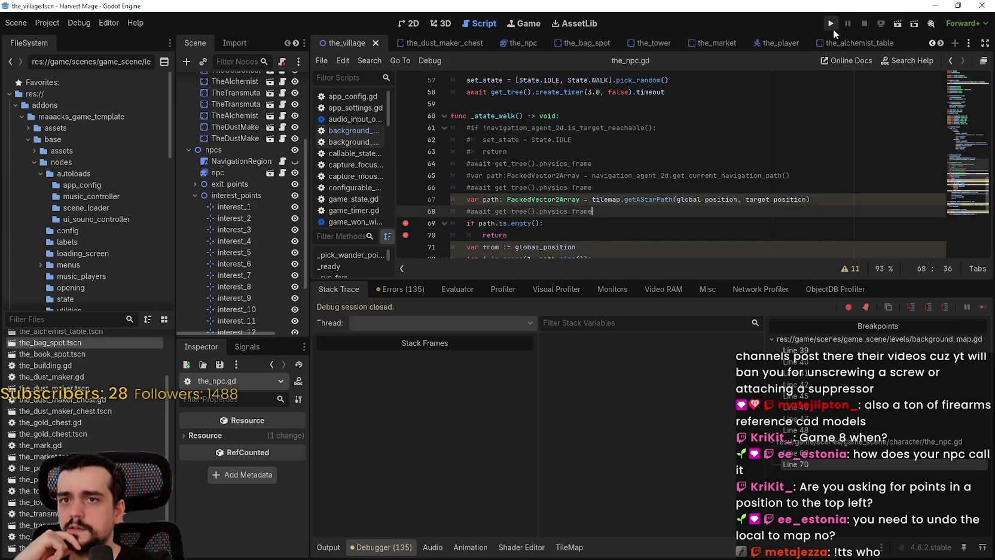
pyautogui.press('F5')
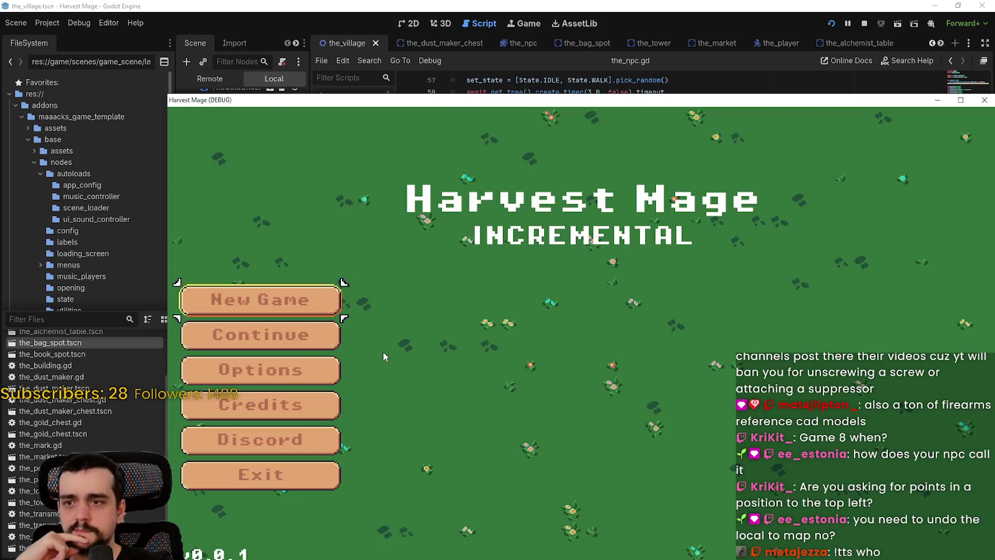
# Step: Enter the village level and step through getAStarPath until execution returns to the_npc.gd
pyautogui.click(341, 344)
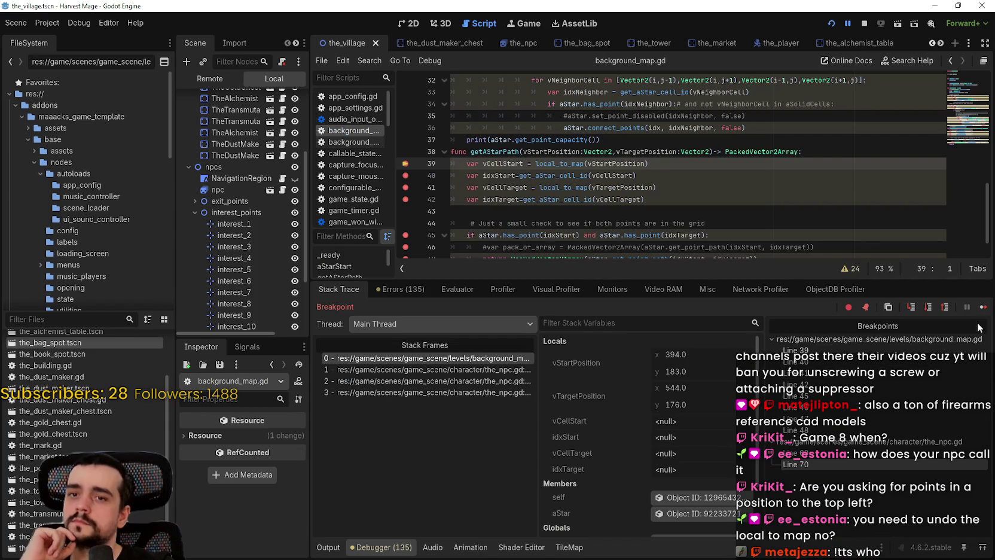
pyautogui.click(982, 307)
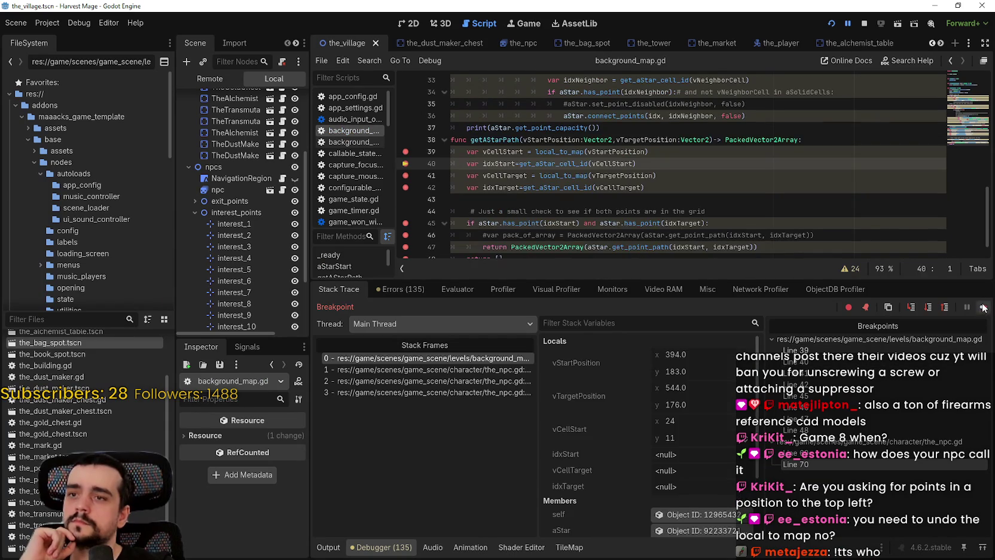
pyautogui.click(983, 307)
pyautogui.click(983, 306)
pyautogui.click(982, 307)
pyautogui.click(983, 307)
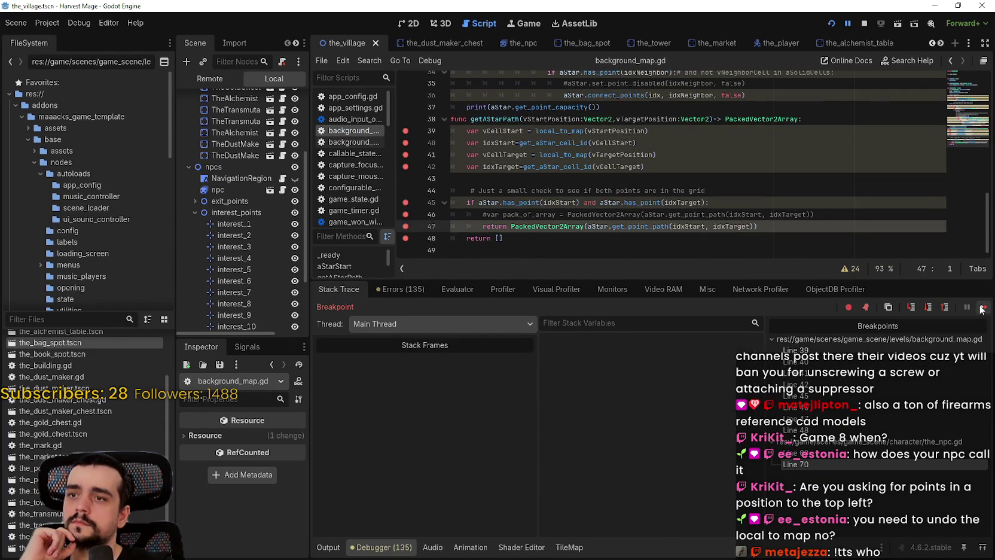
pyautogui.click(983, 306)
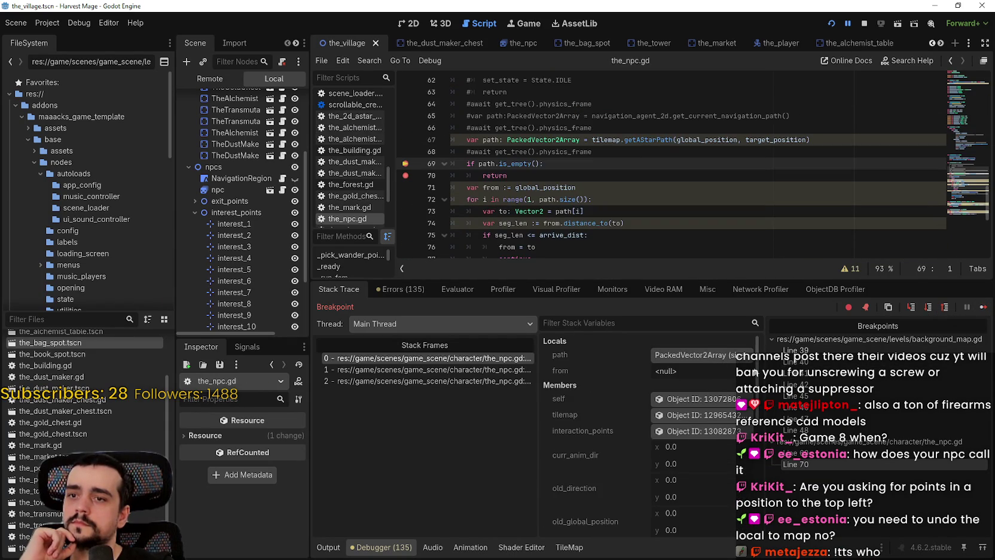
# Step: Inspect the 11-point path variable in Locals, then stop debugging and switch to the browser
pyautogui.moveTo(765, 376); pyautogui.dragTo(887, 377)
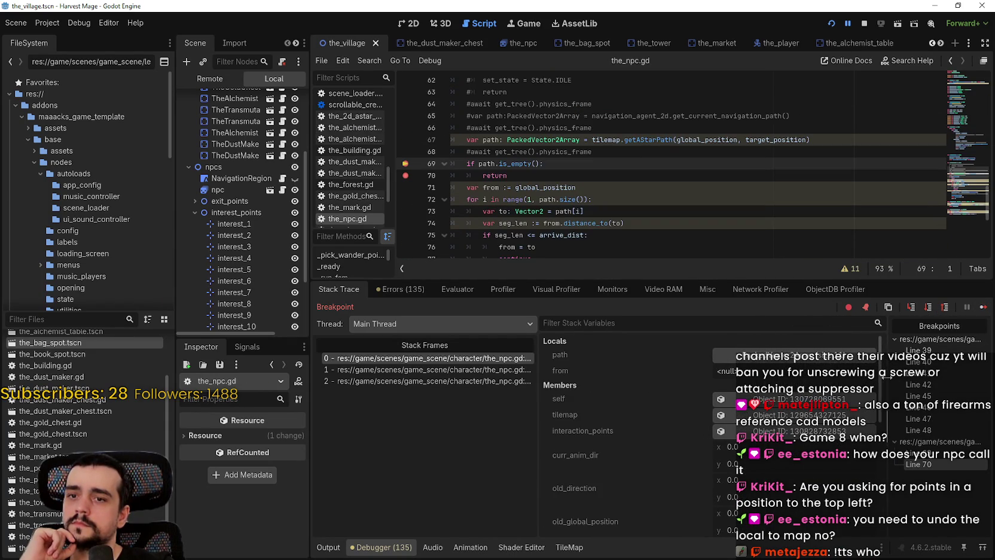
pyautogui.click(847, 357)
pyautogui.scroll(-5, 723, 442)
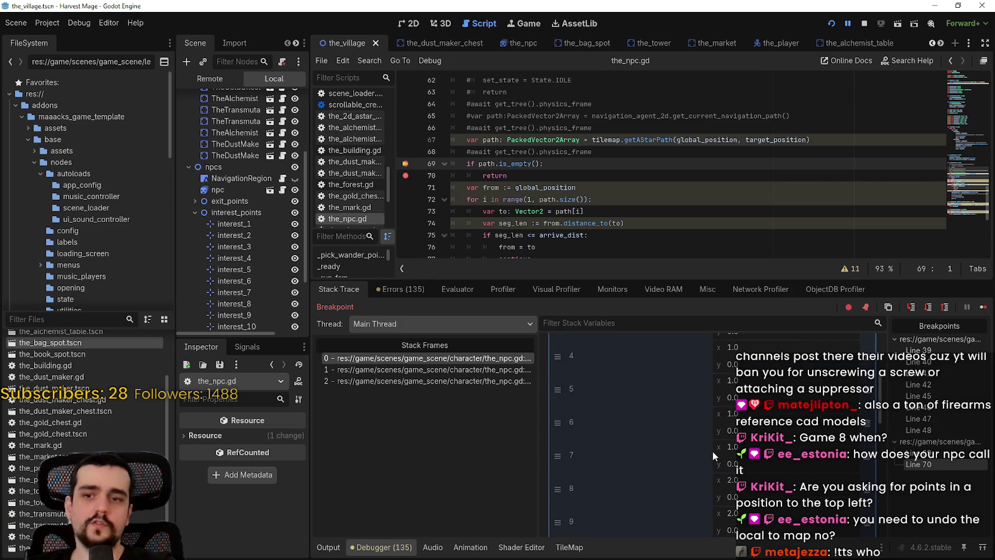
pyautogui.scroll(1, 705, 456)
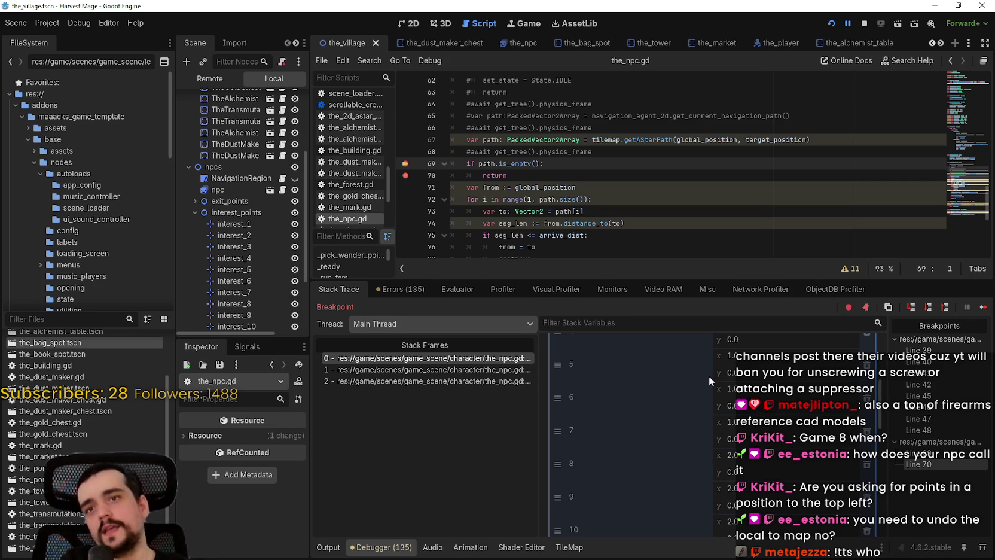
pyautogui.click(866, 22)
pyautogui.click(713, 203)
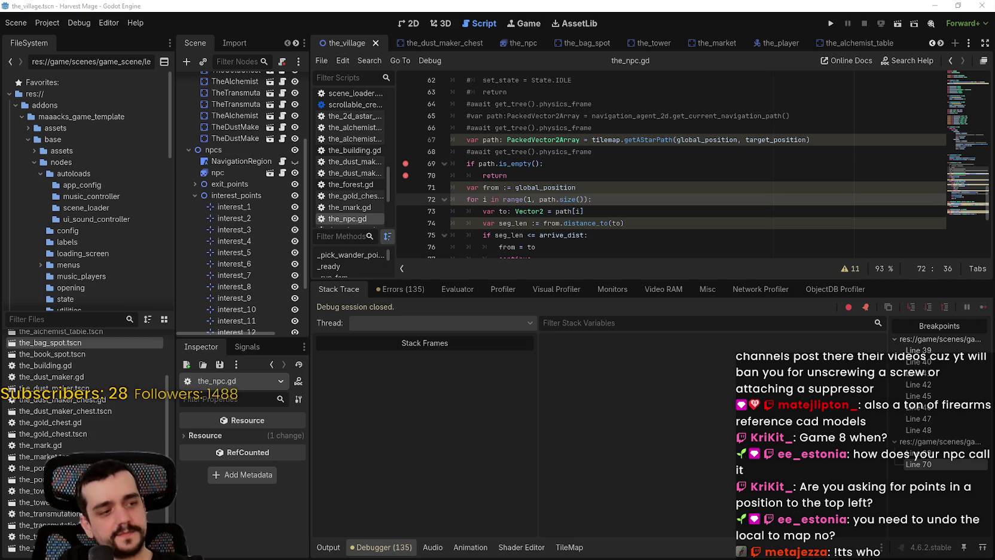
pyautogui.hotkey('alt', 'Tab')
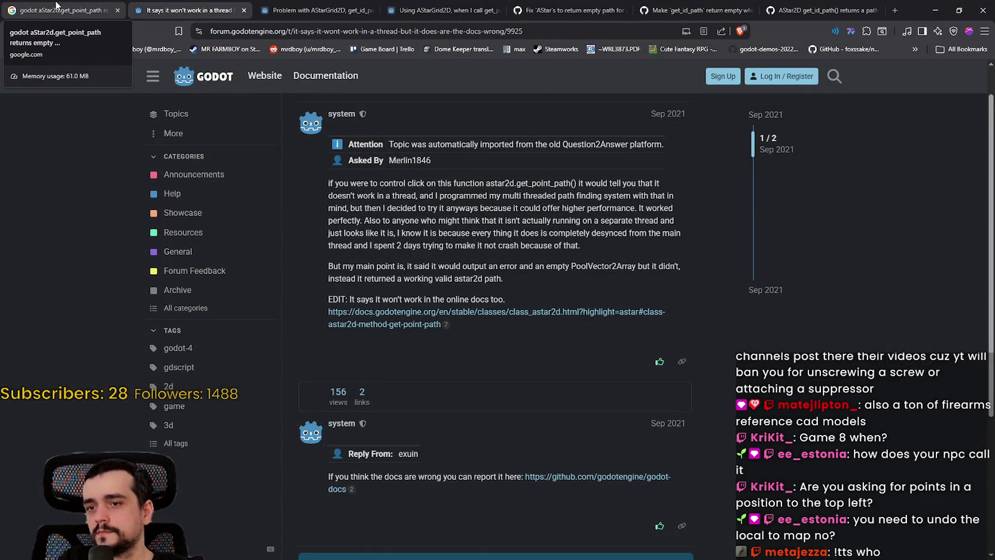
# Step: Open the Navigation forum result from the Google search results in a new tab
pyautogui.click(56, 4)
pyautogui.scroll(-1, 285, 348)
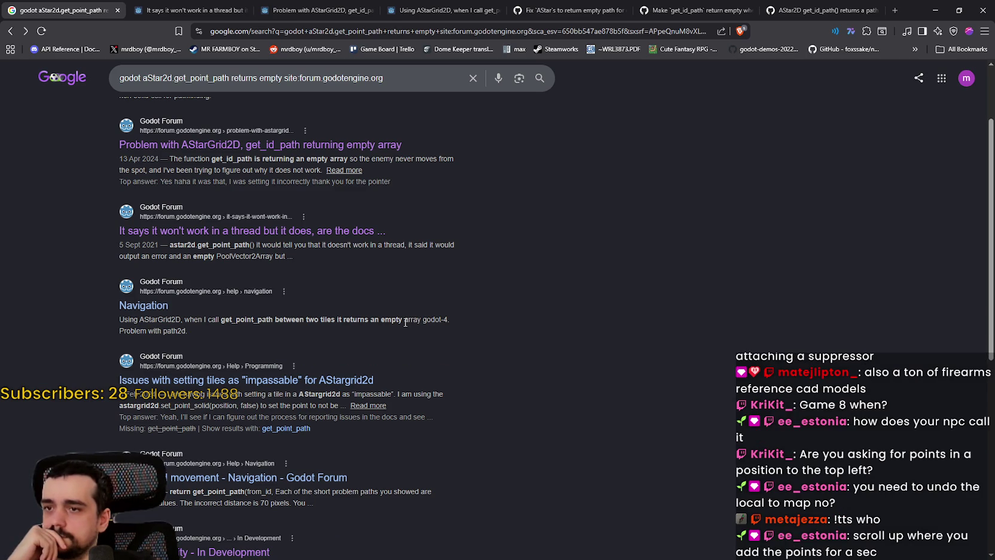
pyautogui.rightClick(151, 312)
pyautogui.click(168, 322)
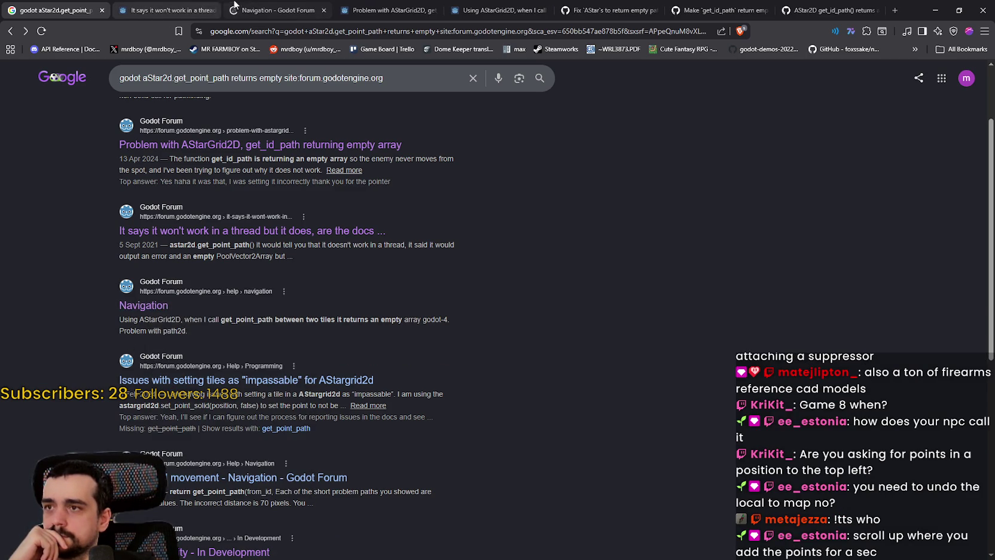
pyautogui.click(229, 6)
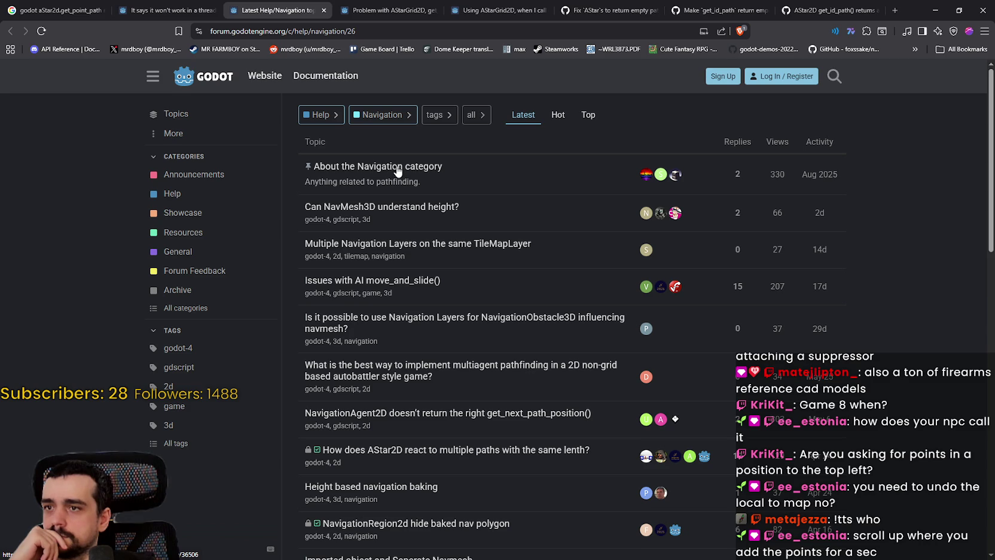
# Step: Skim the About the Navigation category topic, then open the AStar2D multiple-paths thread
pyautogui.click(398, 172)
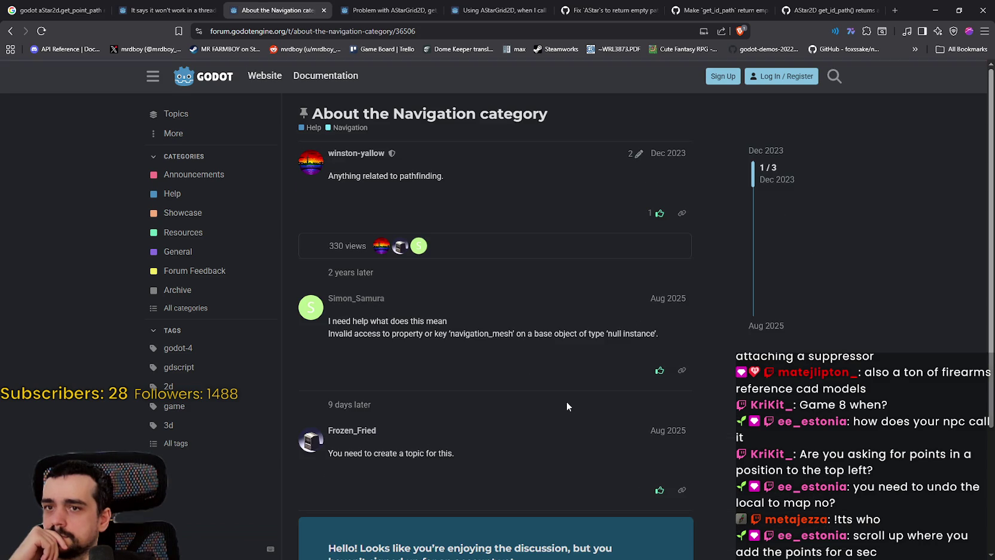
pyautogui.scroll(-3, 562, 394)
pyautogui.scroll(3, 547, 377)
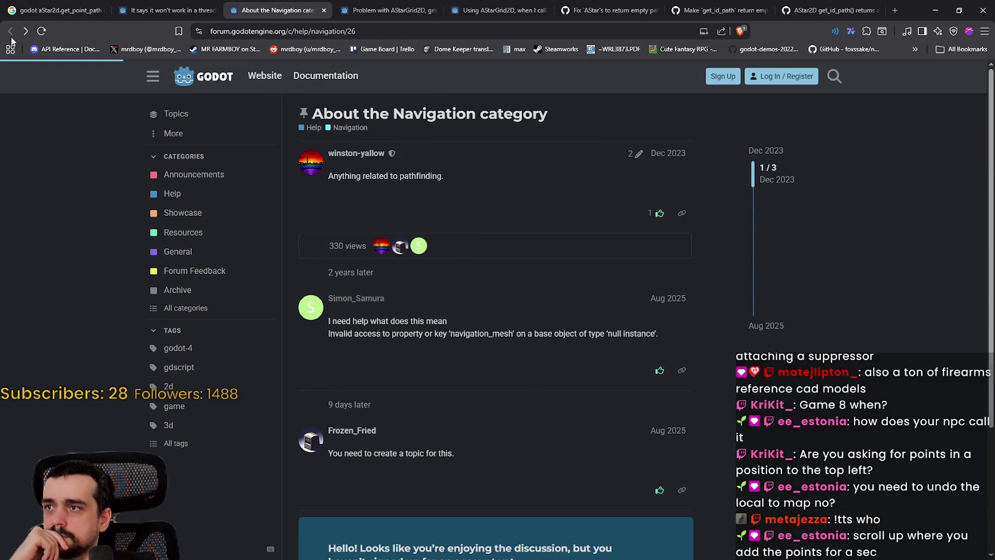
pyautogui.click(10, 31)
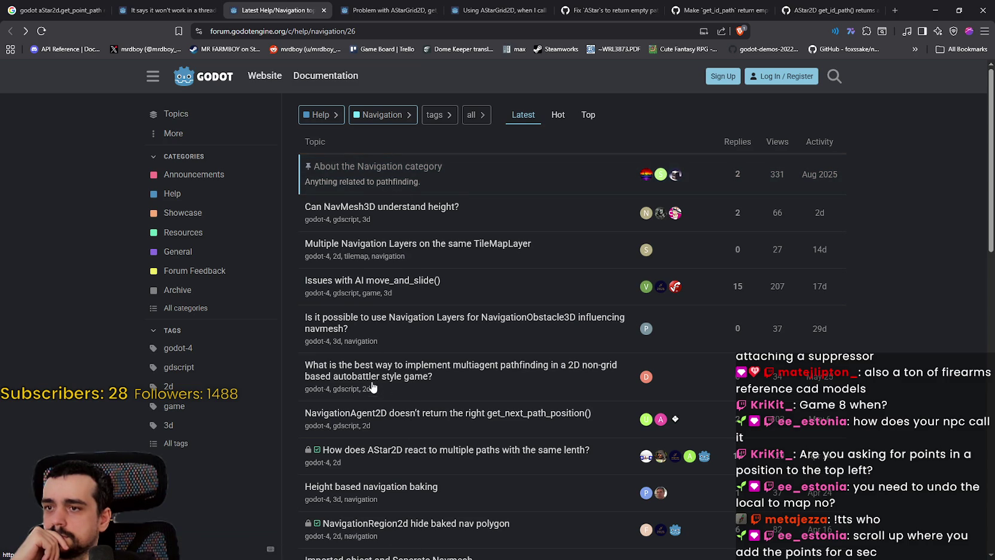
pyautogui.scroll(-1, 383, 410)
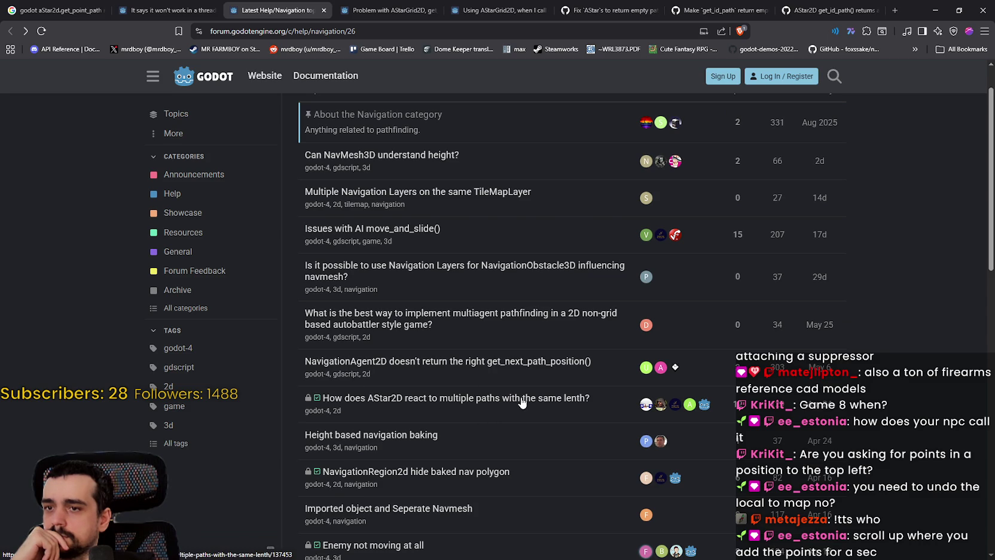
pyautogui.click(521, 403)
# Step: Read down the AStar2D thread, highlighting the navagent/navgrid and dragonforge-dev replies
pyautogui.scroll(-2, 520, 397)
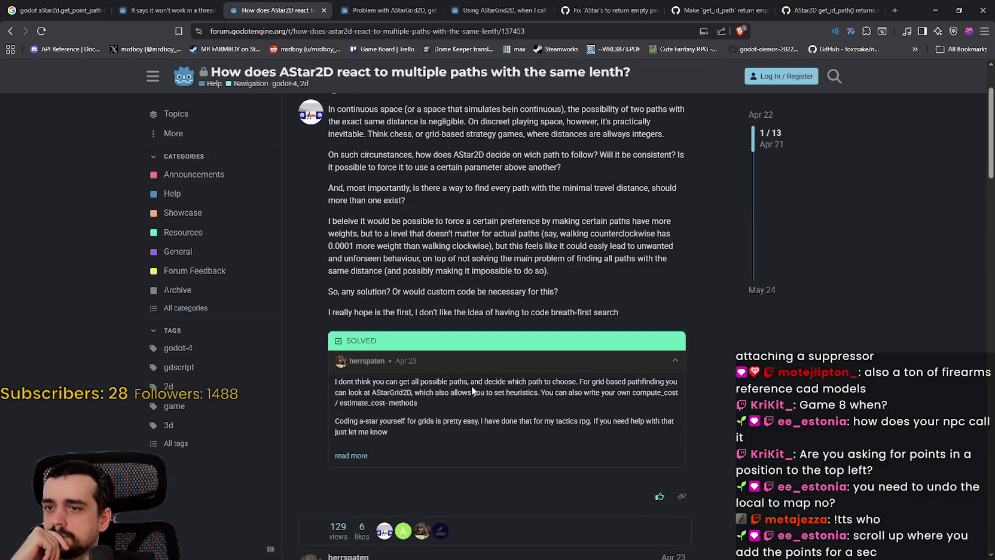
pyautogui.scroll(-5, 433, 418)
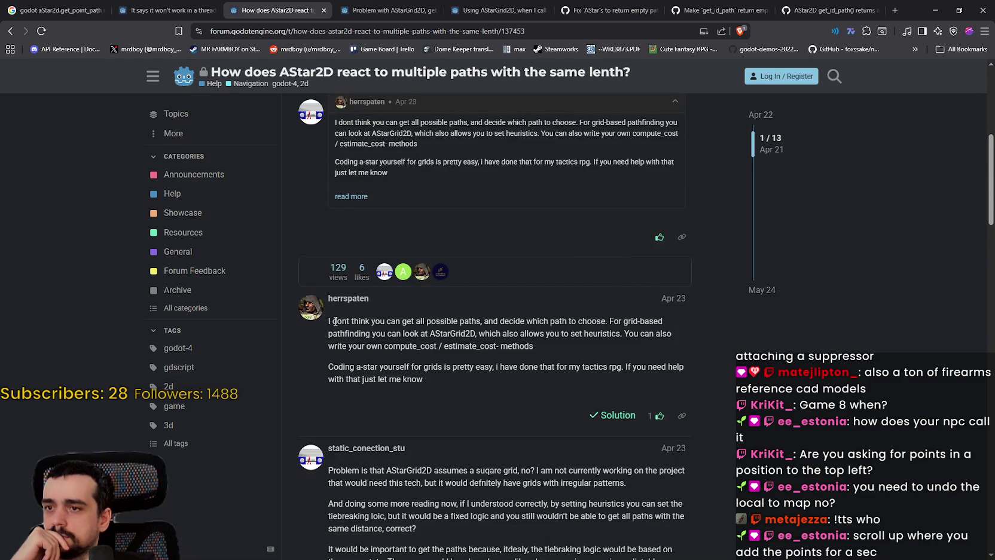
pyautogui.scroll(-3, 468, 326)
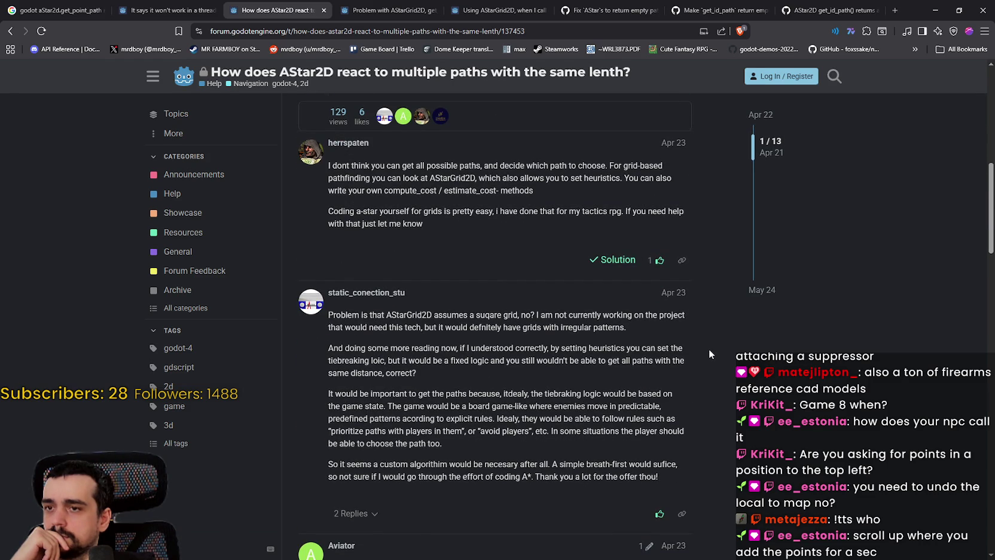
pyautogui.scroll(-5, 709, 354)
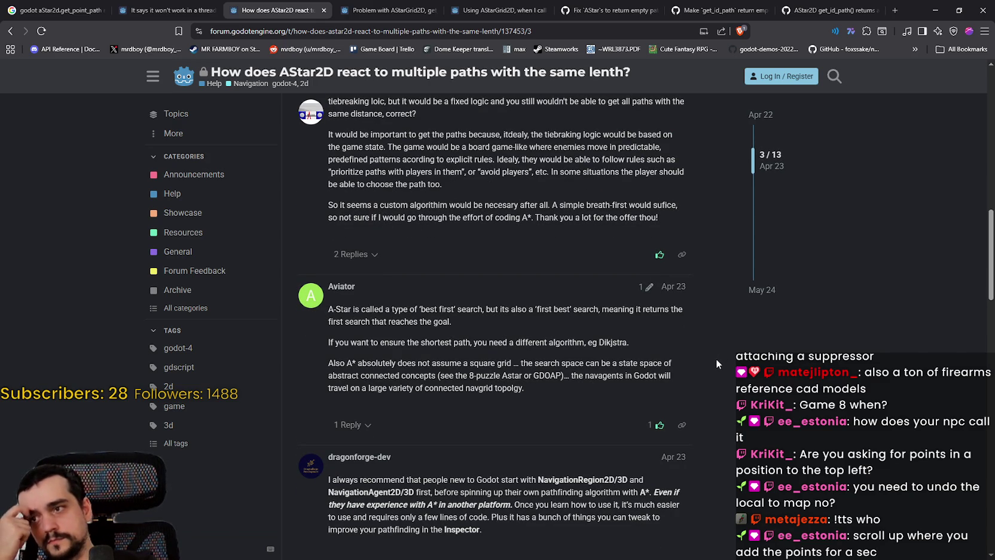
pyautogui.scroll(-1, 714, 363)
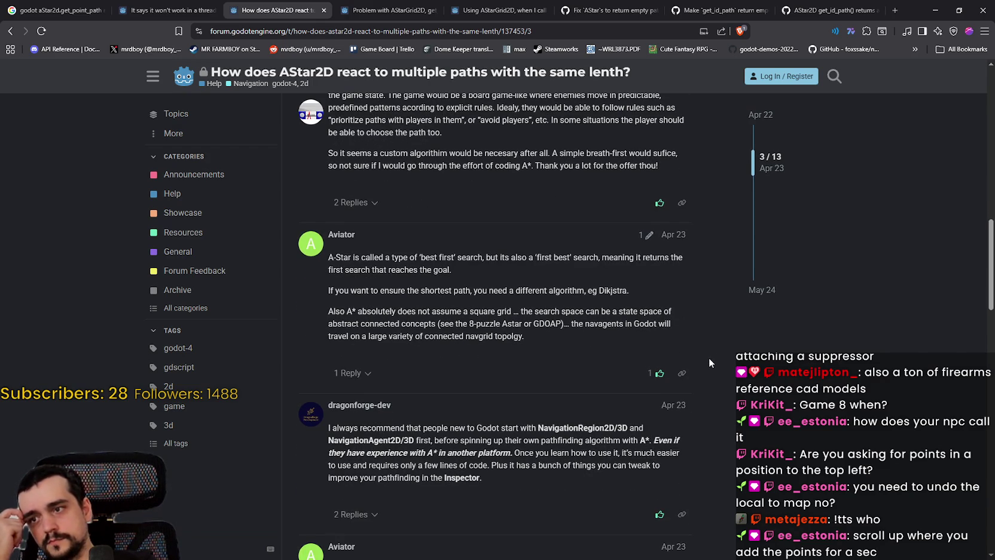
pyautogui.scroll(-2, 709, 358)
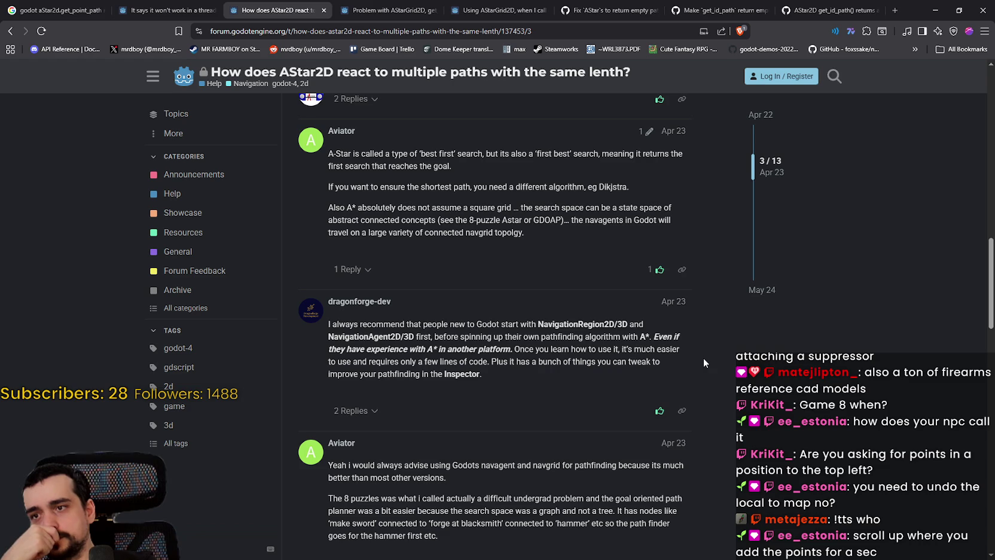
pyautogui.scroll(-2, 704, 362)
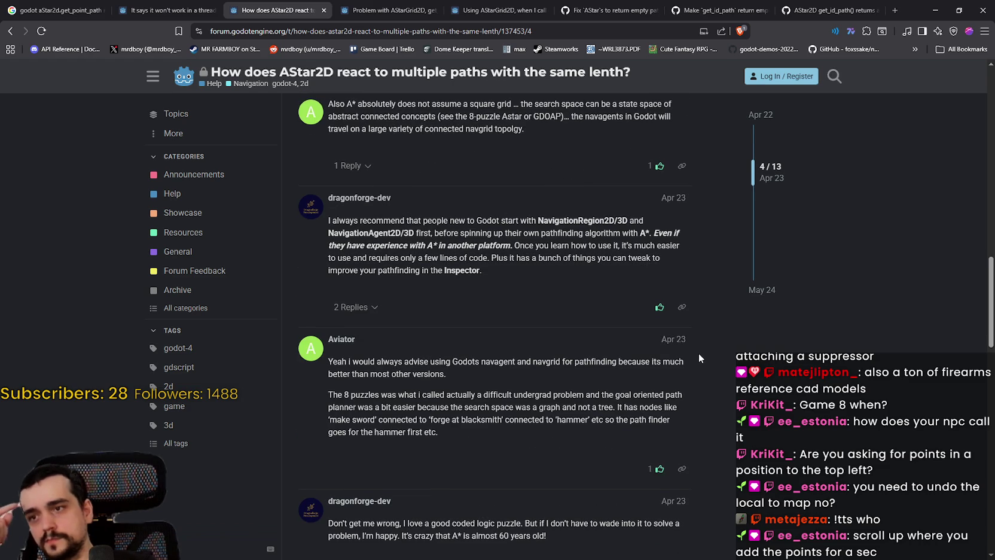
pyautogui.scroll(-2, 694, 349)
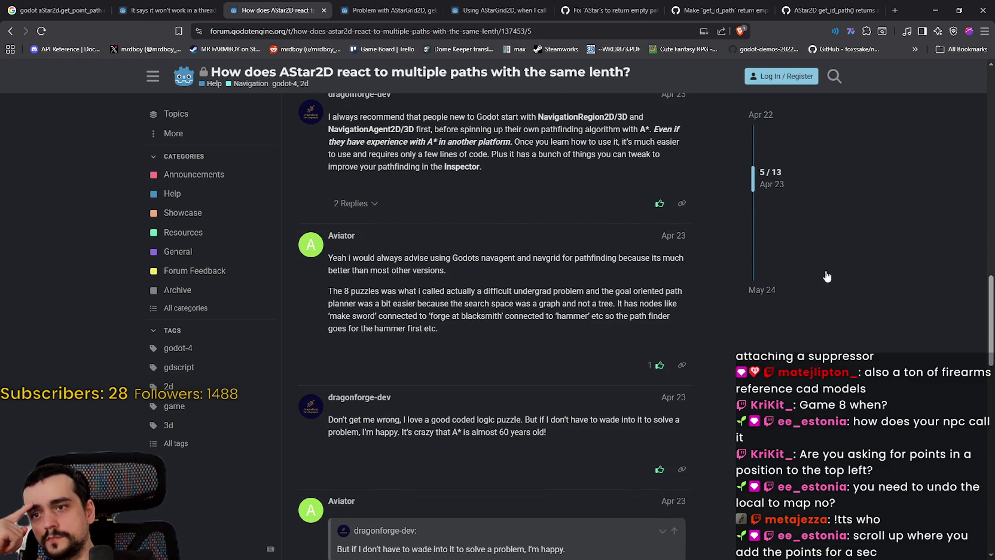
pyautogui.moveTo(443, 271); pyautogui.dragTo(328, 258)
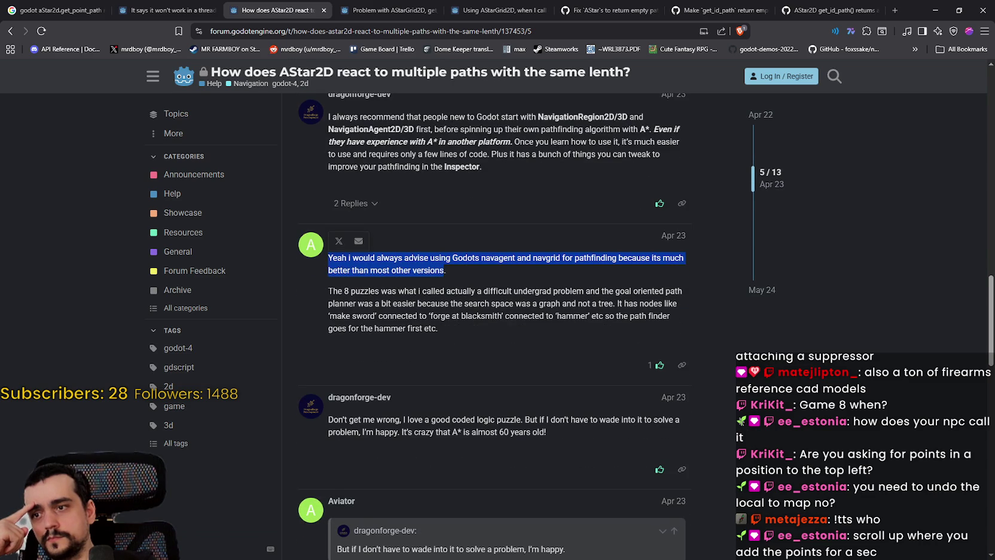
pyautogui.moveTo(497, 419)
pyautogui.mouseDown()
pyautogui.moveTo(681, 424)
pyautogui.moveTo(525, 437)
pyautogui.mouseUp()
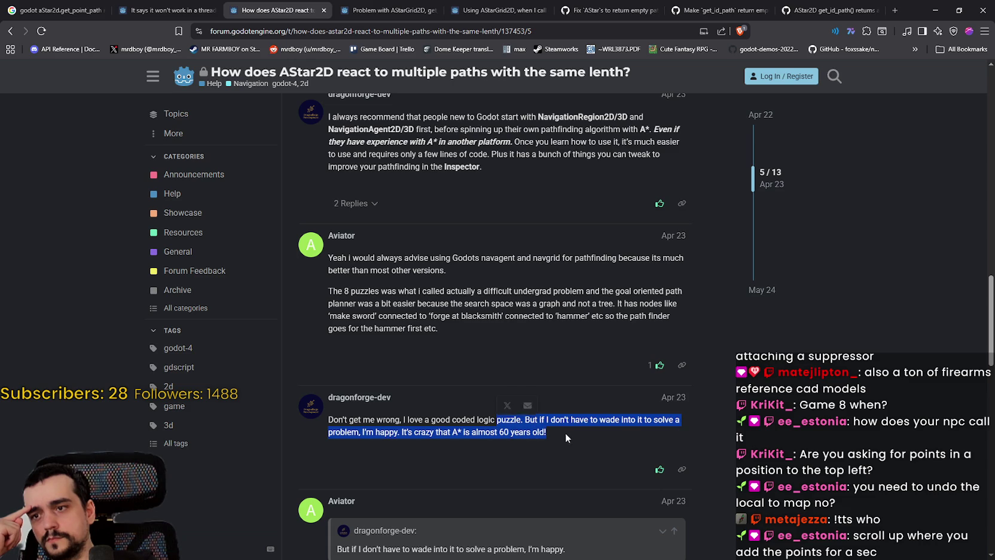
# Step: Read the remaining replies and return to the Navigation topic list
pyautogui.scroll(-2, 539, 419)
pyautogui.click(302, 345)
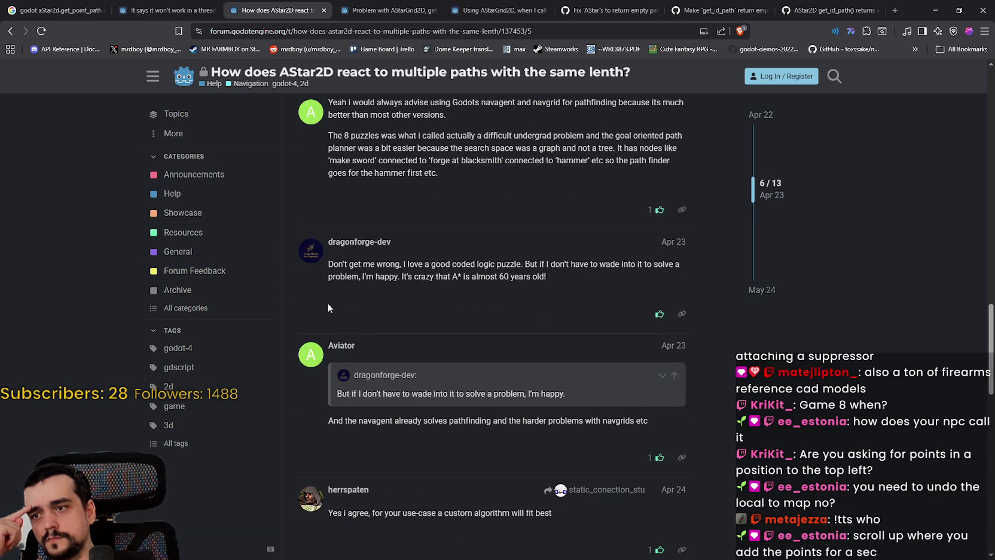
pyautogui.scroll(-3, 474, 346)
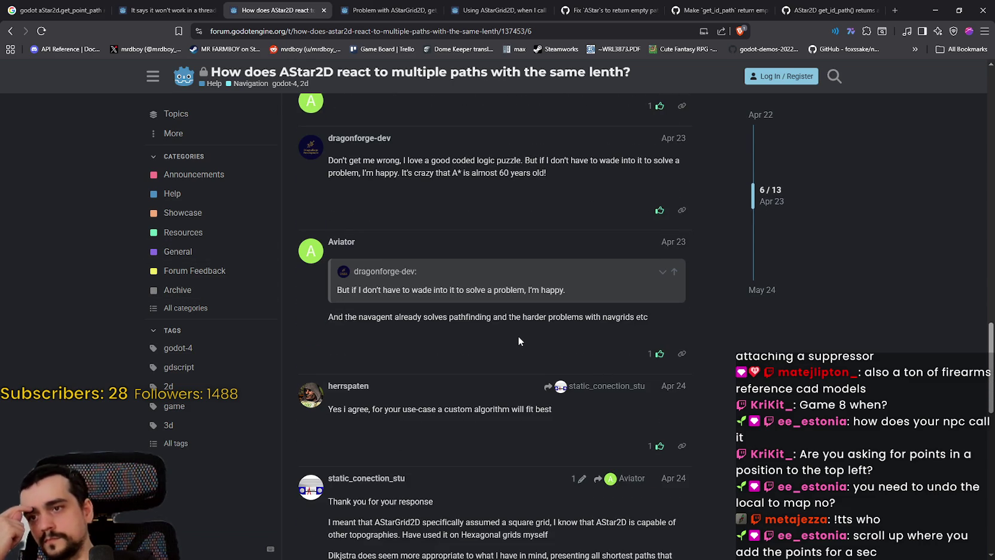
pyautogui.scroll(-1, 519, 337)
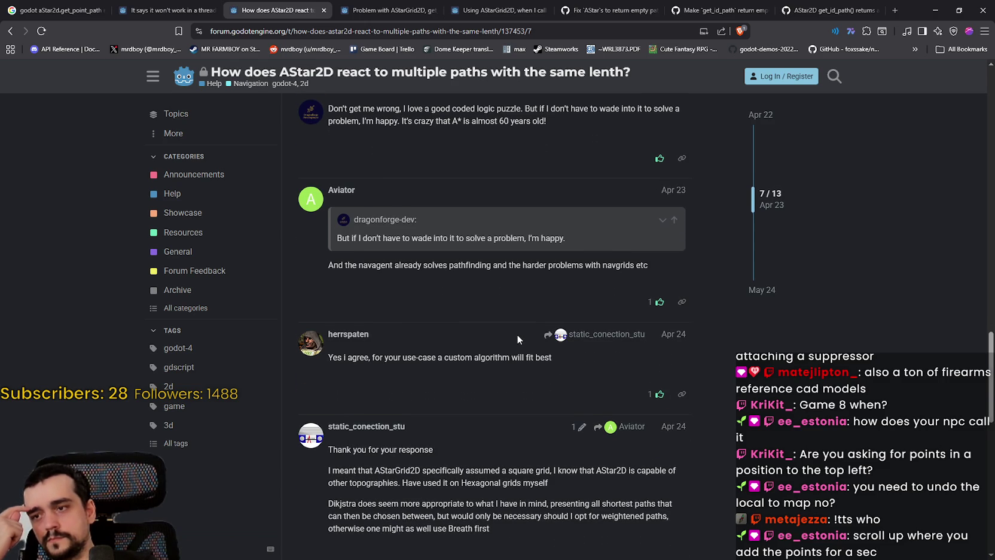
pyautogui.scroll(-1, 517, 334)
pyautogui.scroll(-1, 515, 333)
pyautogui.scroll(-4, 513, 333)
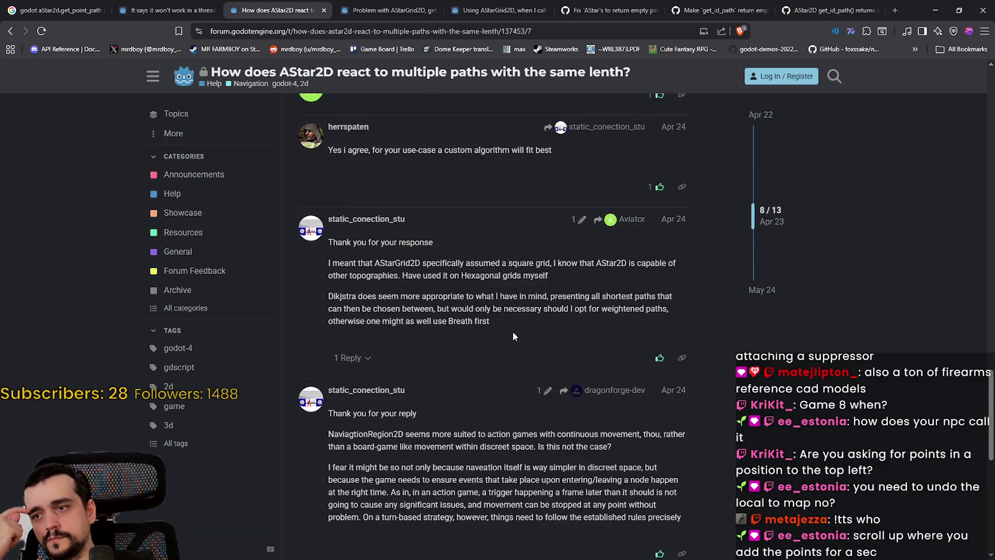
pyautogui.click(10, 30)
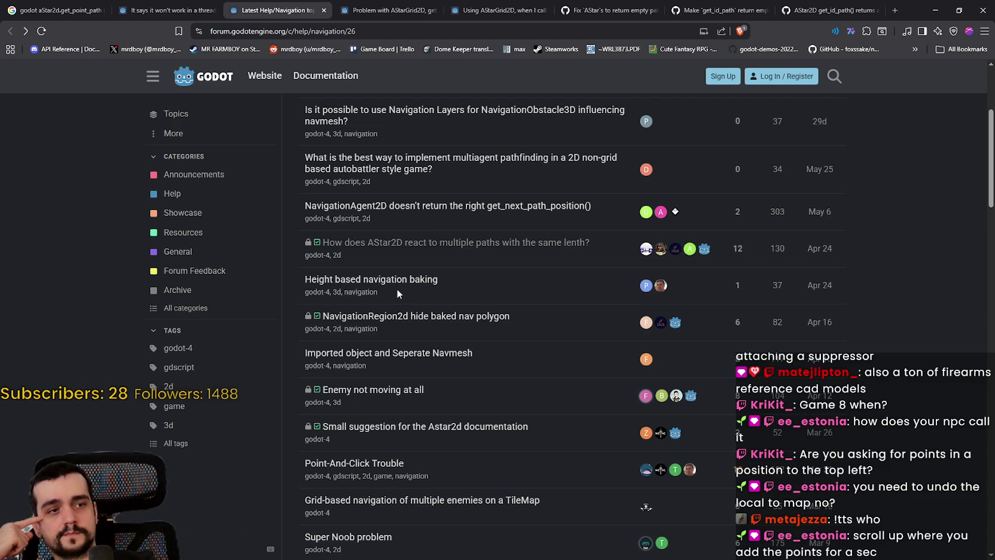
# Step: Minimize the browser, open background_map.gd, and enlarge the code view above the debugger
pyautogui.click(935, 10)
pyautogui.scroll(3, 643, 188)
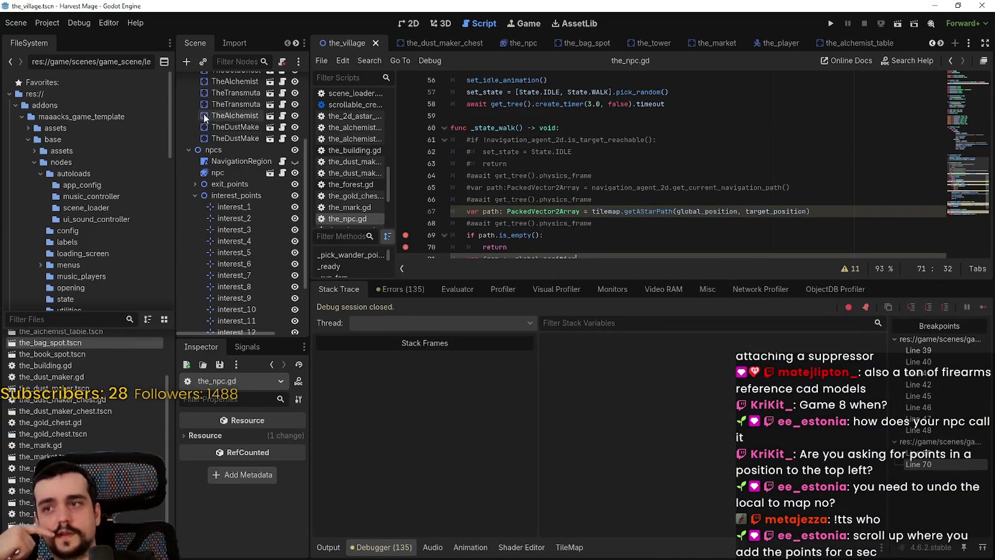
pyautogui.scroll(5, 274, 161)
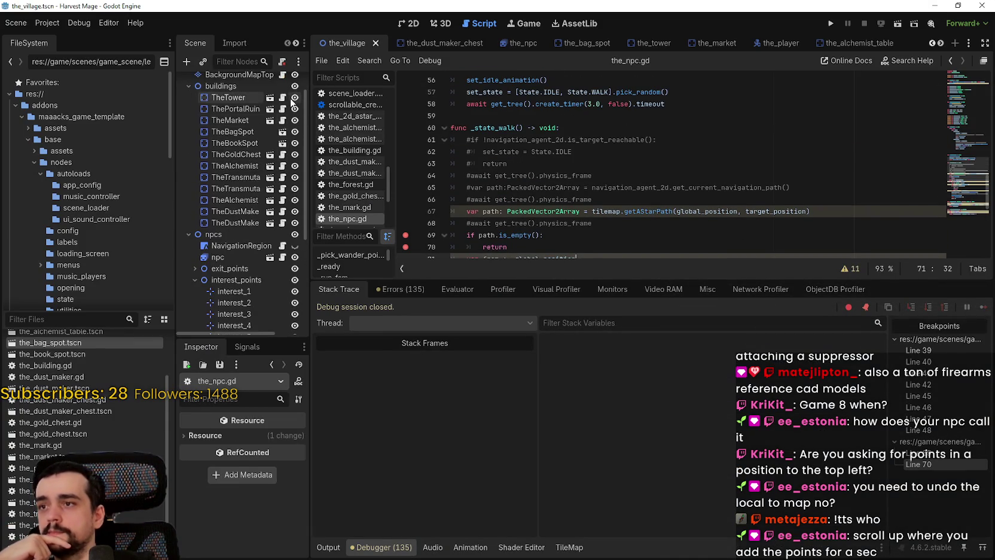
pyautogui.click(282, 93)
pyautogui.moveTo(675, 281); pyautogui.dragTo(628, 435)
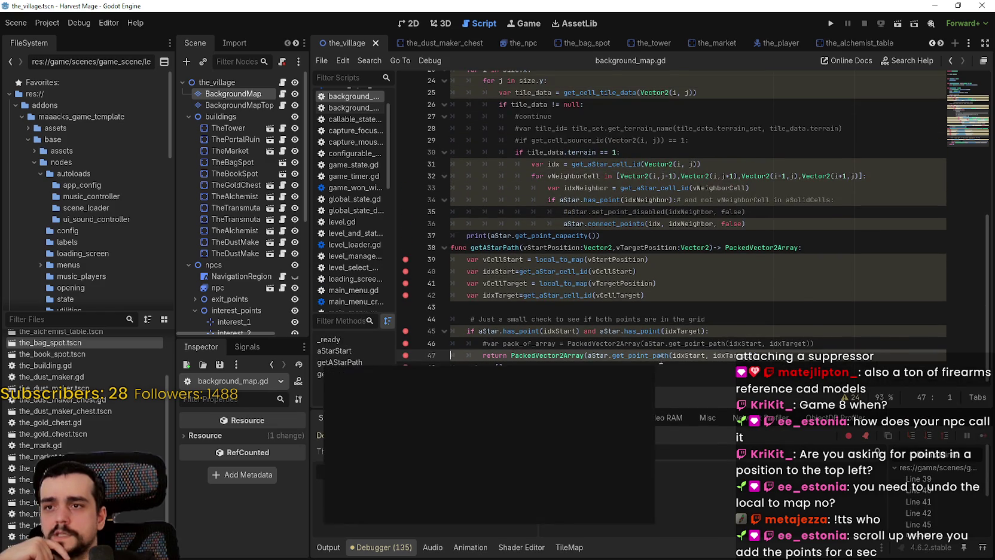
pyautogui.scroll(1, 660, 360)
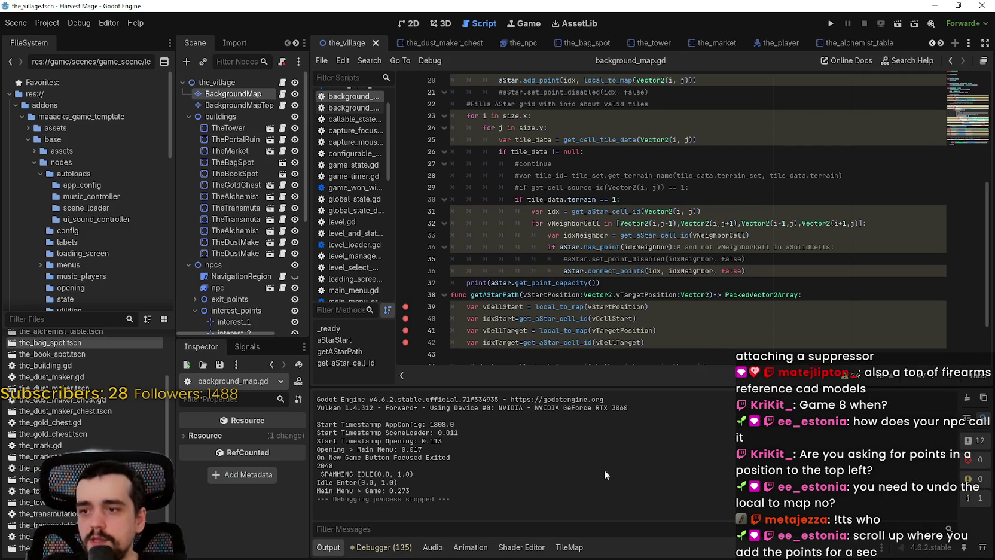
# Step: Mark the 2048 point count in Output, place the cursor on line 35, then return to the forum
pyautogui.doubleClick(325, 466)
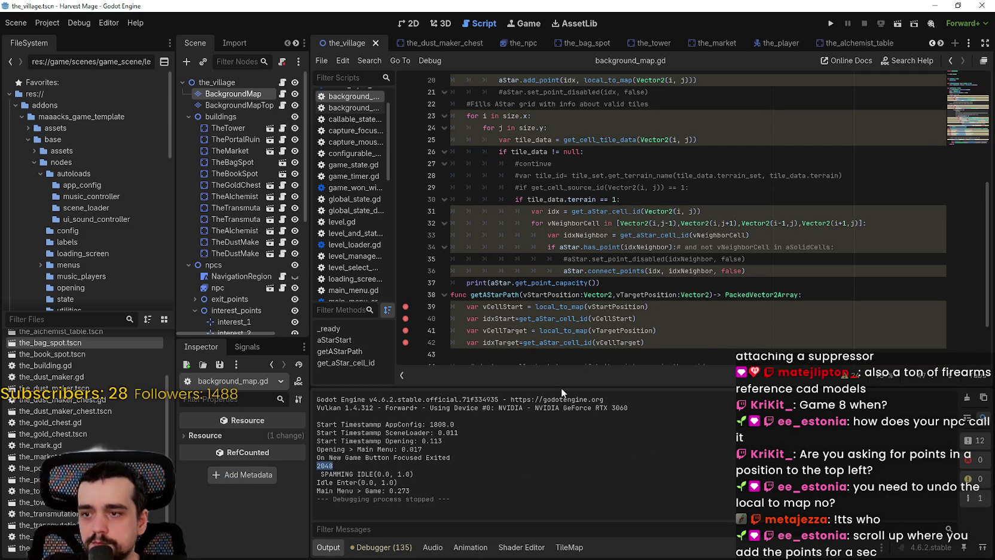
pyautogui.moveTo(630, 212)
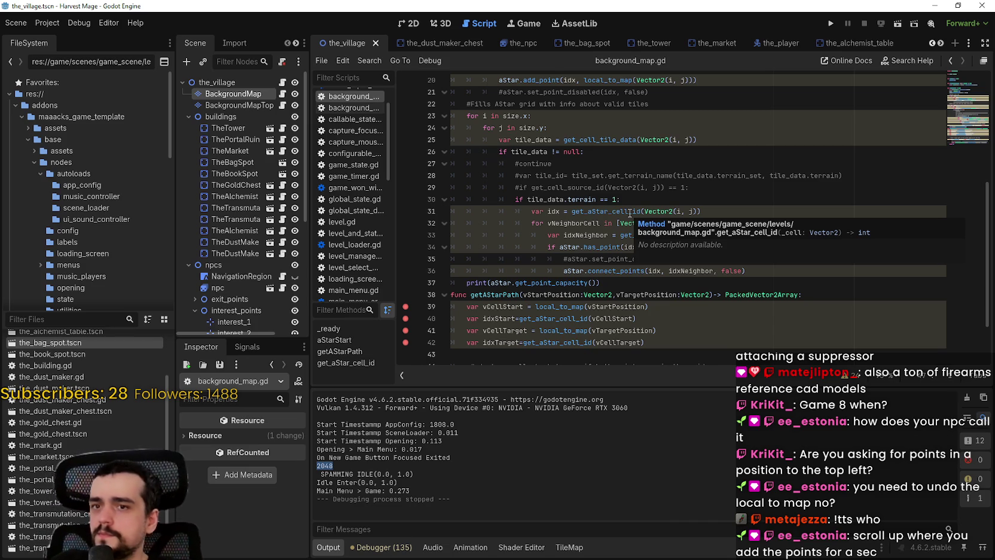
pyautogui.click(551, 258)
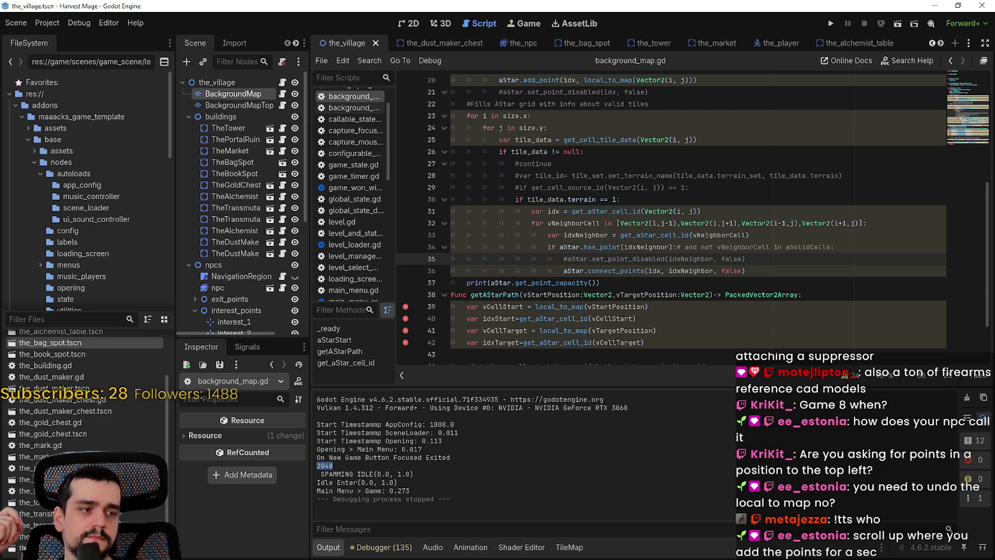
pyautogui.scroll(3, 735, 285)
pyautogui.scroll(-3, 736, 285)
pyautogui.scroll(1, 735, 286)
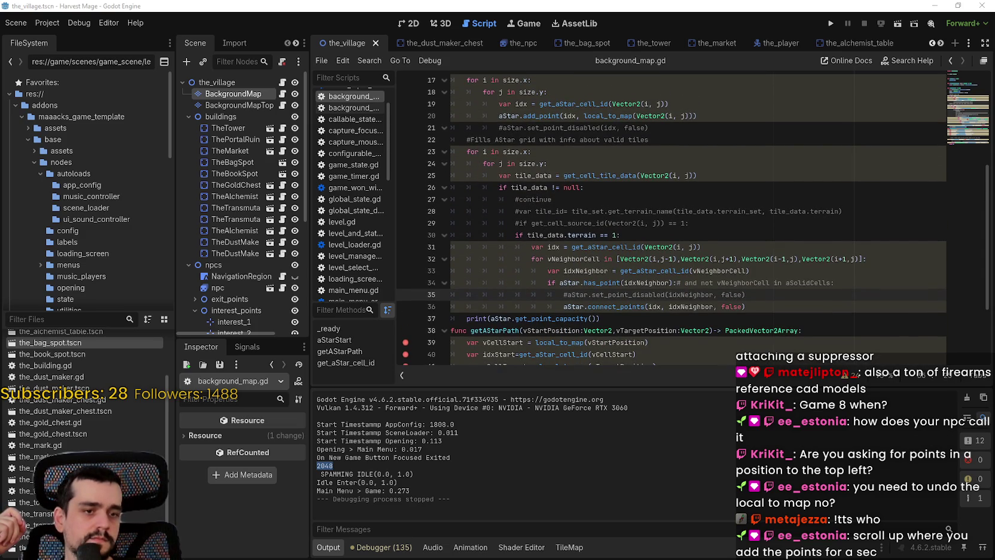
pyautogui.hotkey('alt', 'Tab')
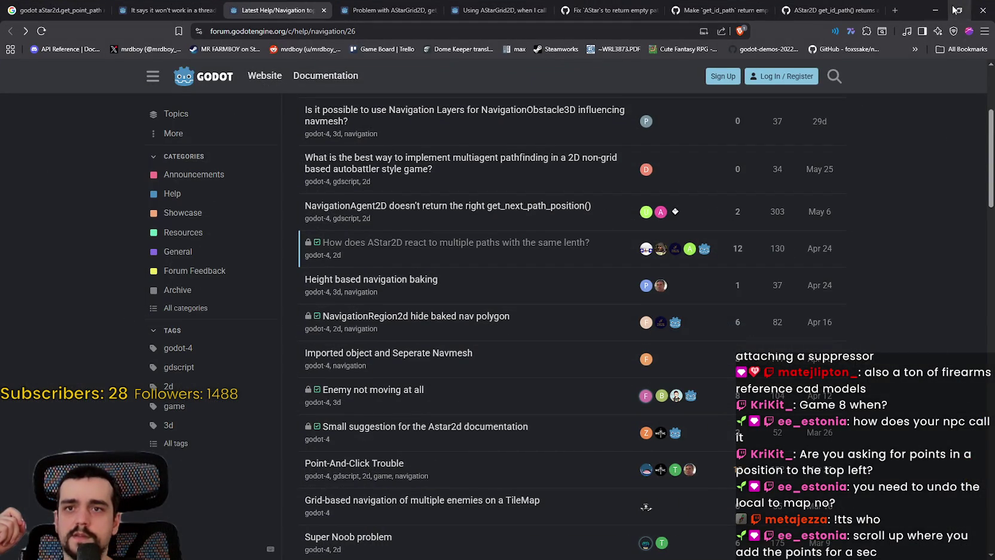
pyautogui.click(959, 10)
pyautogui.hotkey('alt', 'Tab')
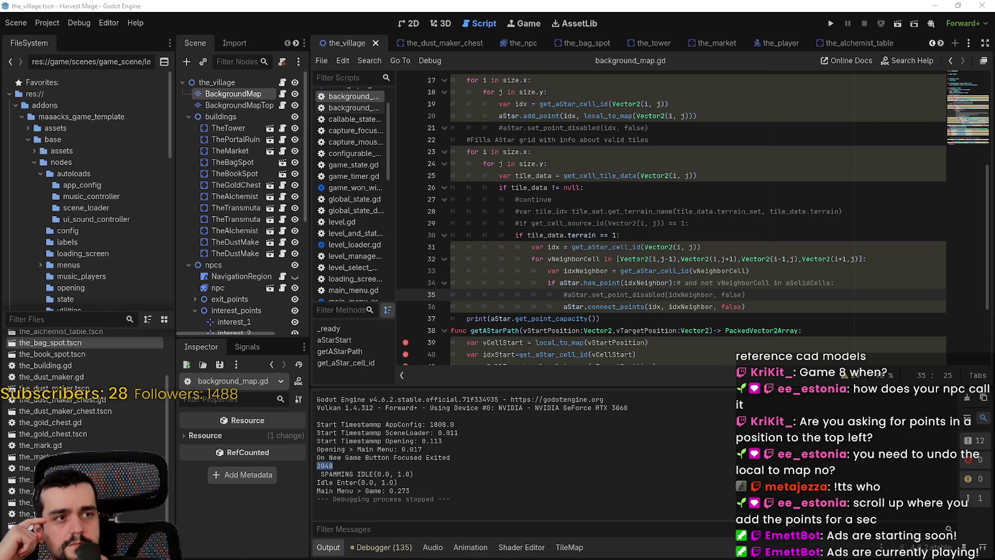
# Step: View the Reddit post's AStar2D example image, then open its itch.io live demo in a new tab
pyautogui.moveTo(992, 60)
pyautogui.mouseDown()
pyautogui.moveTo(945, 42)
pyautogui.moveTo(803, 56)
pyautogui.mouseUp()
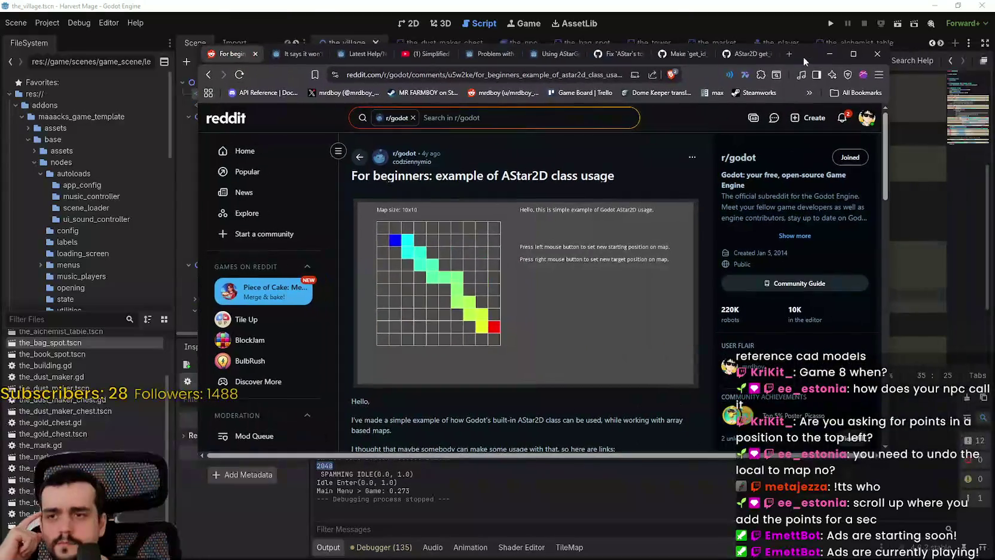
pyautogui.click(488, 276)
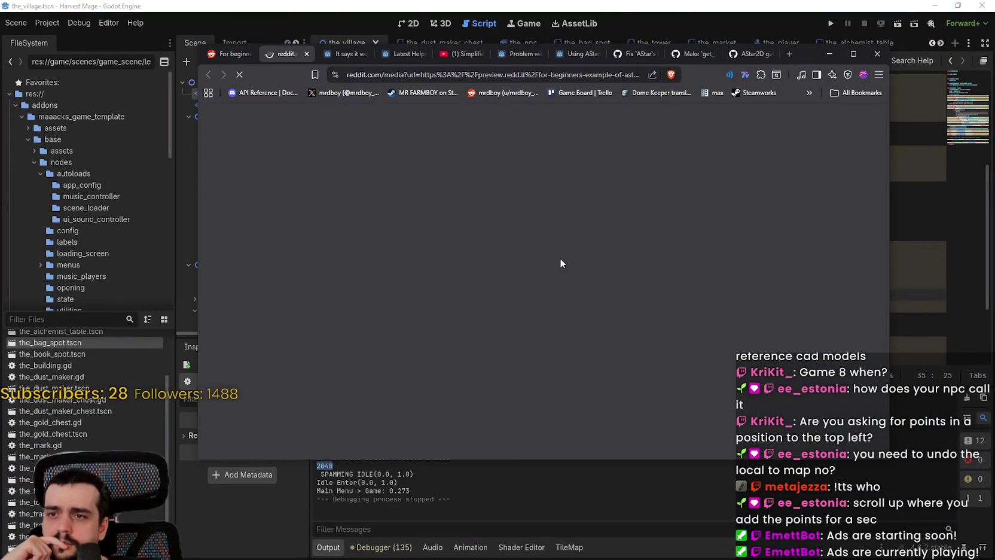
pyautogui.click(229, 54)
pyautogui.scroll(-3, 439, 344)
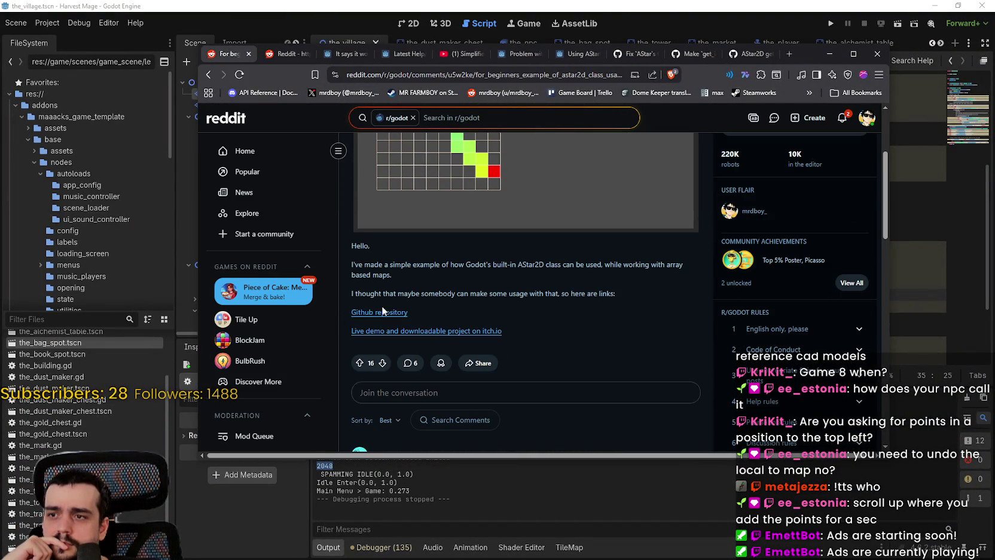
pyautogui.rightClick(395, 333)
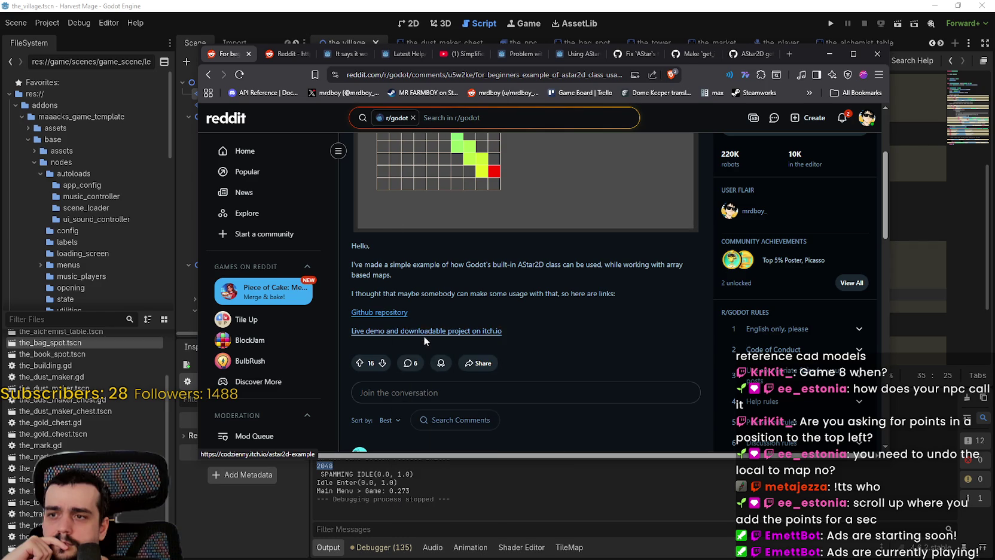
pyautogui.click(430, 339)
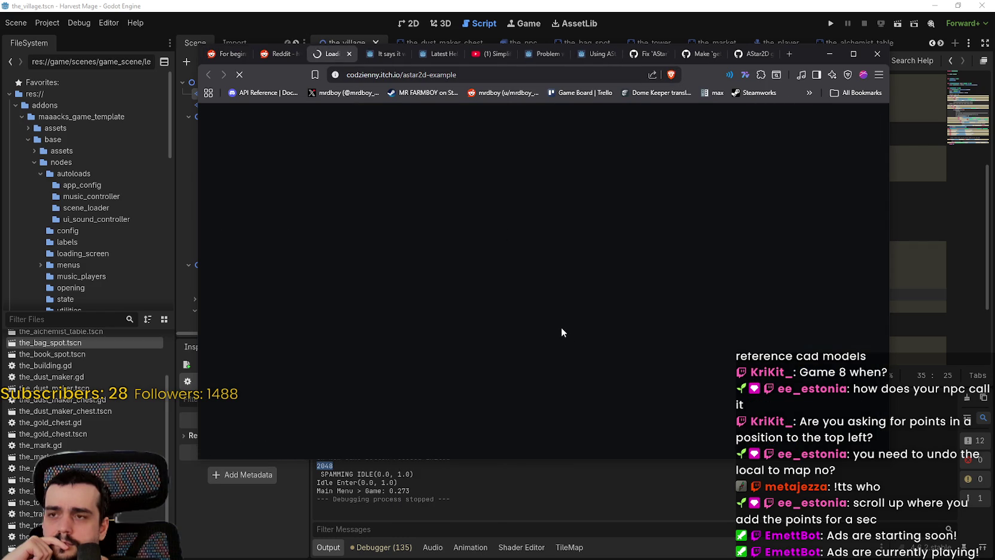
# Step: Open the example's GitHub repository in a new tab and switch to the itch.io demo tab
pyautogui.moveTo(810, 47); pyautogui.dragTo(829, 44)
pyautogui.click(296, 52)
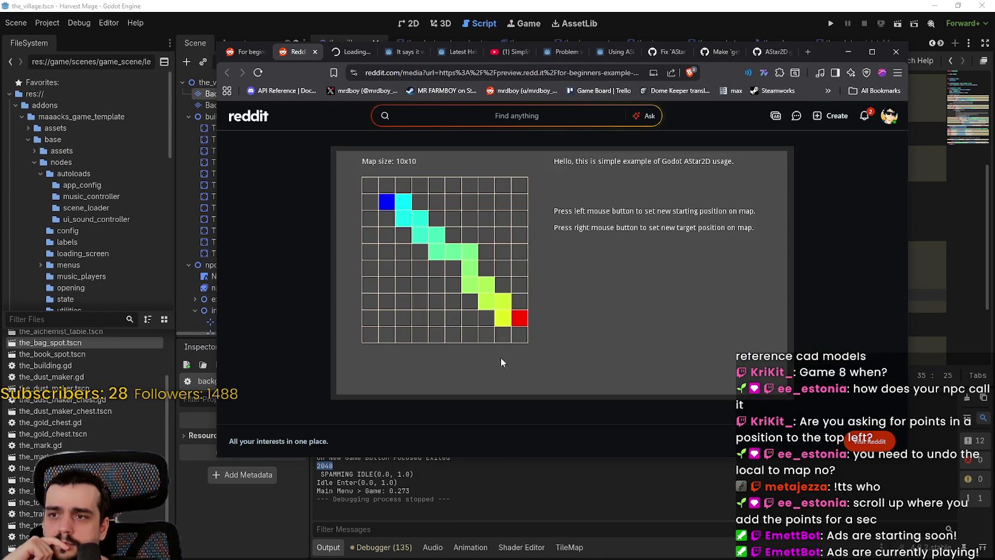
pyautogui.click(251, 53)
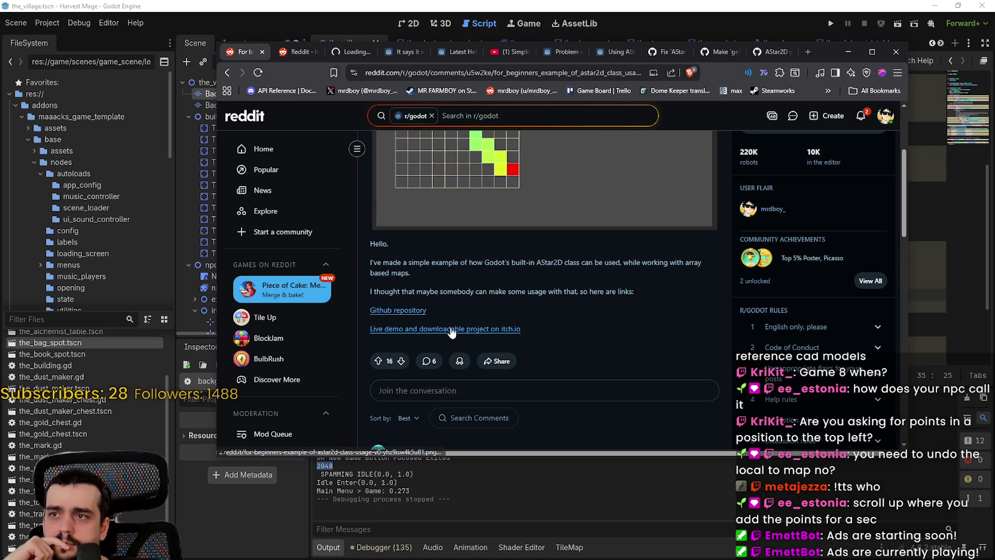
pyautogui.click(399, 310)
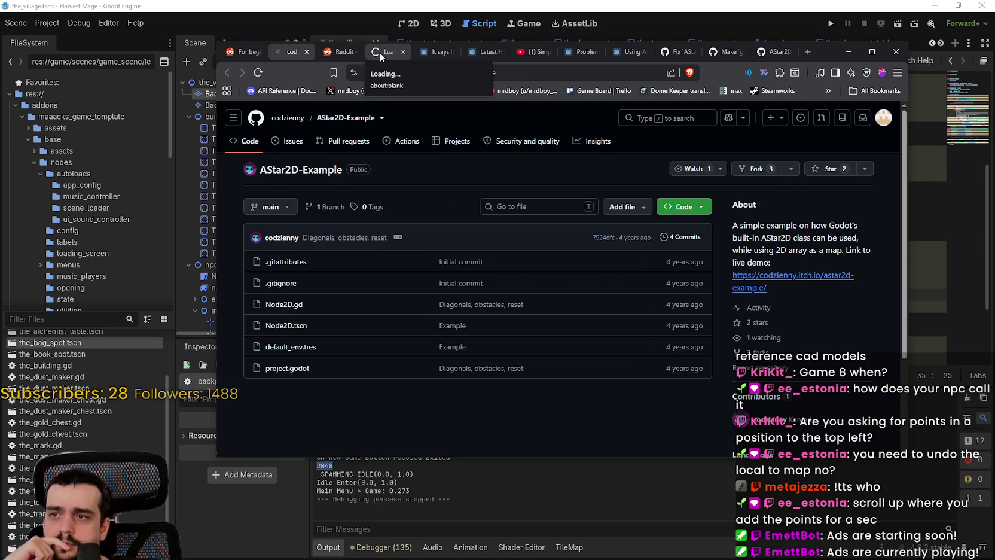
pyautogui.click(380, 52)
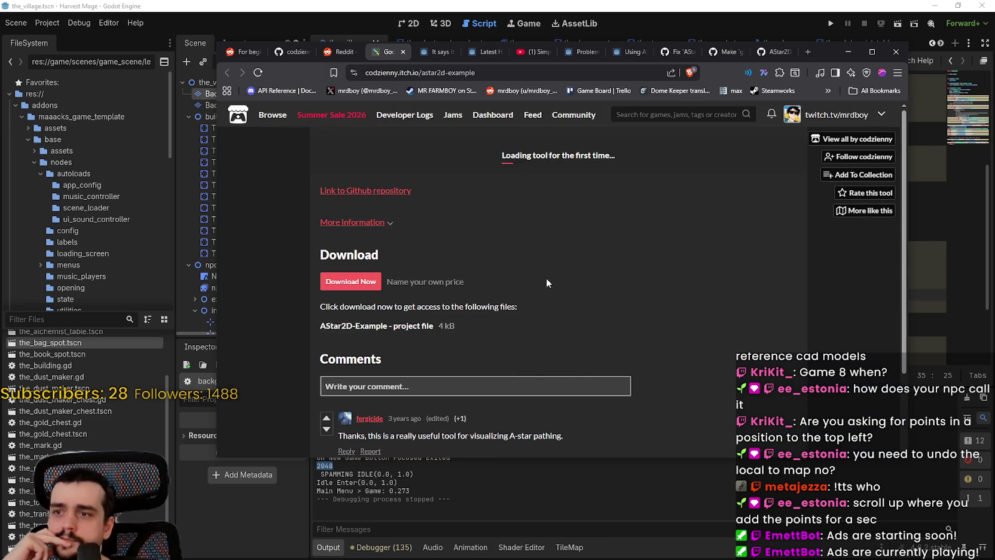
# Step: Scroll the itch.io astar2d-example page through its 4 kB download and comments sections
pyautogui.scroll(-1, 631, 293)
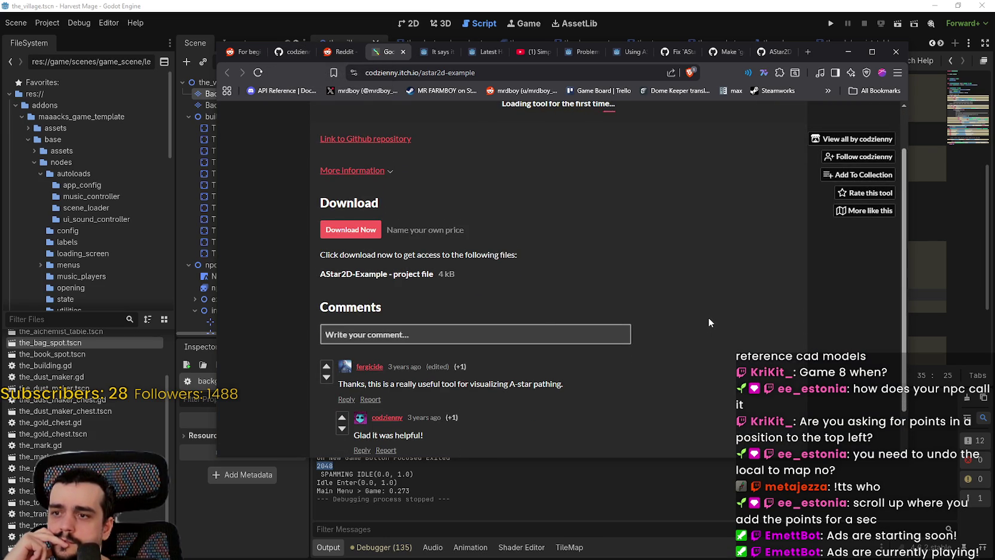
pyautogui.scroll(1, 708, 317)
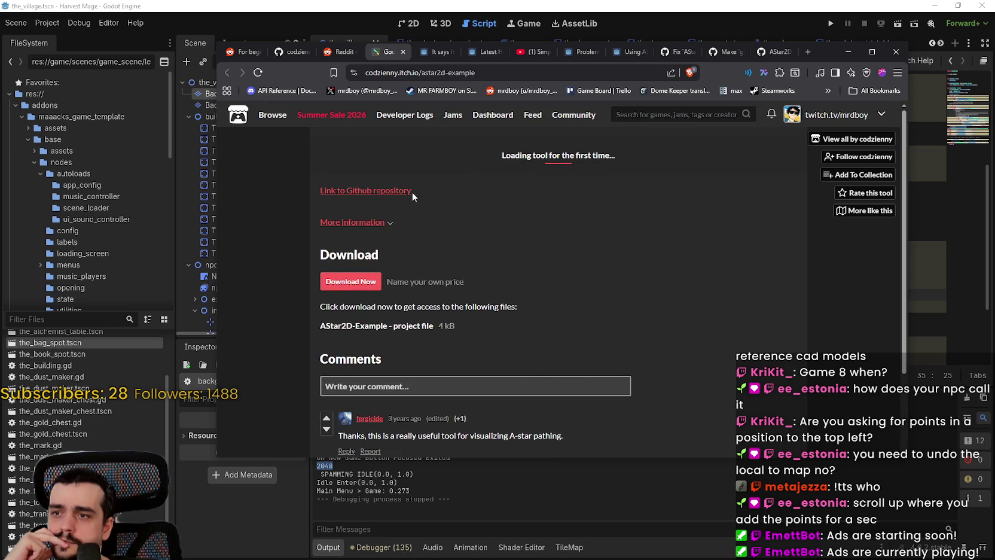
pyautogui.scroll(-1, 601, 219)
pyautogui.scroll(1, 596, 233)
pyautogui.scroll(-2, 585, 208)
pyautogui.scroll(2, 583, 212)
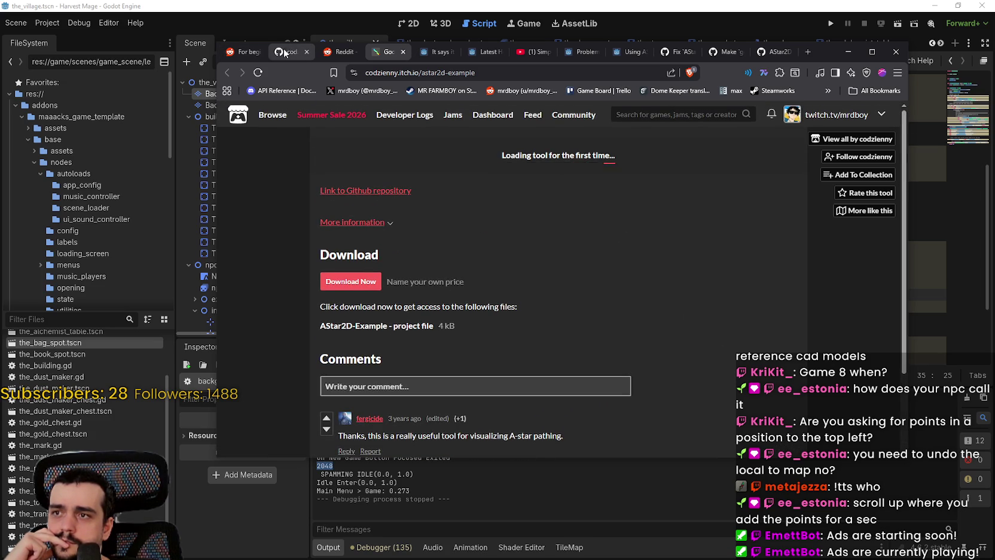
# Step: Open Node2D.gd in the AStar2D-Example GitHub repository, then return to background_map.gd in Godot
pyautogui.click(292, 51)
pyautogui.scroll(-2, 397, 260)
pyautogui.scroll(2, 401, 269)
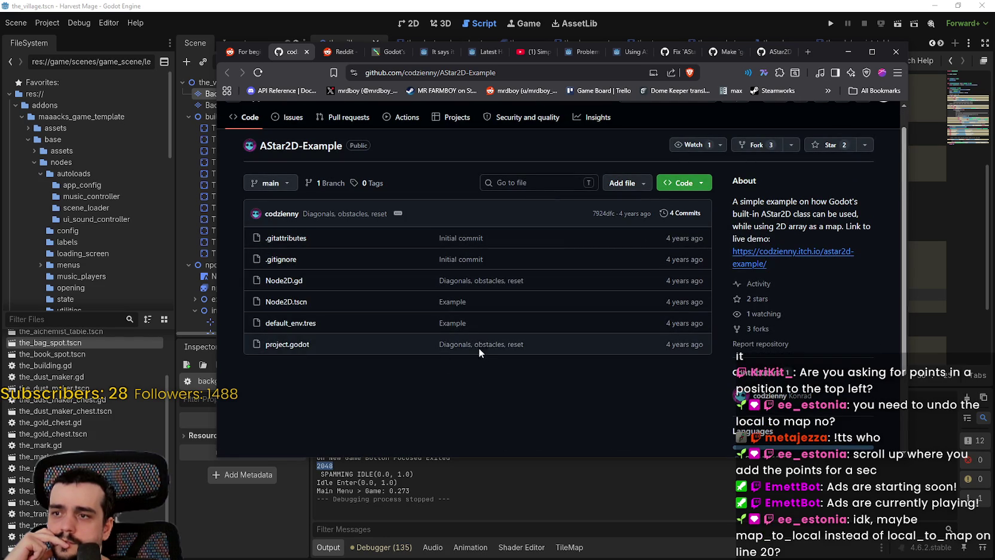
pyautogui.scroll(-2, 434, 302)
pyautogui.scroll(-1, 430, 296)
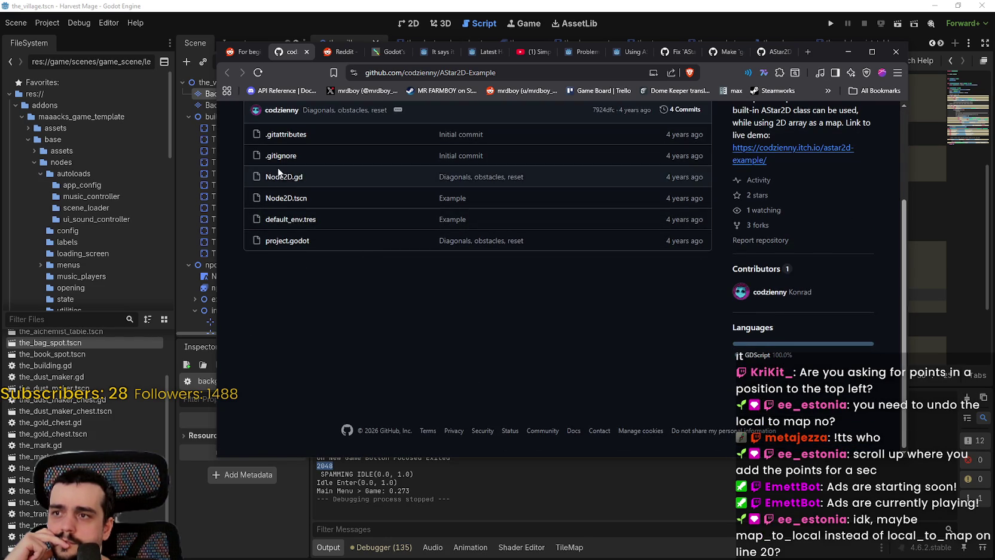
pyautogui.click(282, 177)
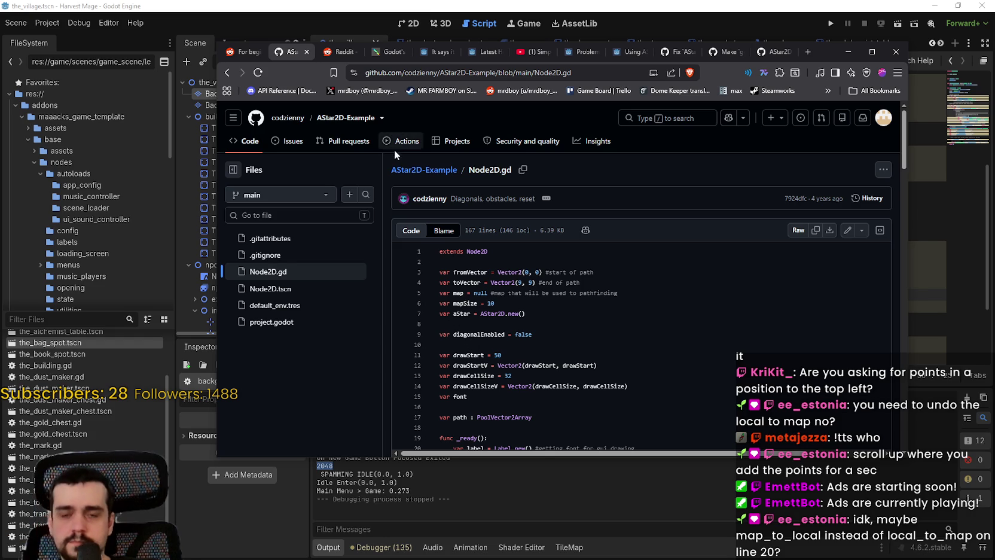
pyautogui.hotkey('alt', 'Tab')
pyautogui.scroll(2, 604, 250)
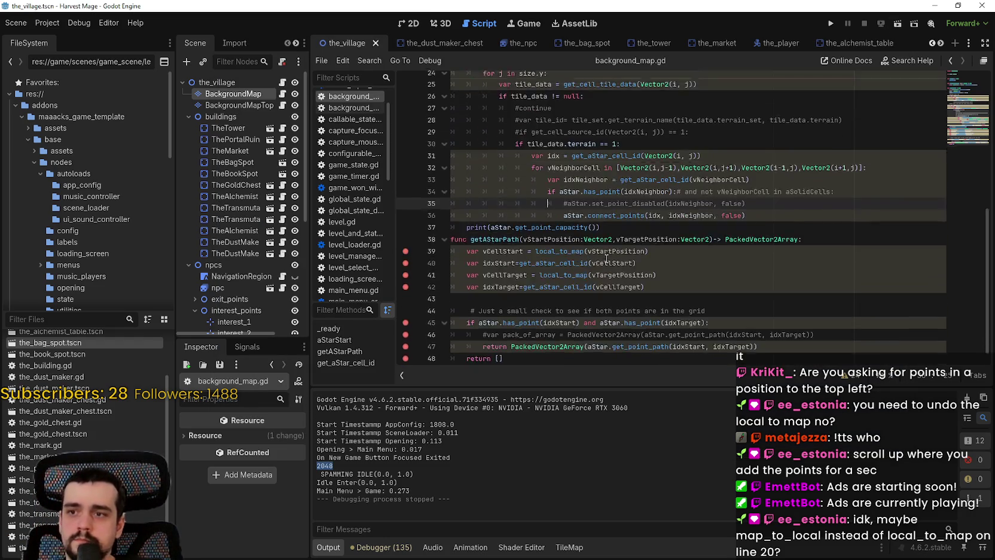
# Step: Replace local_to_map with map_to_local on line 20, save, and run the project
pyautogui.doubleClick(611, 154)
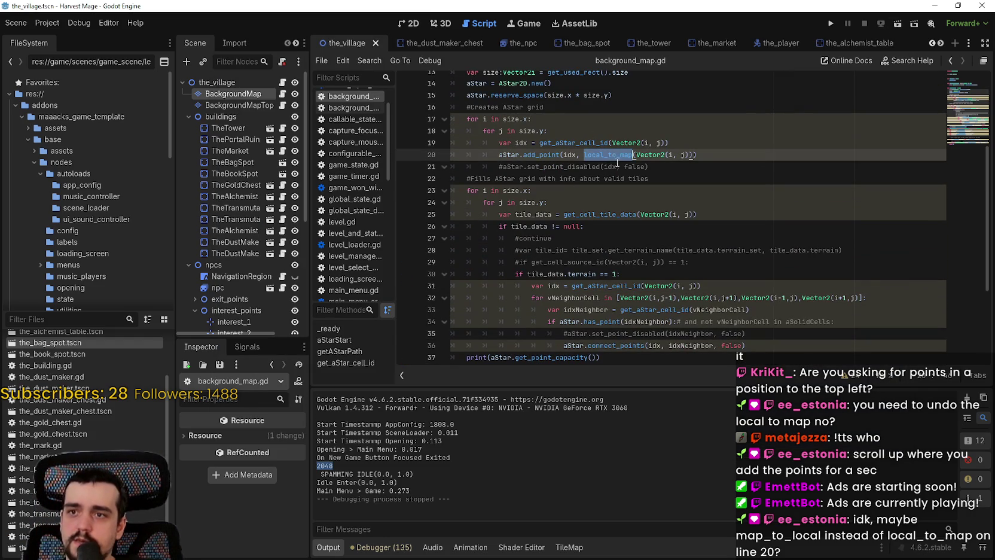
pyautogui.write('map_to_l')
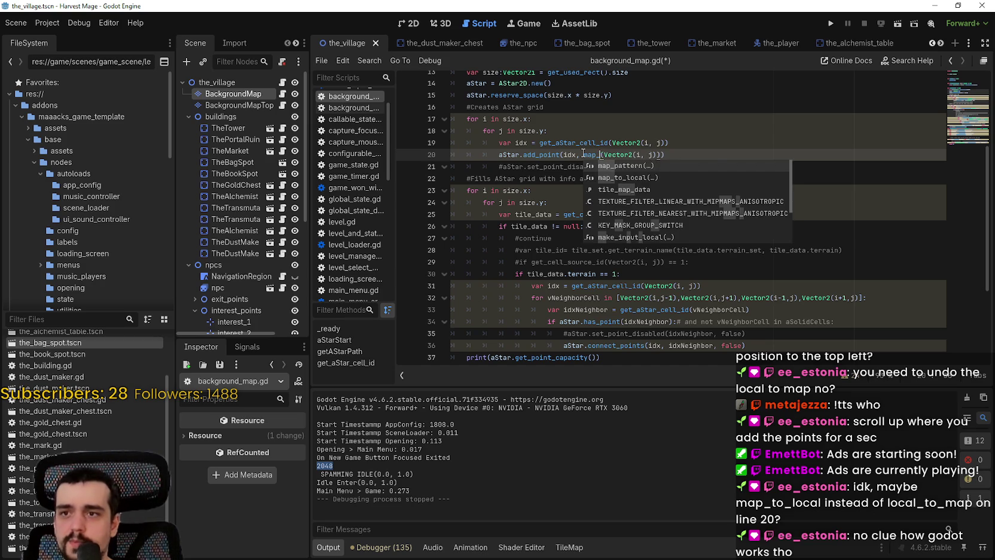
pyautogui.press('Return')
pyautogui.hotkey('ctrl', 's')
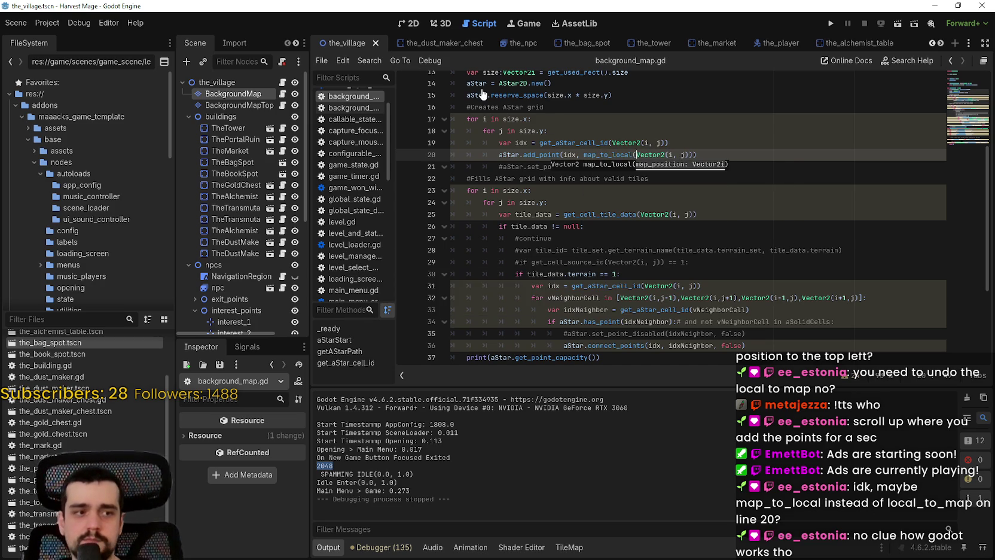
pyautogui.click(791, 158)
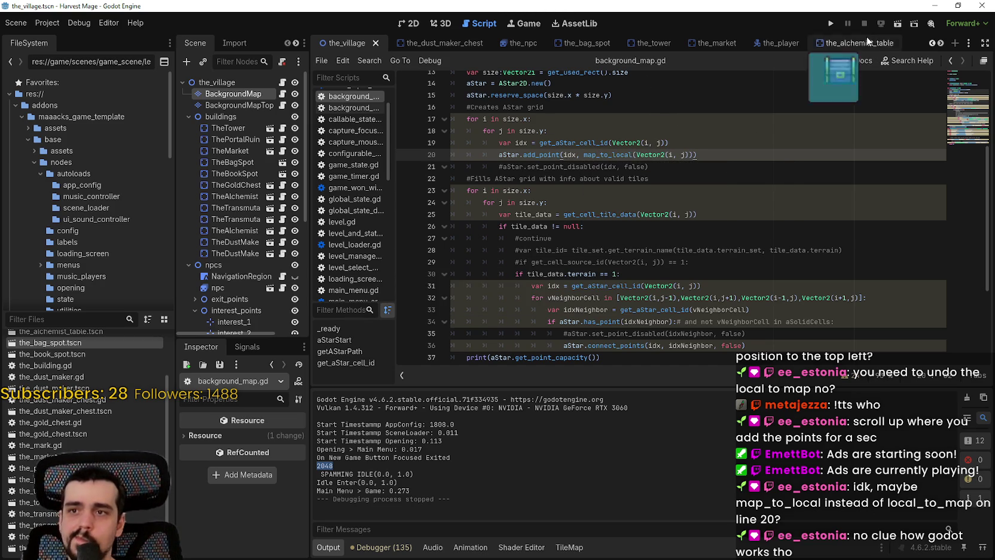
pyautogui.click(831, 23)
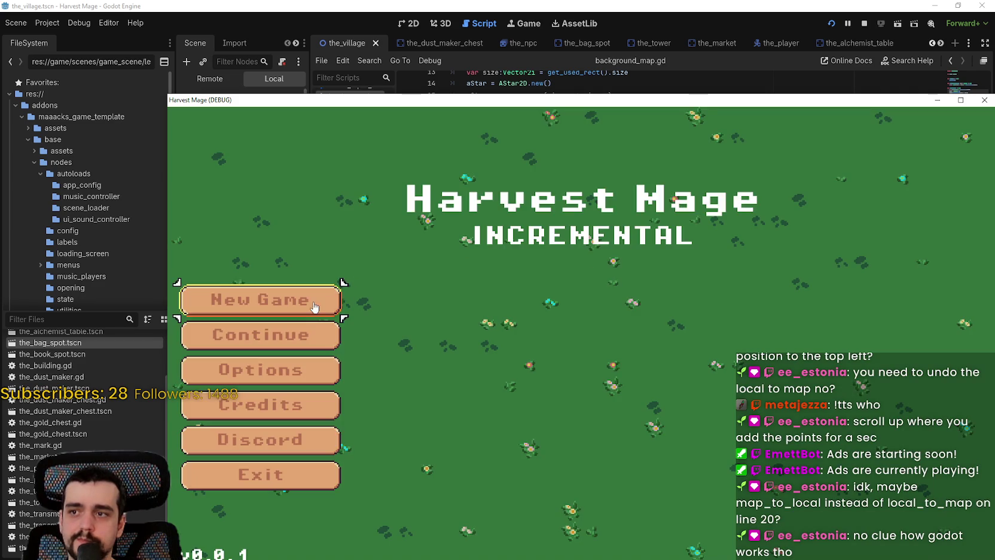
# Step: Start a new game and step through getAStarPath from line 39 to the grid check on line 45
pyautogui.press('Return')
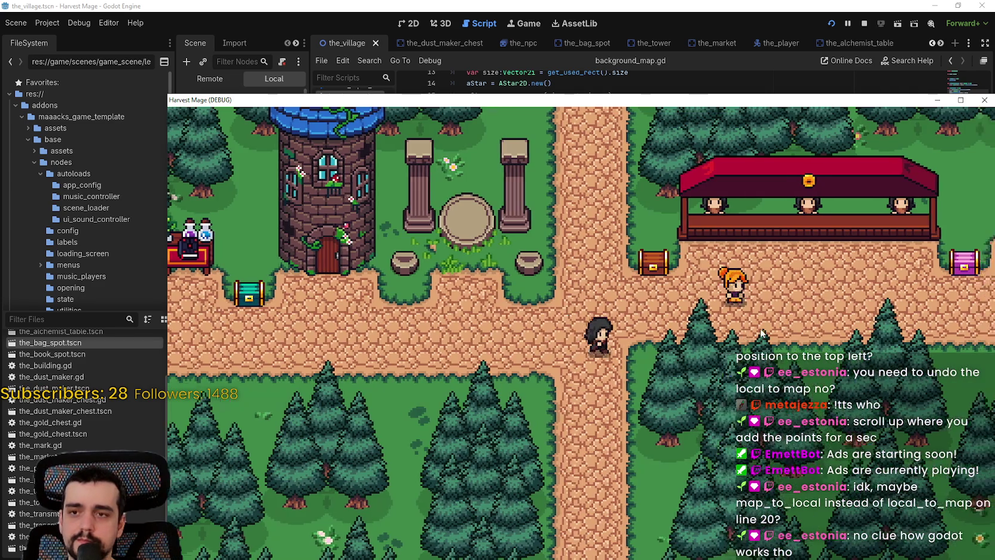
pyautogui.click(762, 332)
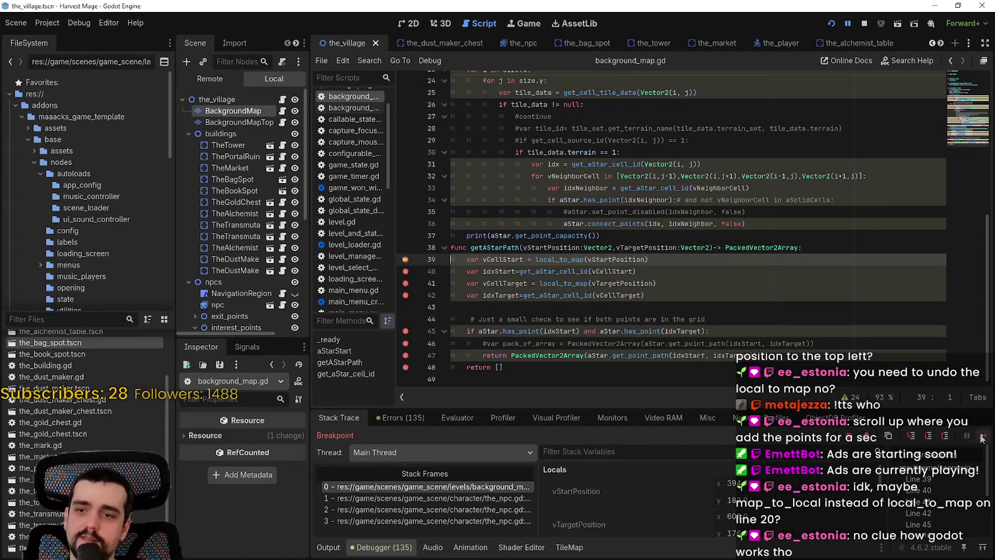
pyautogui.click(982, 439)
pyautogui.click(981, 440)
pyautogui.click(981, 439)
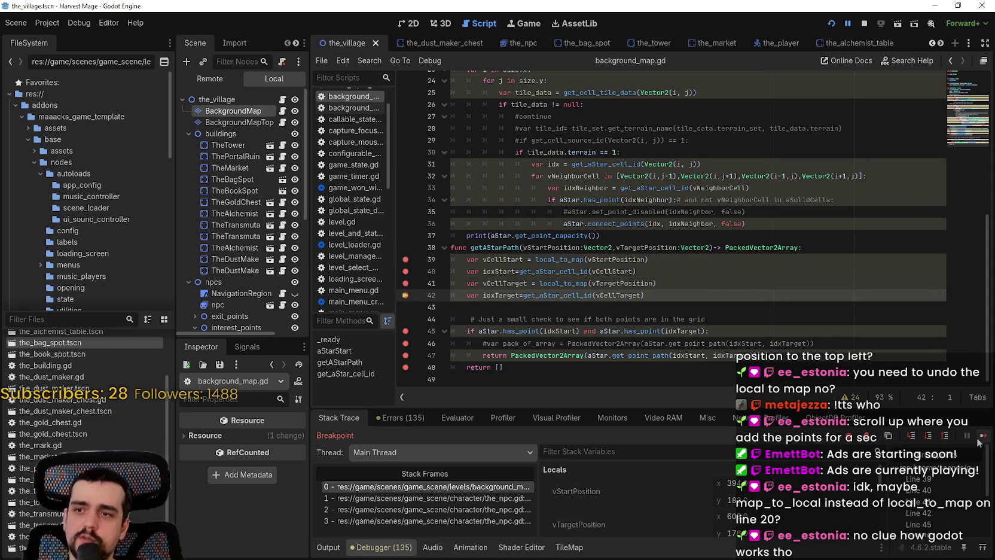
pyautogui.scroll(-5, 790, 506)
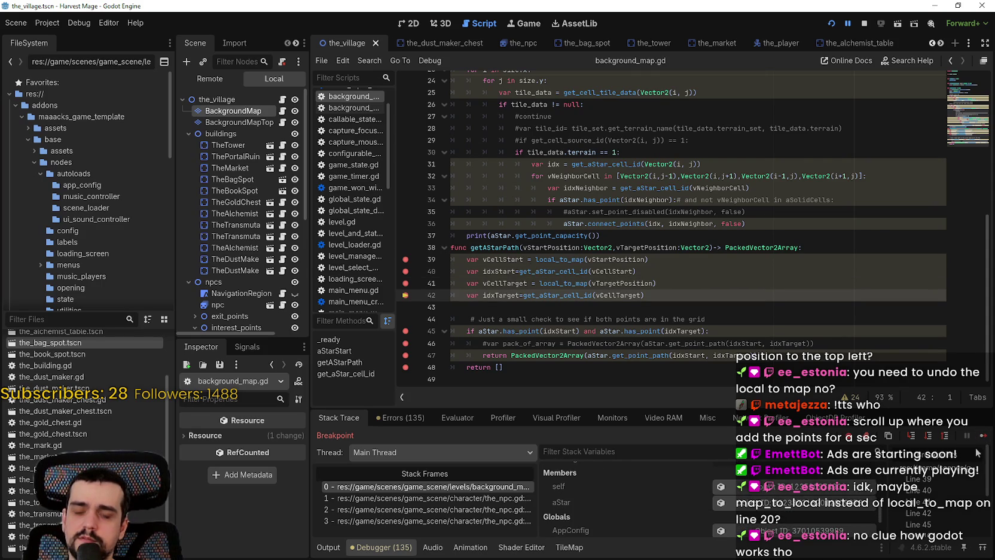
pyautogui.click(982, 439)
# Step: Step to the return on line 47, step out to the_npc.gd line 69, and resume
pyautogui.scroll(-2, 870, 458)
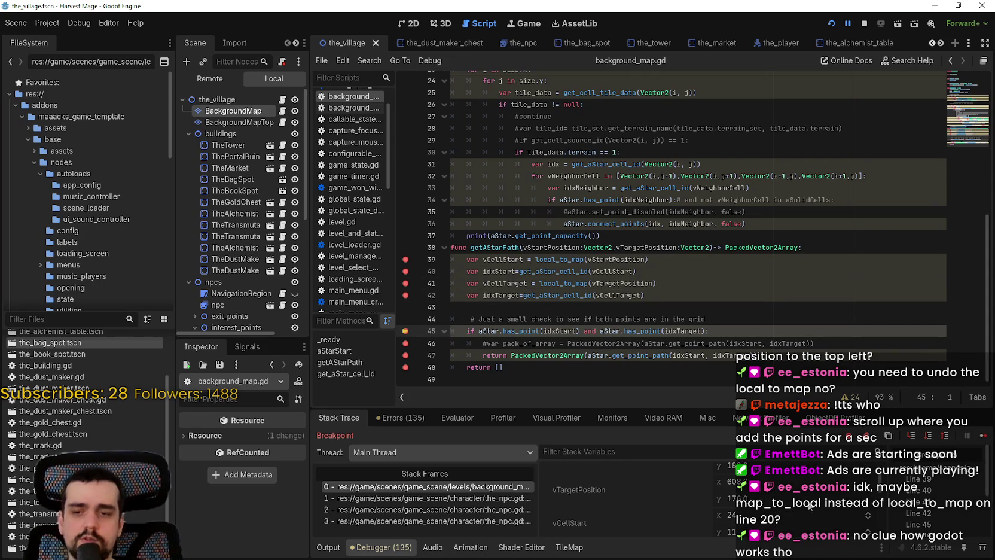
pyautogui.click(980, 437)
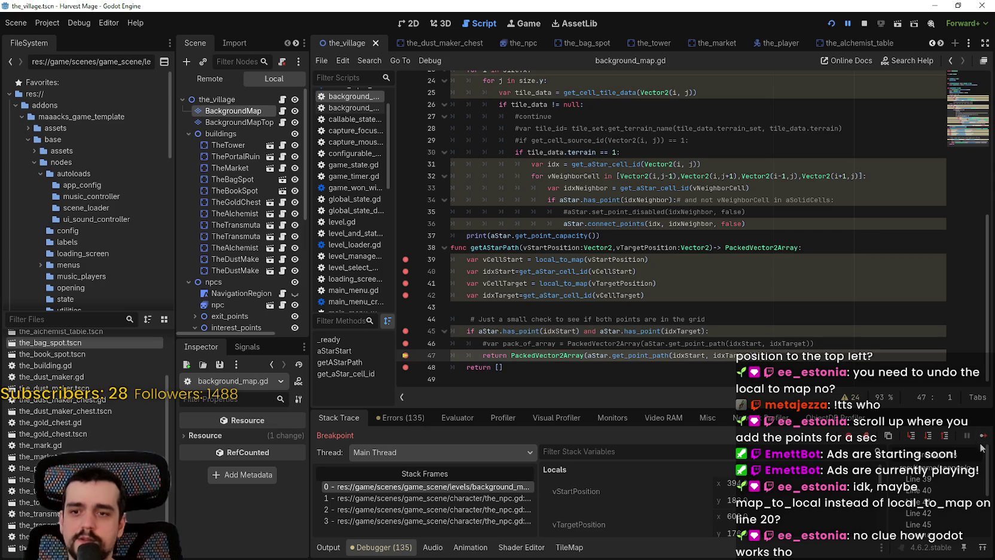
pyautogui.scroll(-3, 743, 509)
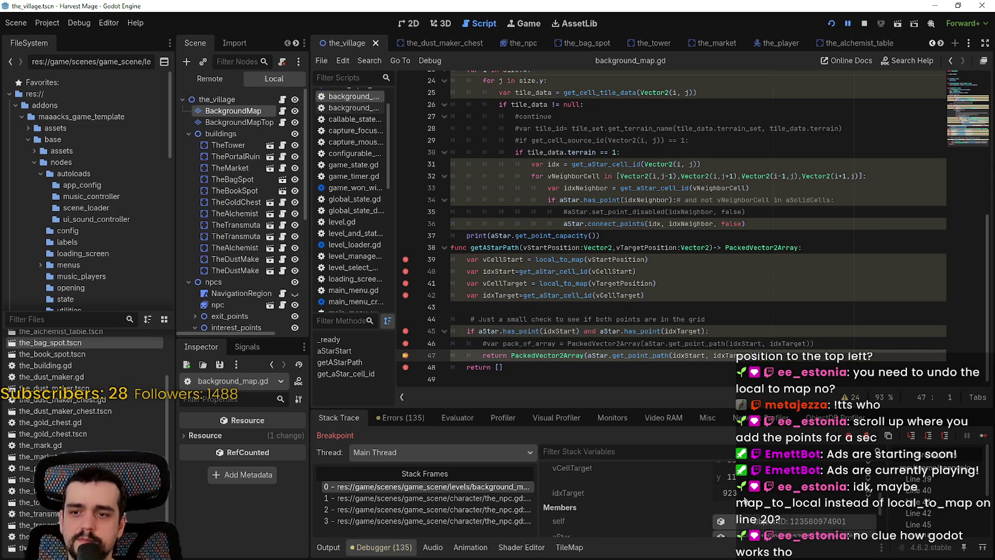
pyautogui.click(973, 441)
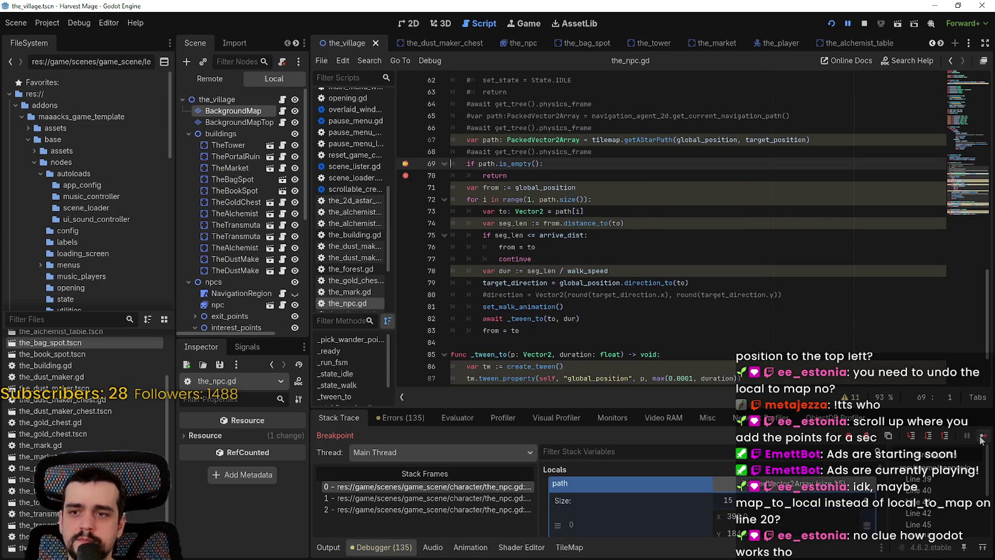
pyautogui.scroll(-2, 813, 522)
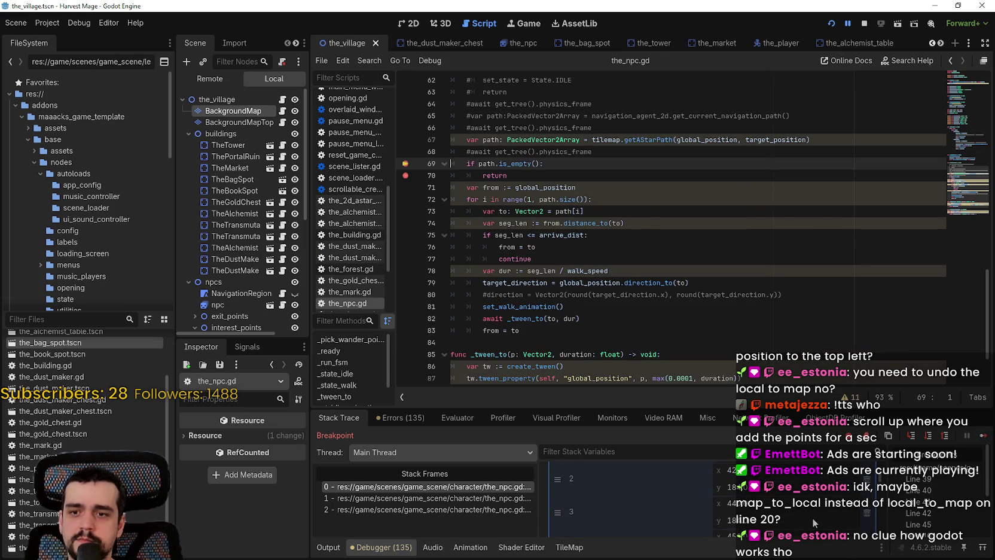
pyautogui.scroll(-3, 812, 519)
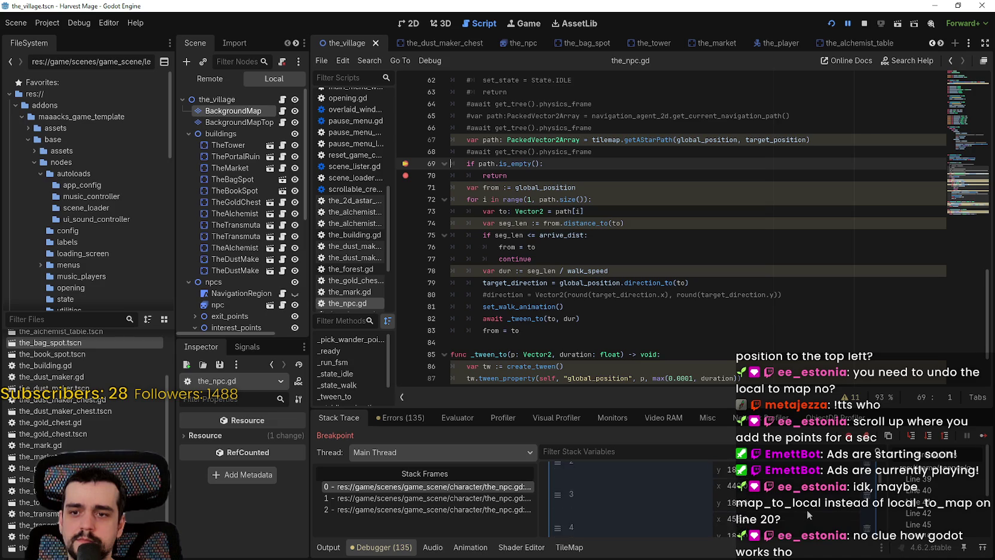
pyautogui.click(980, 437)
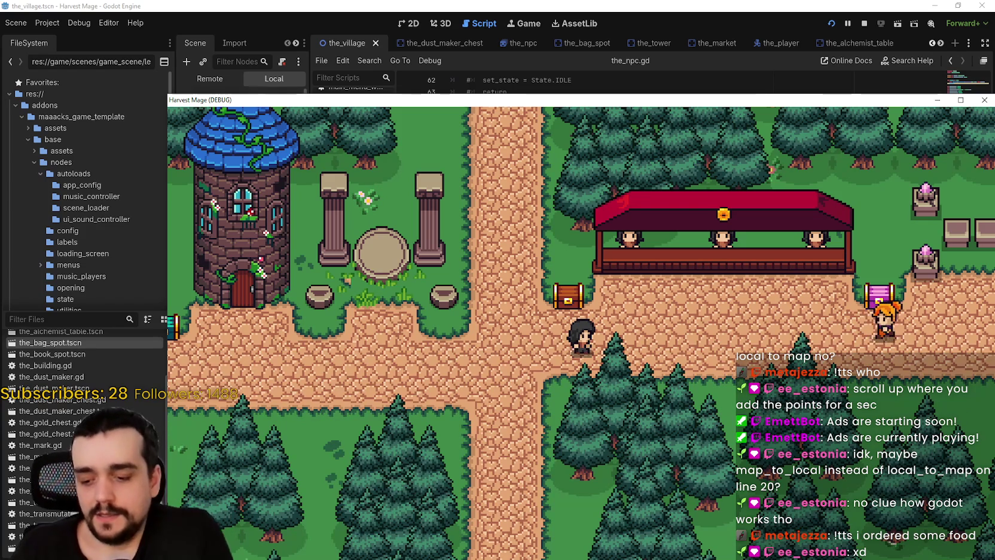
# Step: Walk the player right and up along the village path past the NPC until the breakpoint pauses
pyautogui.press('Right')
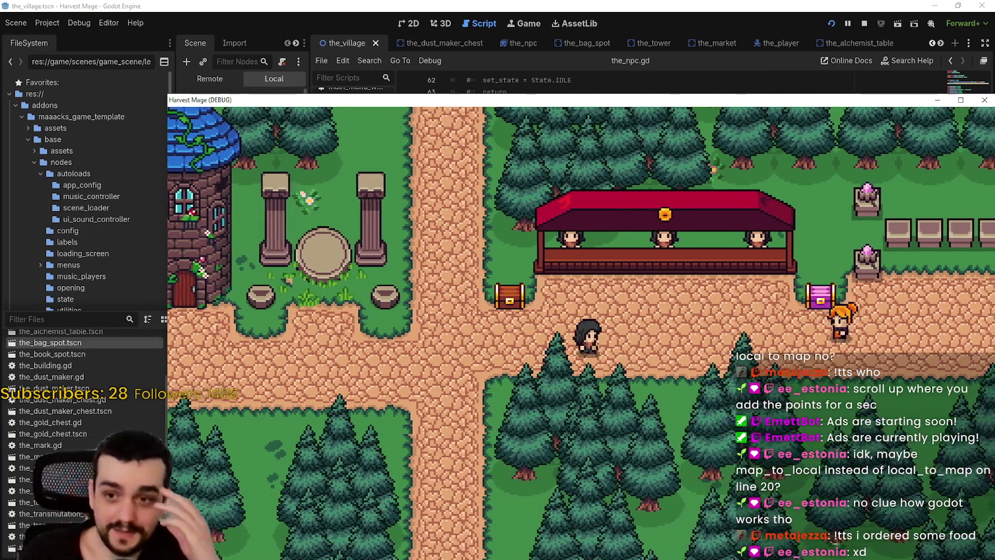
pyautogui.press('Right')
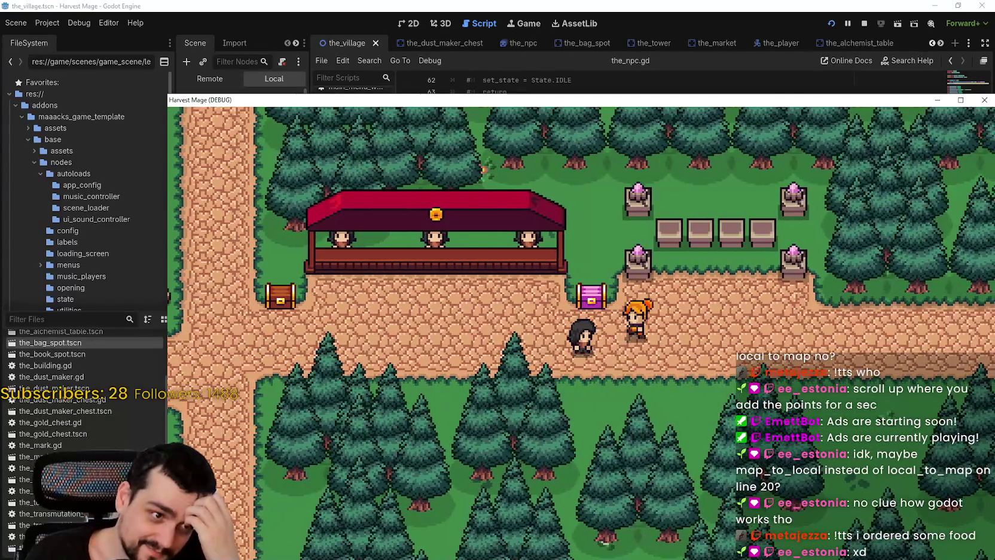
pyautogui.press('Right')
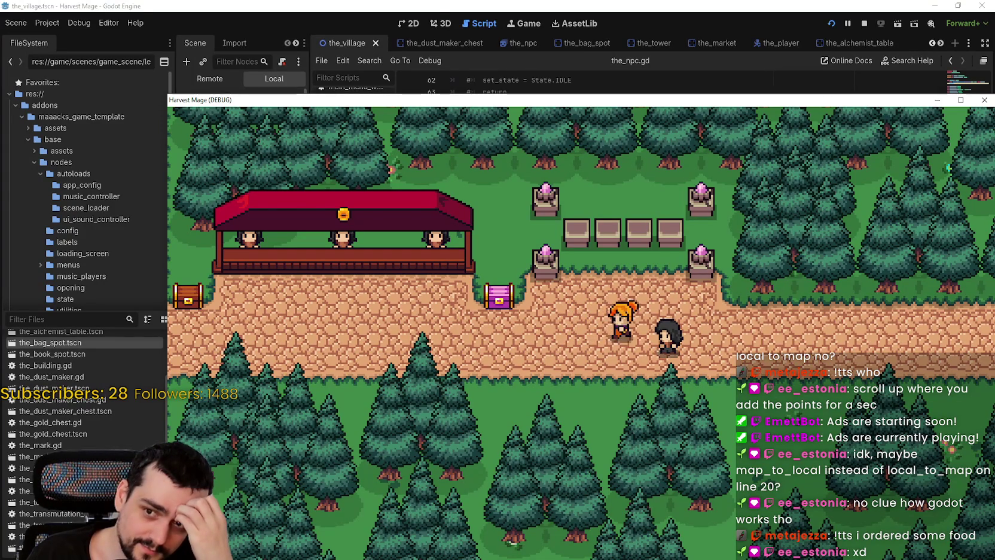
pyautogui.press('Up')
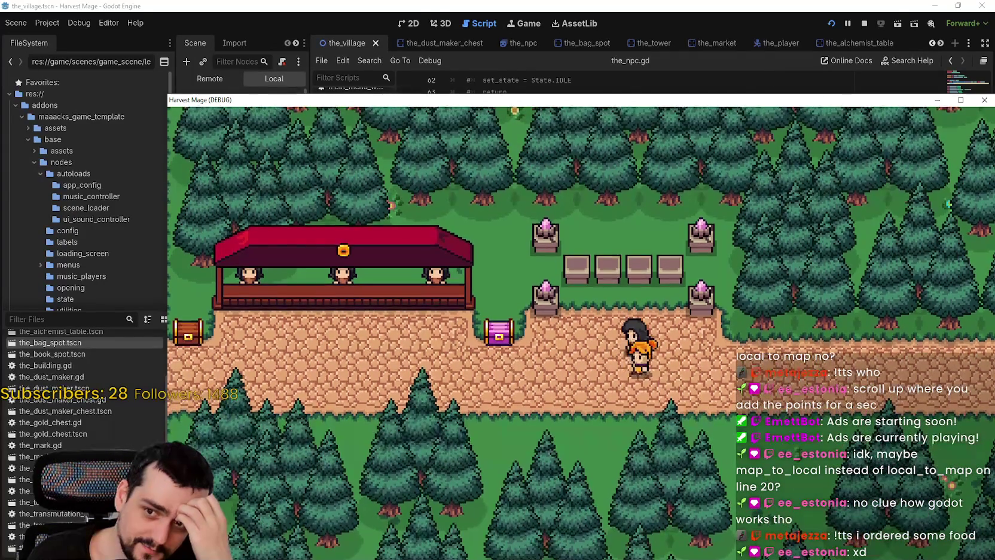
pyautogui.press('Right')
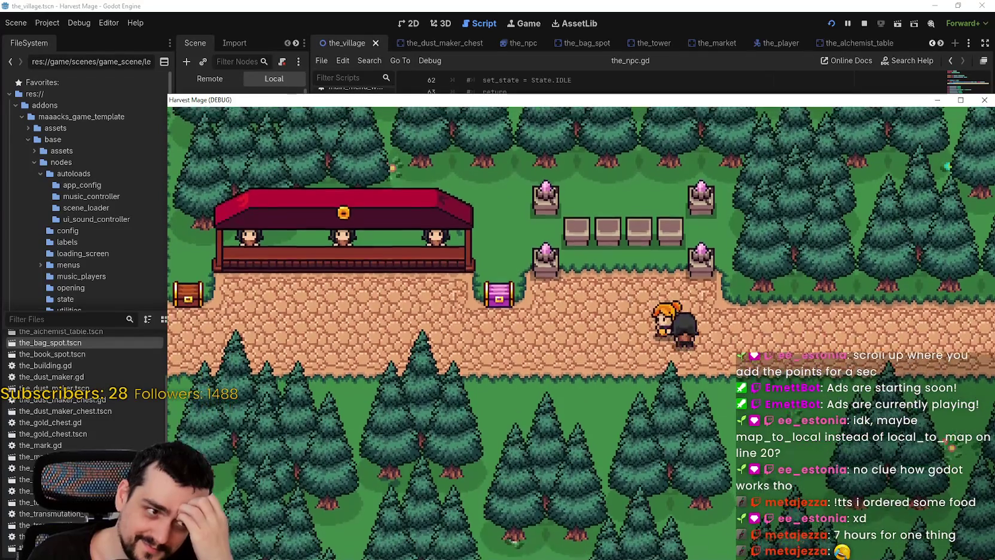
pyautogui.press('Up')
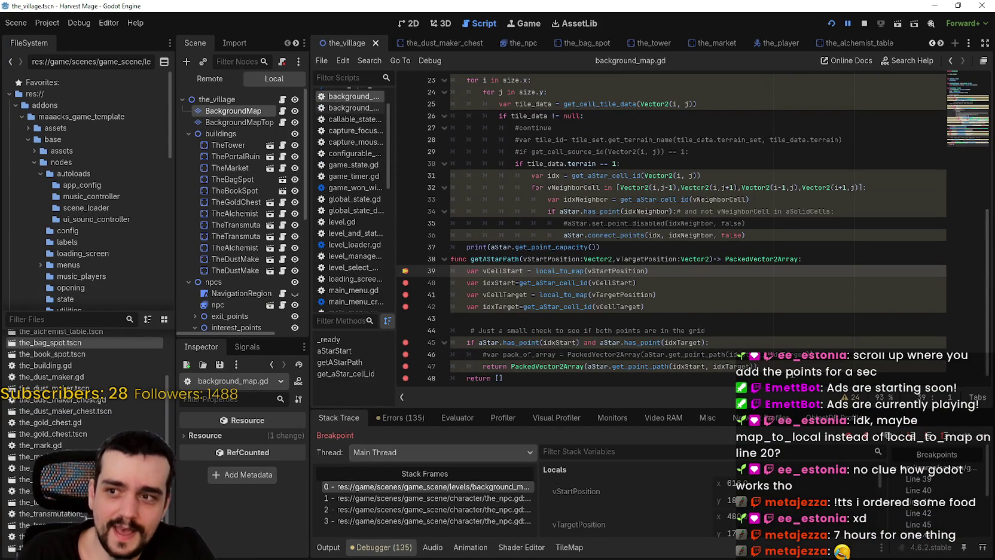
# Step: Remove the breakpoints on lines 39–41 and 45–48 of getAStarPath in background_map.gd
pyautogui.click(405, 271)
pyautogui.click(405, 283)
pyautogui.click(405, 294)
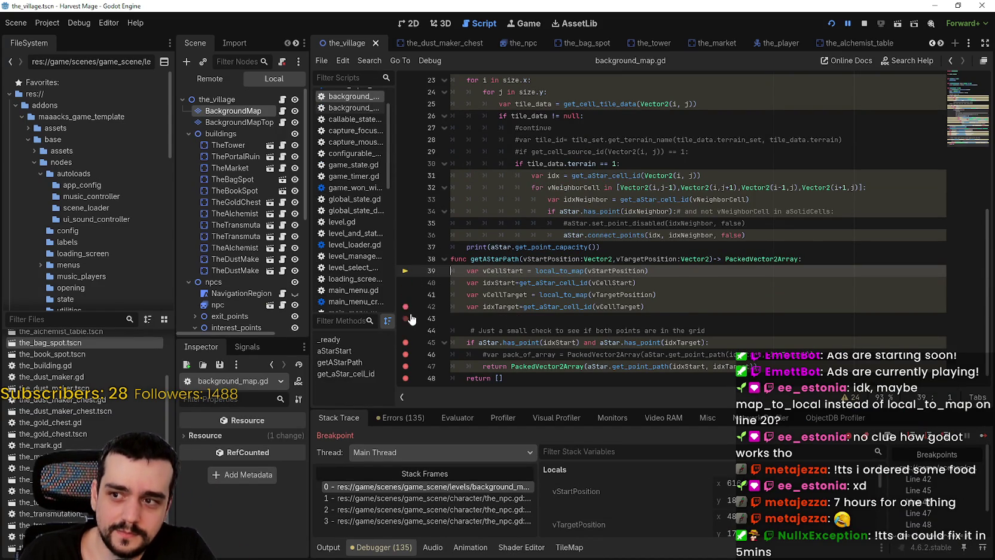
pyautogui.scroll(-1, 418, 316)
pyautogui.click(405, 331)
pyautogui.click(405, 343)
pyautogui.click(404, 354)
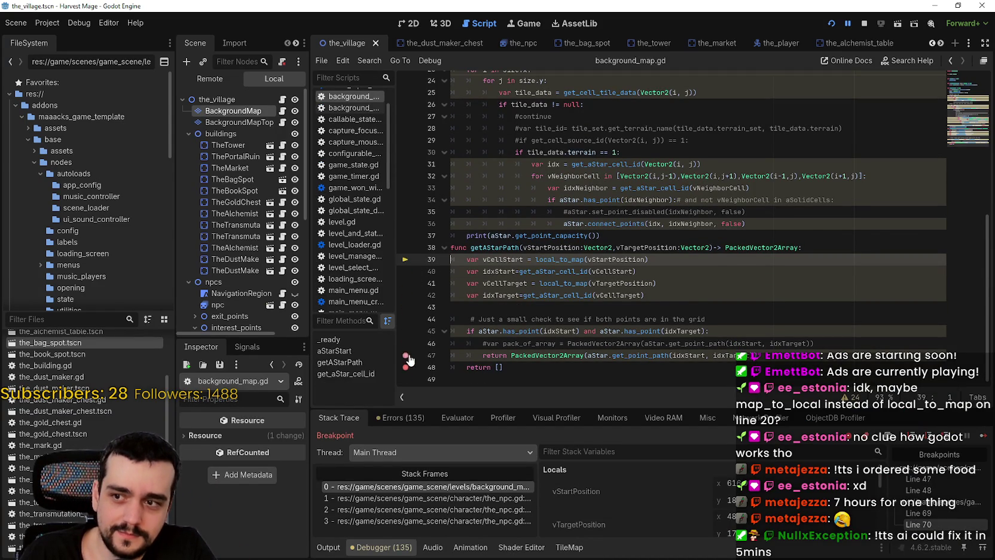
pyautogui.click(405, 367)
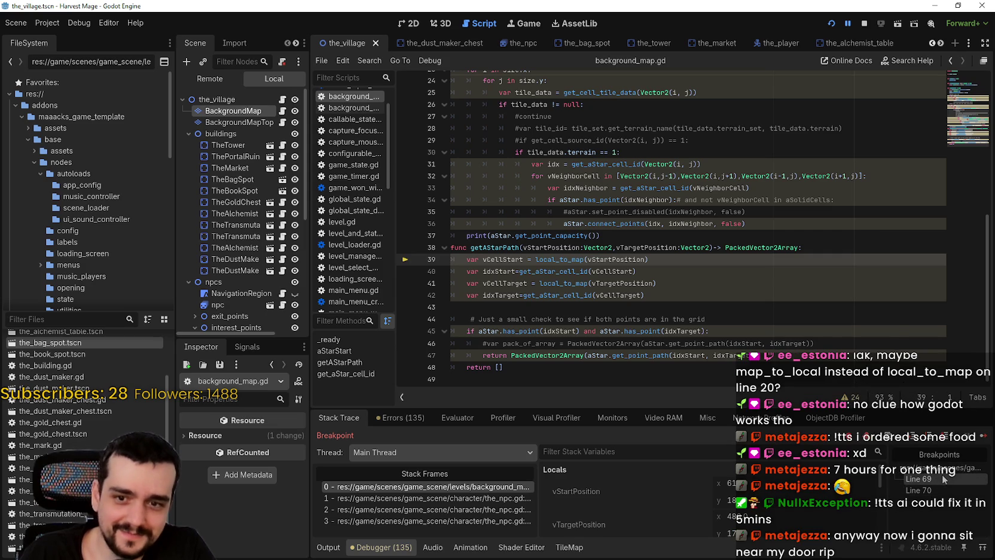
# Step: Clear the breakpoint on line 69 of the_npc.gd and resume the paused game
pyautogui.click(944, 486)
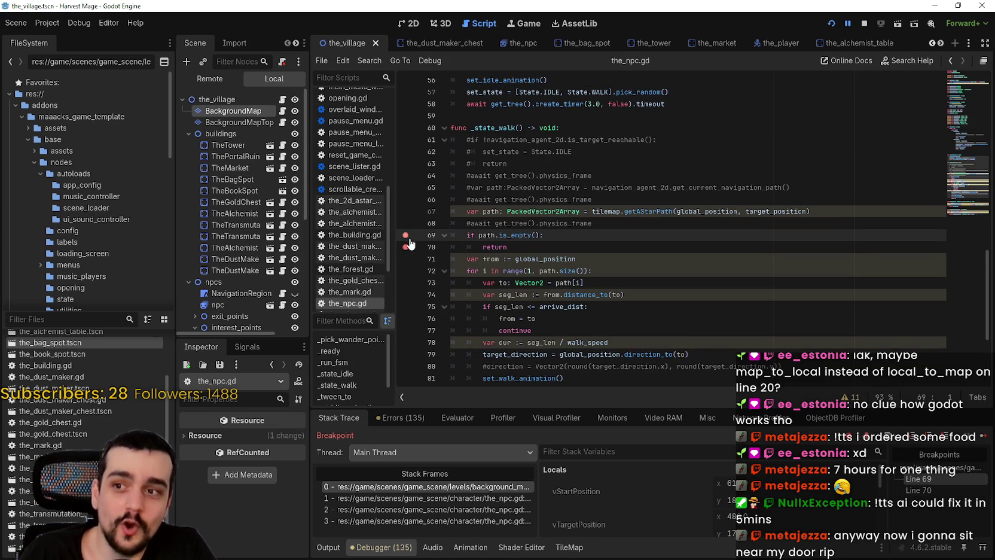
pyautogui.click(406, 235)
pyautogui.click(980, 435)
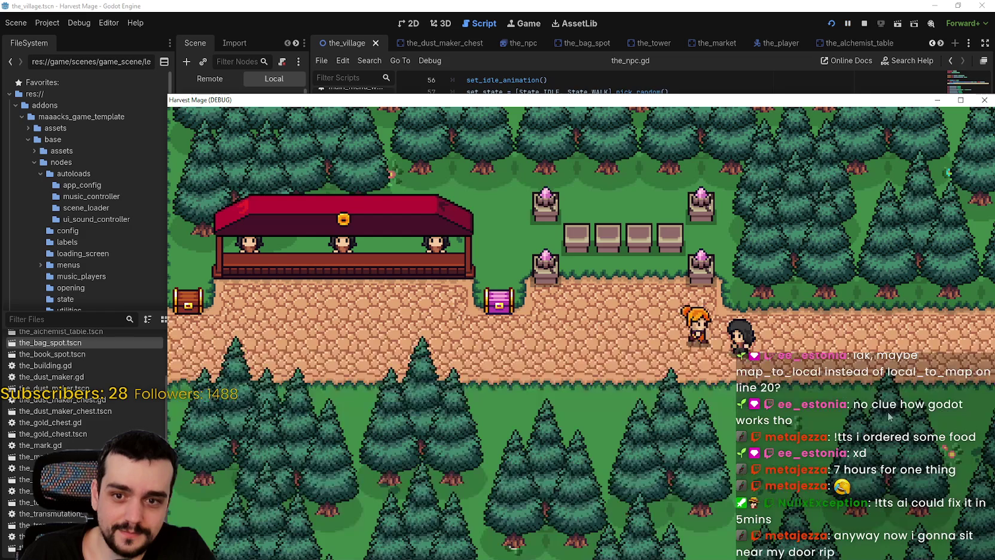
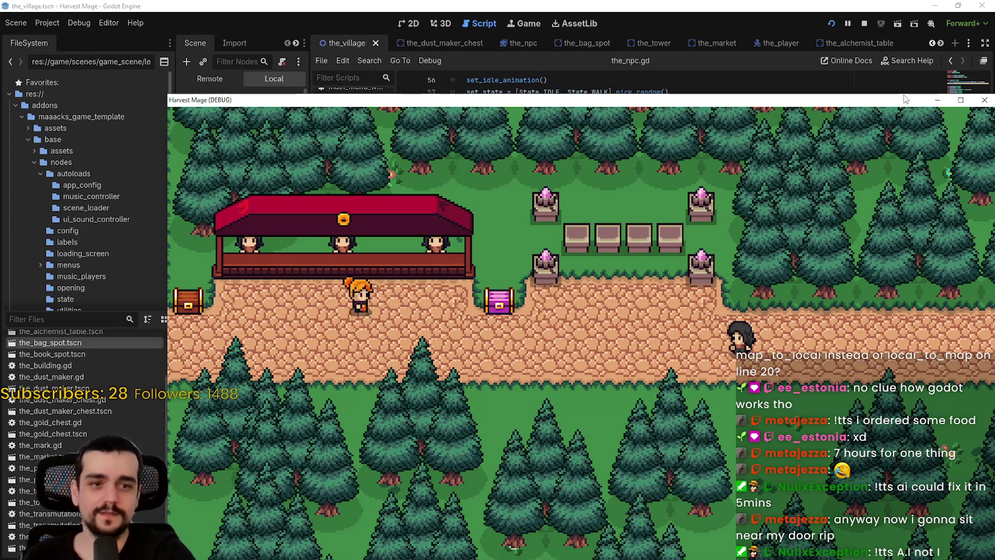
# Step: Walk the player left past the chest stalls toward the tower, then close the game window
pyautogui.press('Left')
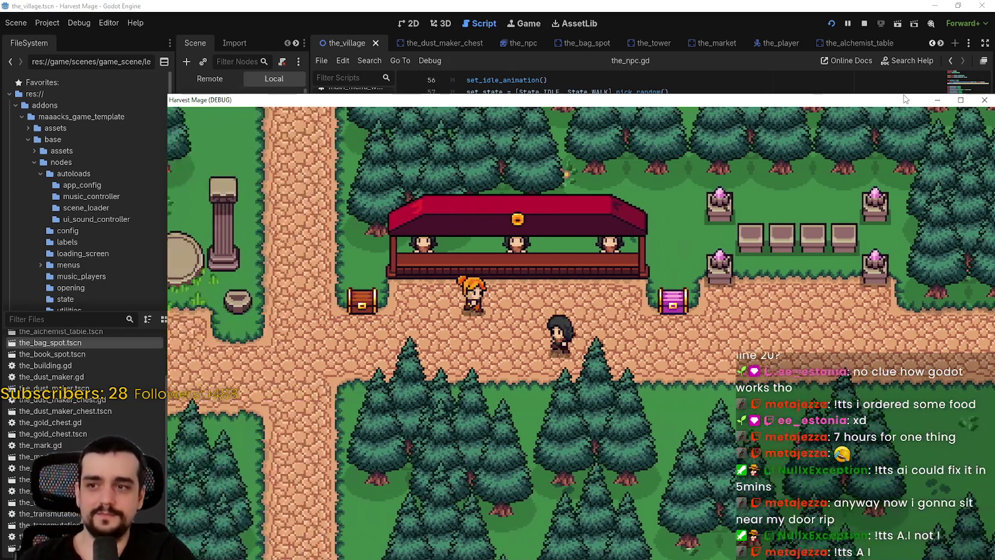
pyautogui.press('Left')
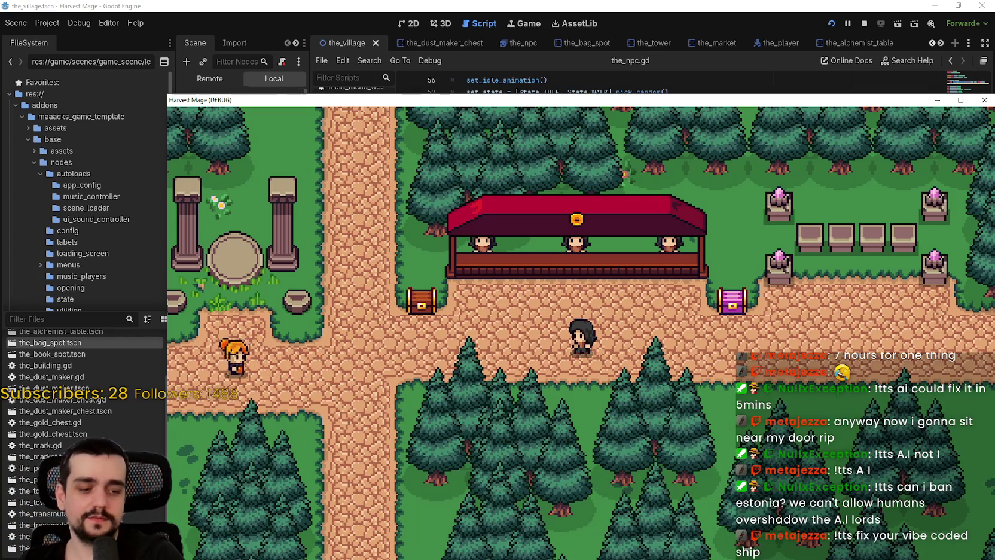
pyautogui.press('Left')
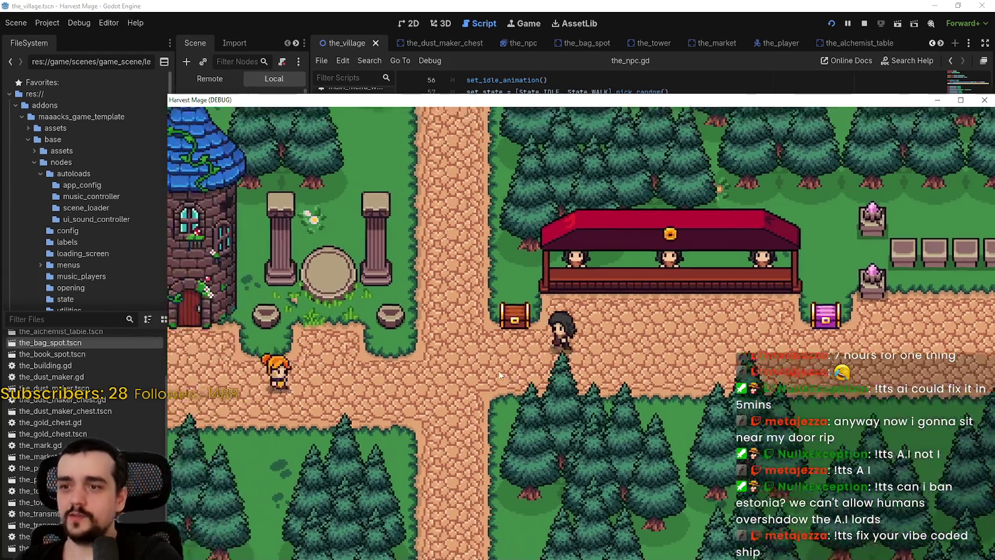
pyautogui.press('Left')
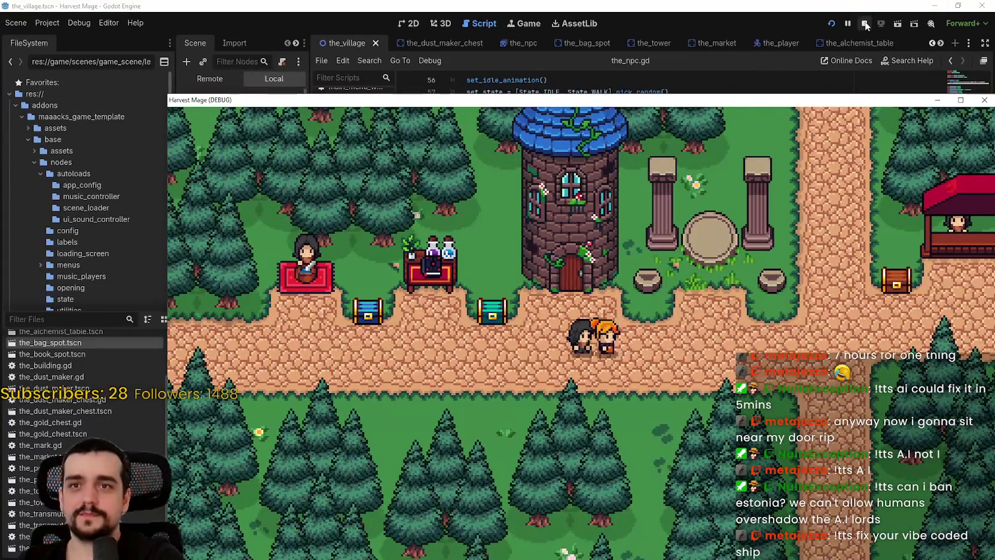
pyautogui.hotkey('alt', 'F4')
pyautogui.scroll(10, 731, 290)
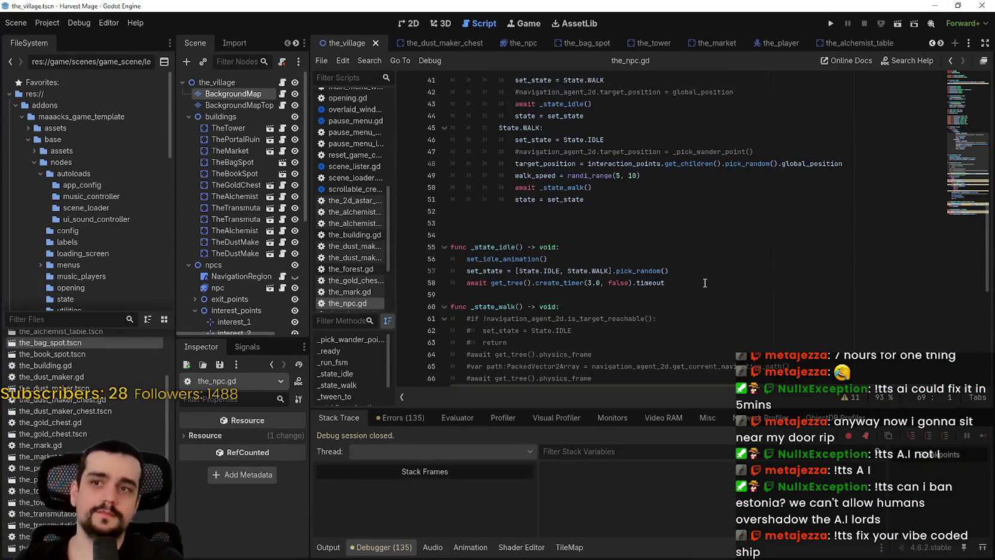
# Step: Change the NPC walk speed to randi_range(20, 40) in the_npc.gd and save
pyautogui.scroll(1, 670, 270)
pyautogui.scroll(-3, 627, 237)
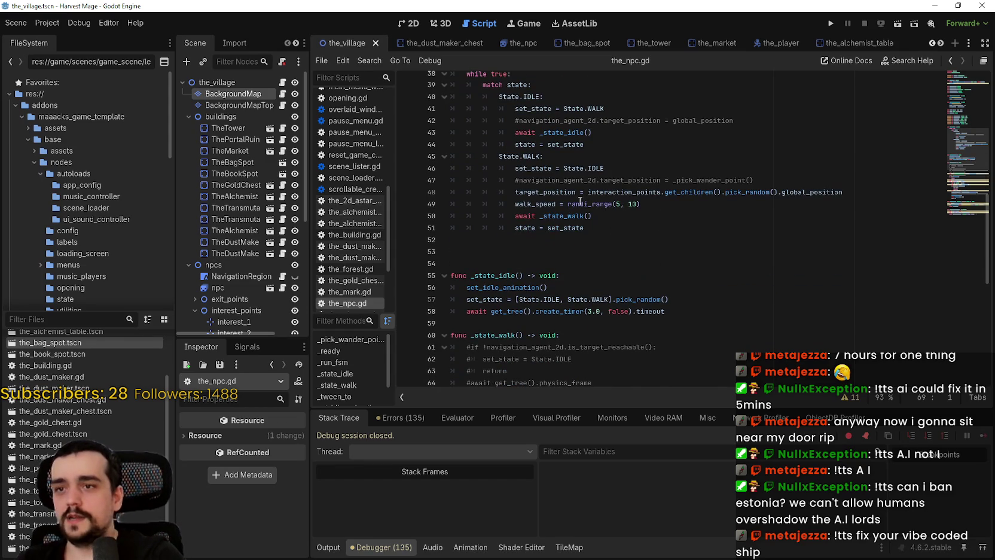
pyautogui.click(569, 204)
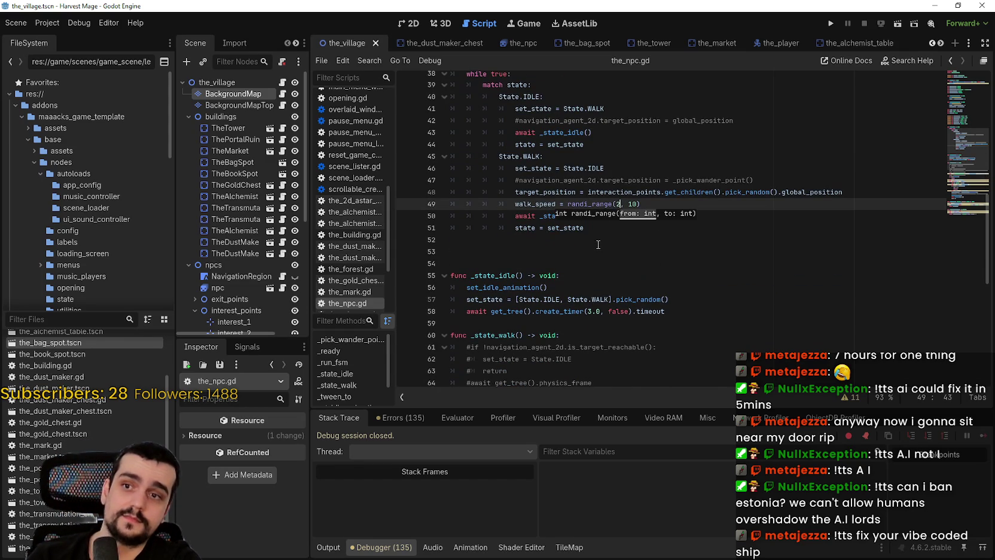
pyautogui.click(636, 203)
pyautogui.doubleClick(638, 204)
pyautogui.write('40')
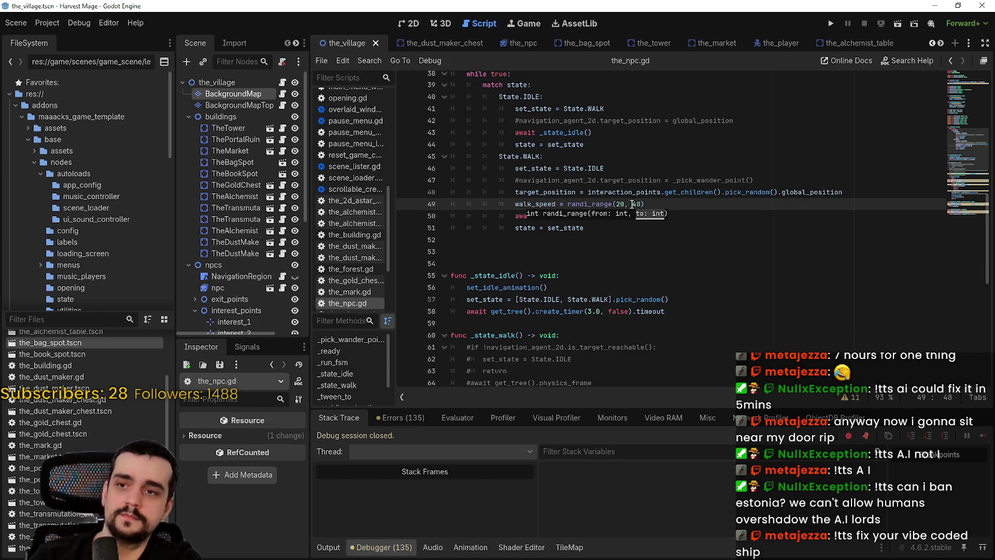
pyautogui.hotkey('ctrl', 's')
# Step: In background_map.gd, change the connect_points argument from false to true and launch the game
pyautogui.scroll(-4, 256, 185)
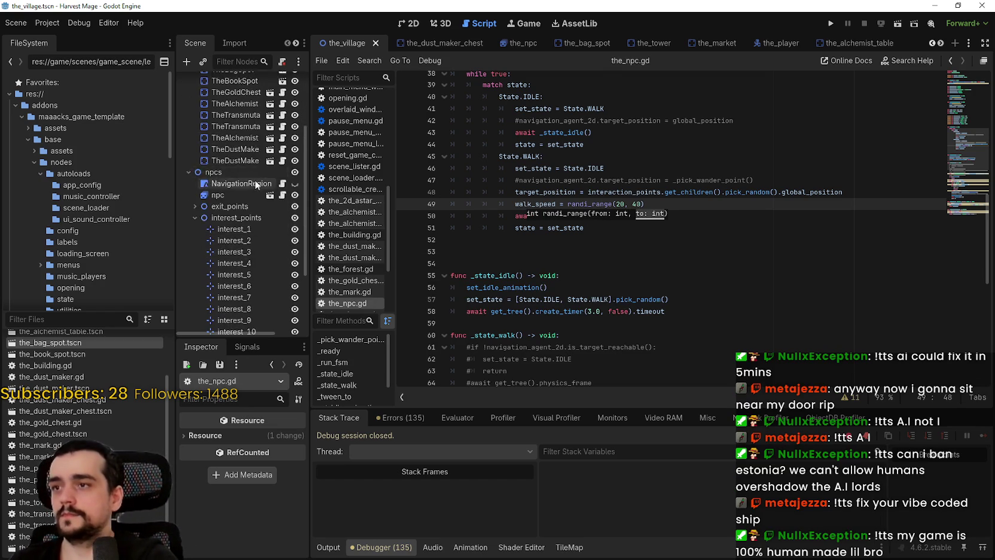
pyautogui.scroll(2, 256, 185)
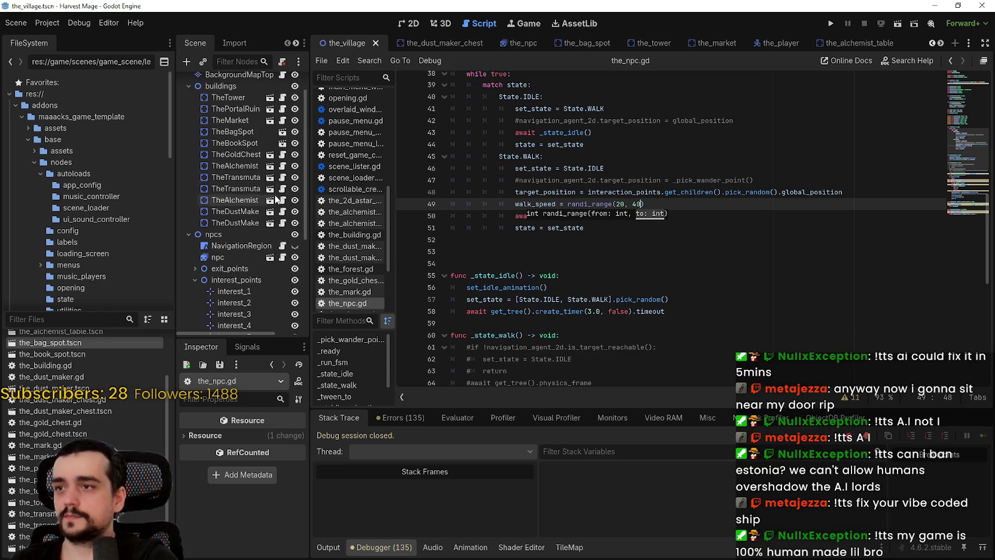
pyautogui.scroll(2, 283, 82)
pyautogui.click(281, 93)
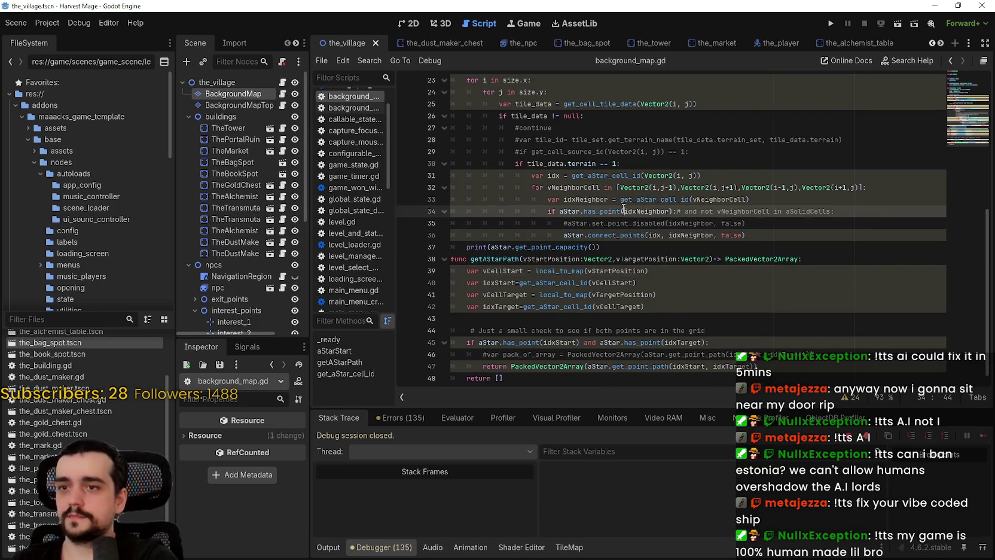
pyautogui.scroll(1, 681, 263)
pyautogui.doubleClick(732, 306)
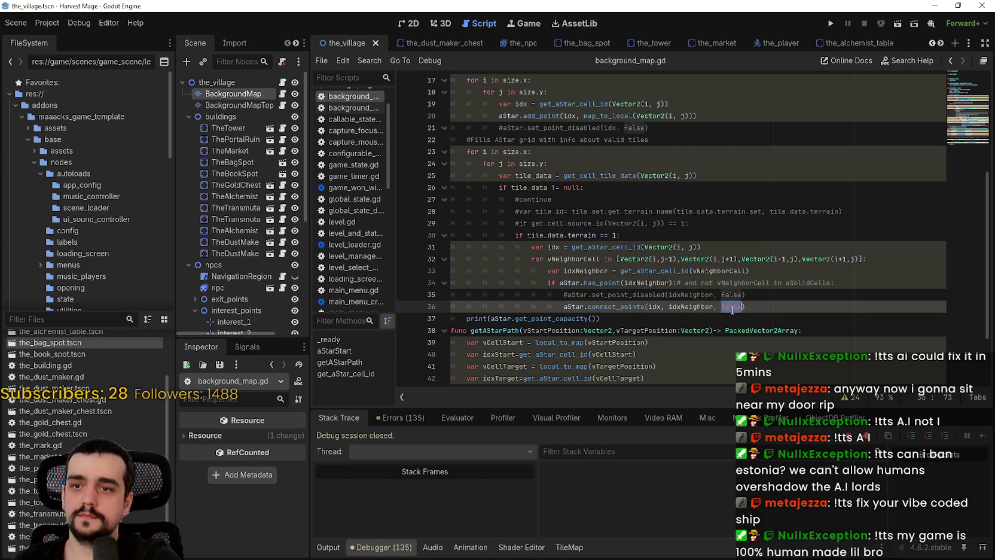
pyautogui.write('tru')
pyautogui.click(708, 280)
pyautogui.press('F5')
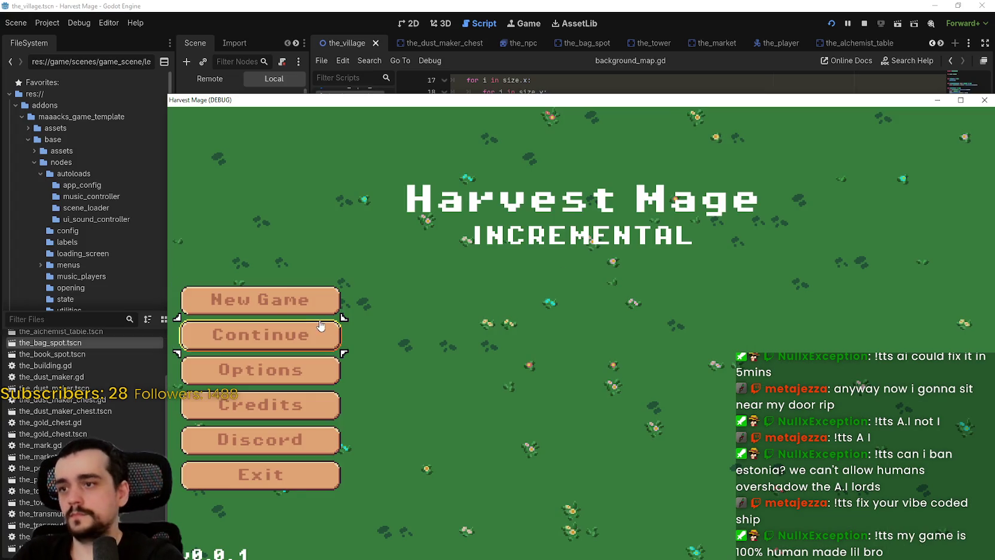
# Step: Continue the saved game into the village and maximize the game window
pyautogui.click(308, 334)
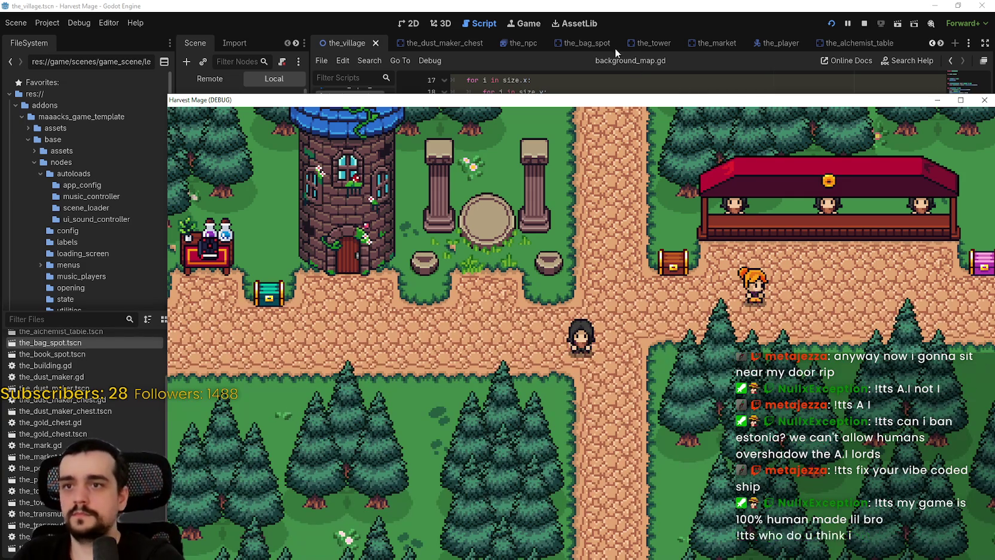
pyautogui.moveTo(628, 99); pyautogui.dragTo(557, 48)
pyautogui.click(889, 46)
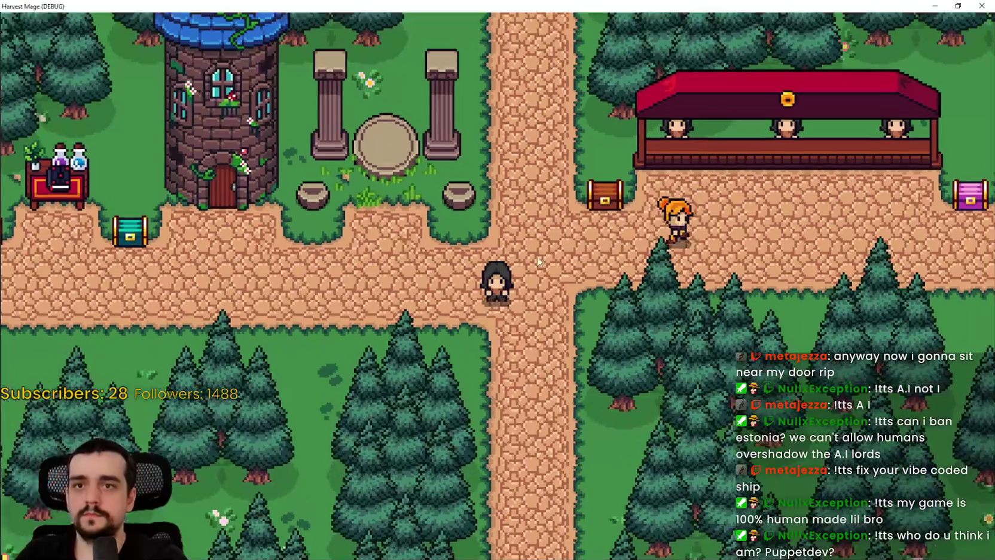
# Step: Walk the player left and down beside the NPC, then pause and minimize the game
pyautogui.press('a')
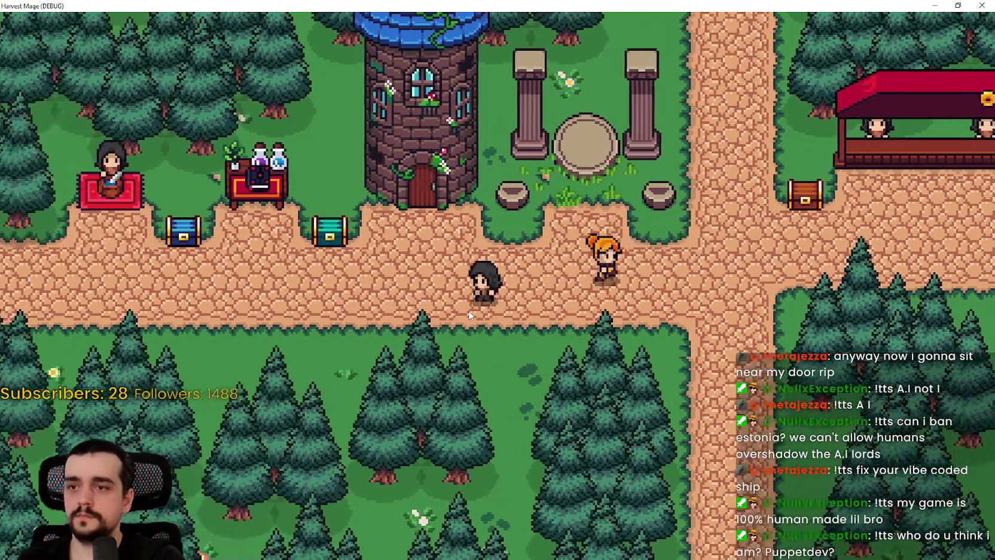
pyautogui.press('a')
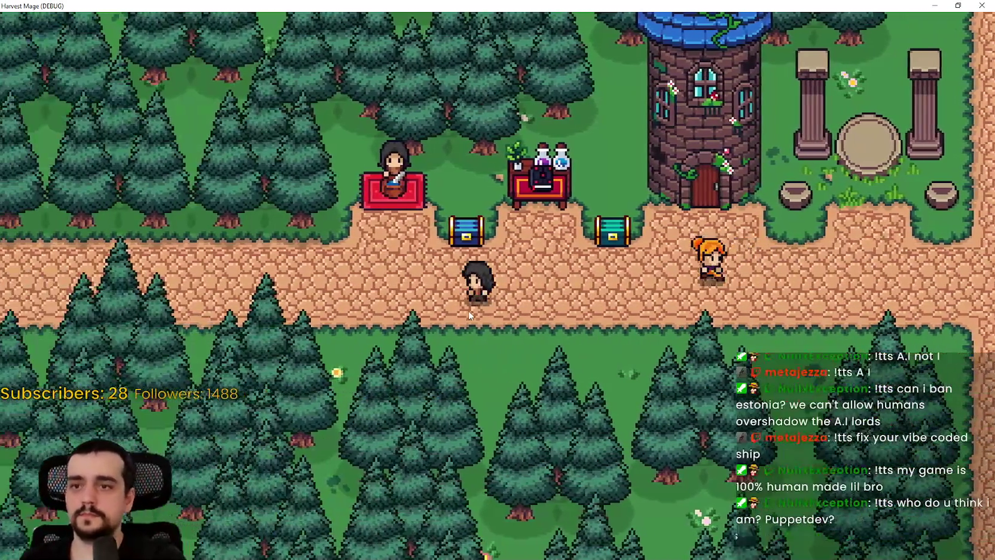
pyautogui.press('a')
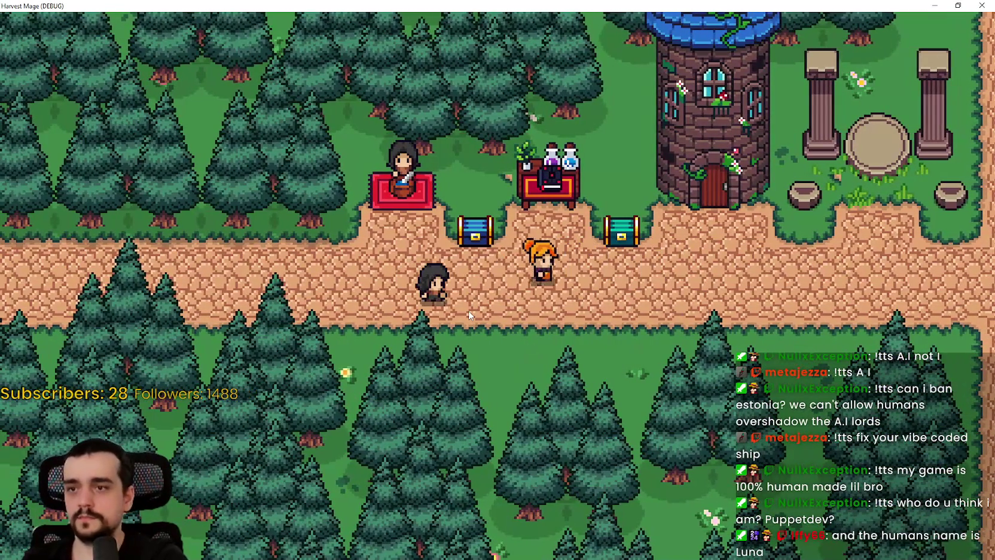
pyautogui.press('a')
pyautogui.press('s')
pyautogui.press('Escape')
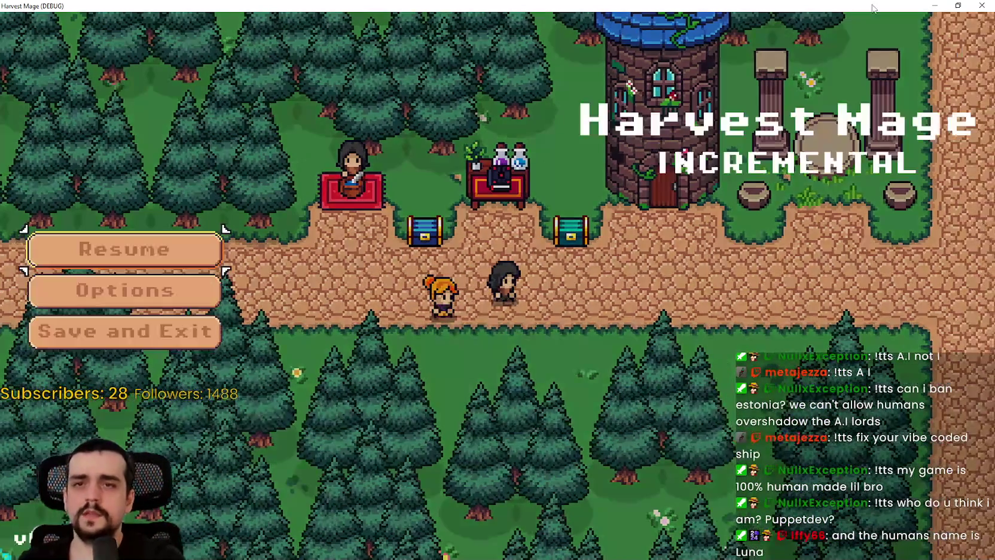
pyautogui.click(935, 5)
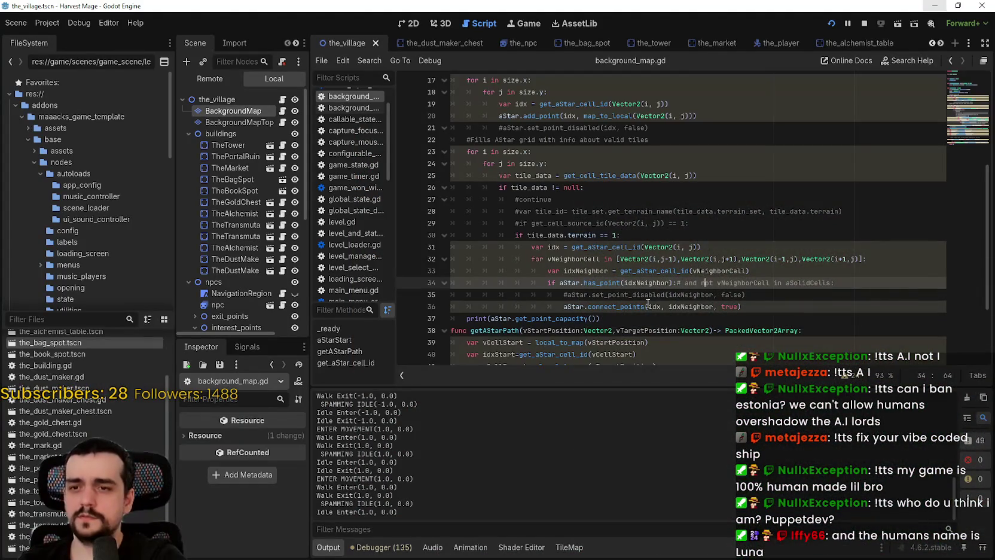
# Step: Read the connect_points documentation, then rerun the project and continue into the village
pyautogui.moveTo(633, 310)
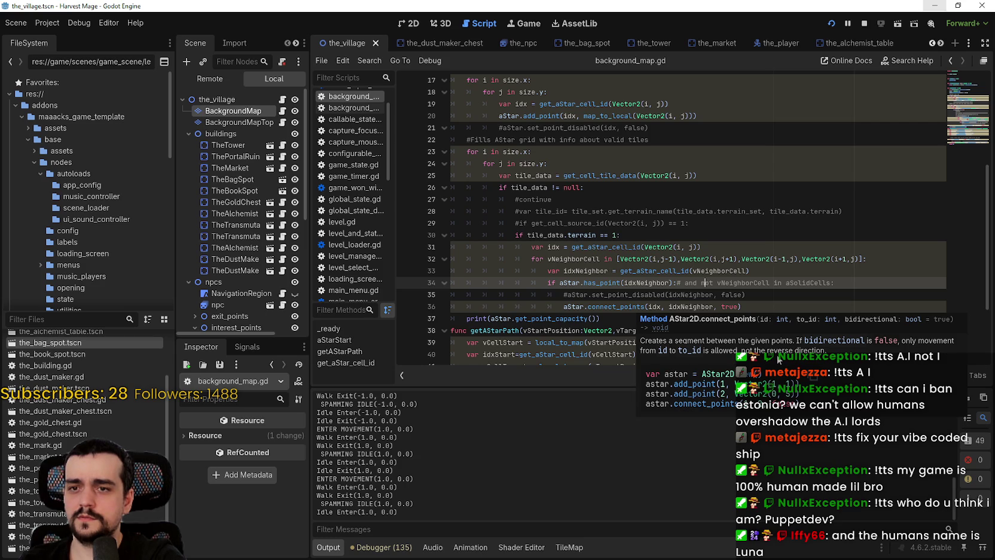
pyautogui.click(752, 304)
pyautogui.scroll(-3, 752, 302)
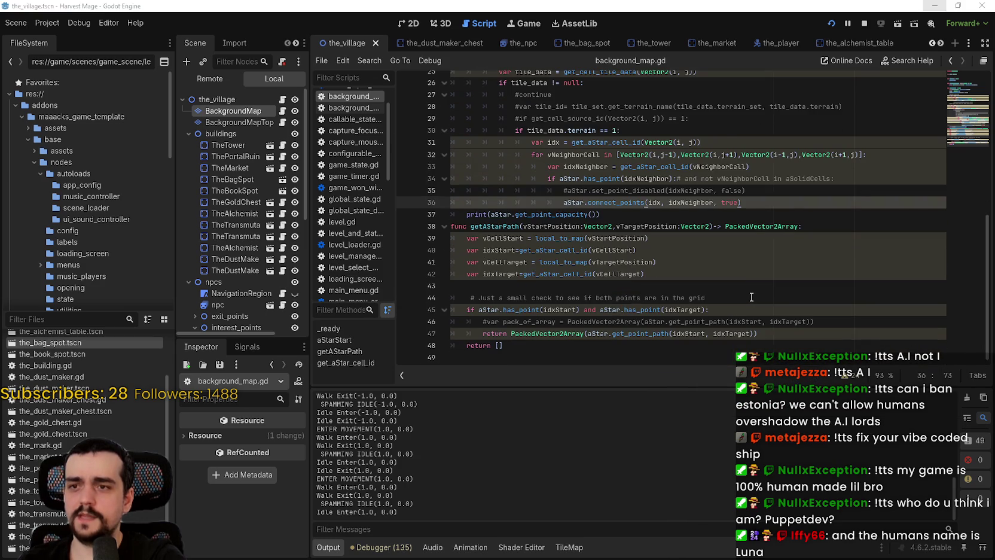
pyautogui.hotkey('alt', 'Tab')
pyautogui.hotkey('alt', 'Tab')
pyautogui.hotkey('ctrl', 'z')
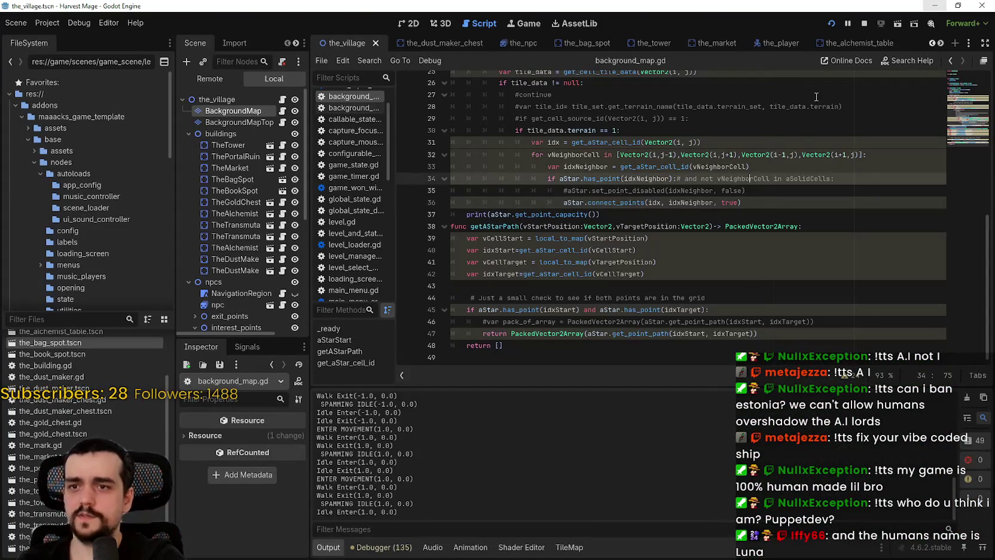
pyautogui.click(763, 211)
pyautogui.press('F5')
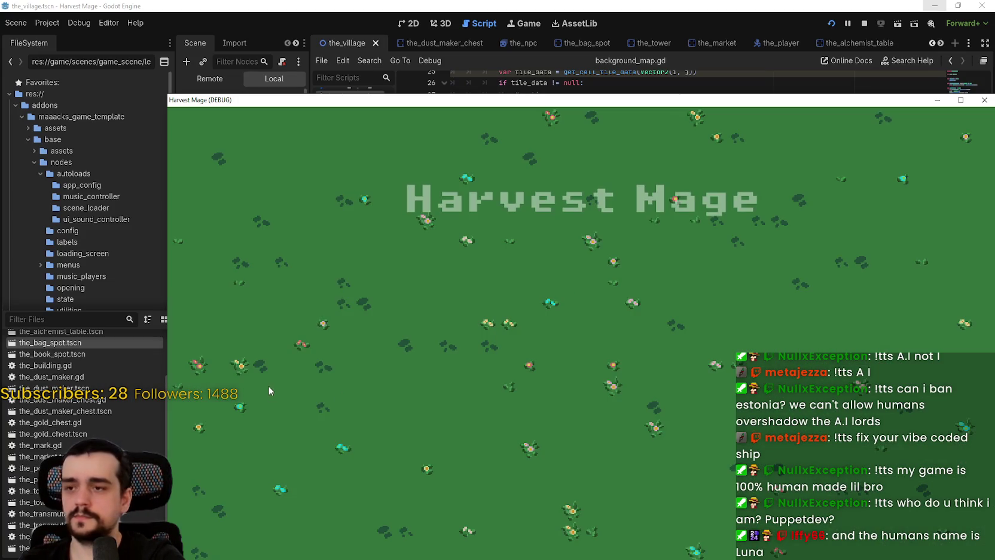
pyautogui.click(252, 336)
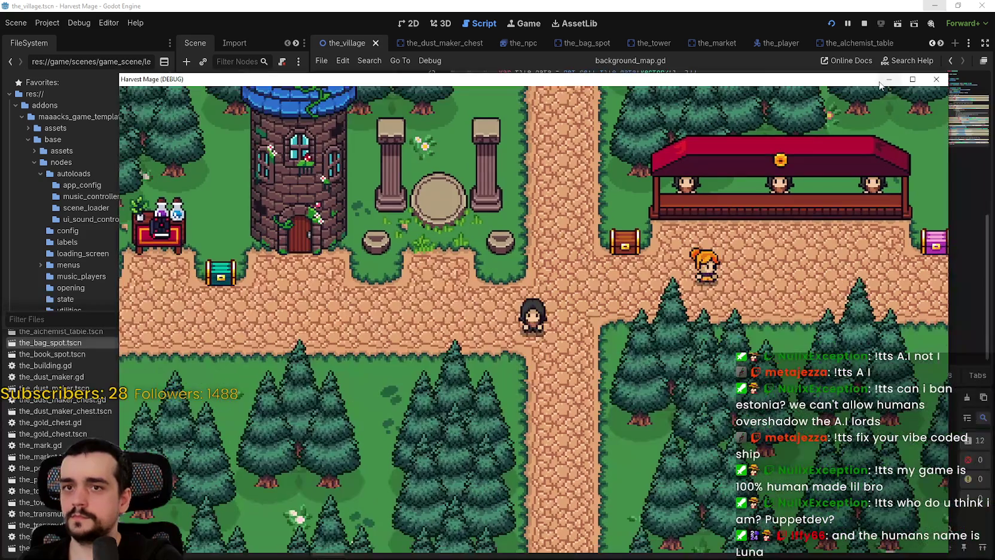
pyautogui.click(960, 99)
pyautogui.press('d')
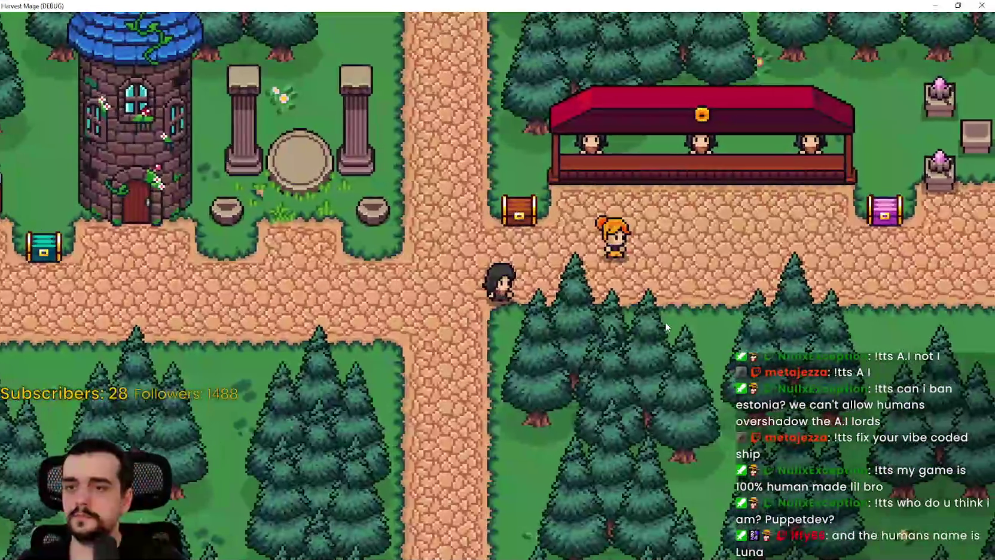
pyautogui.press('a')
pyautogui.press('w')
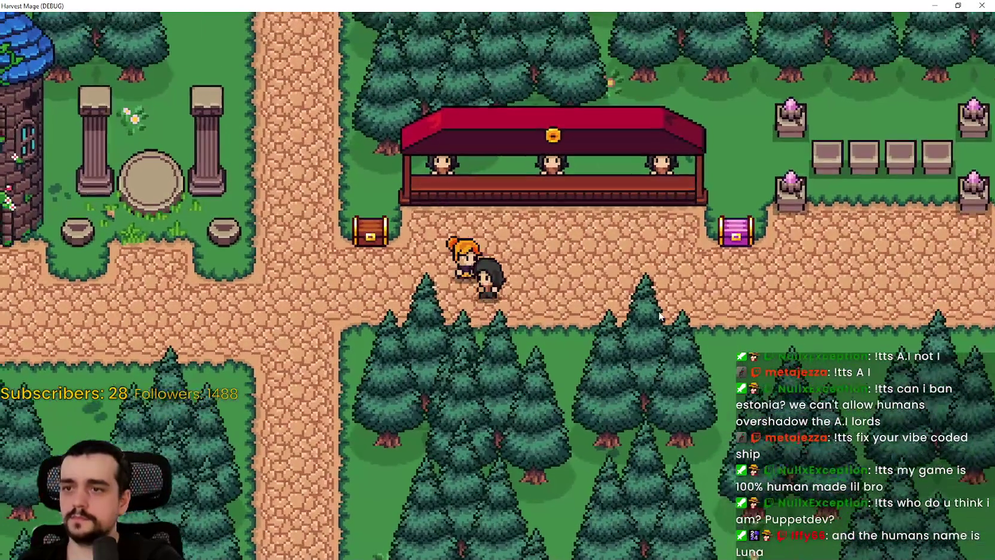
pyautogui.press('a')
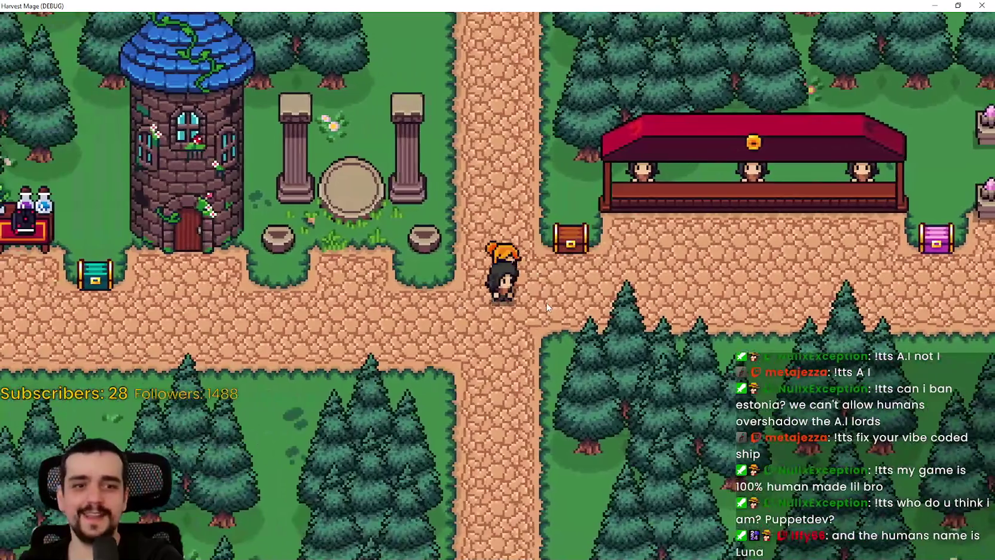
pyautogui.press('a')
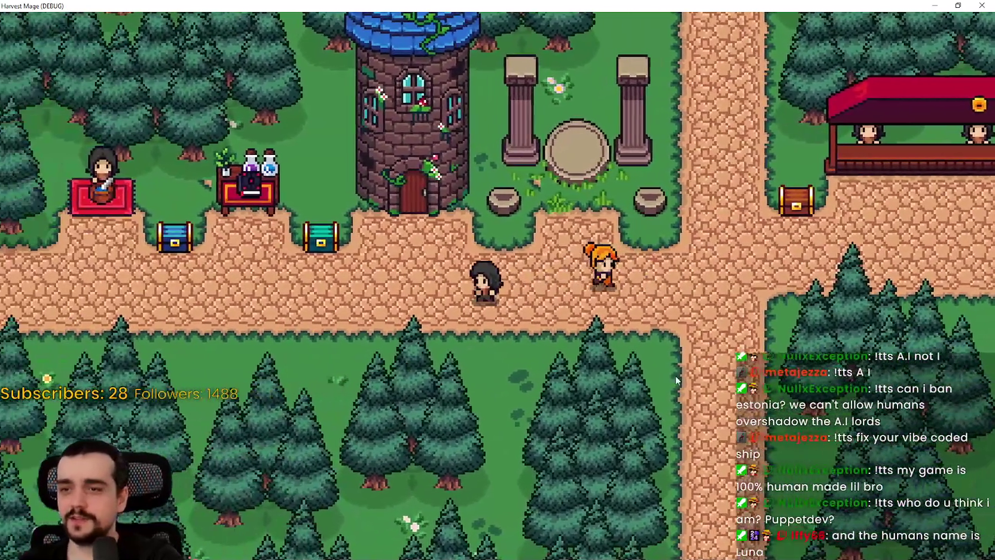
pyautogui.press('a')
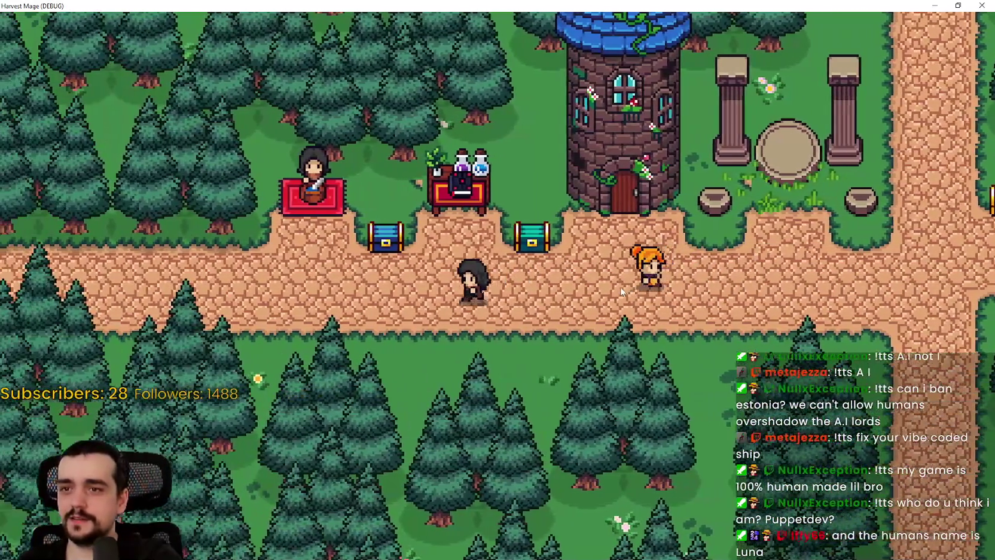
pyautogui.press('a')
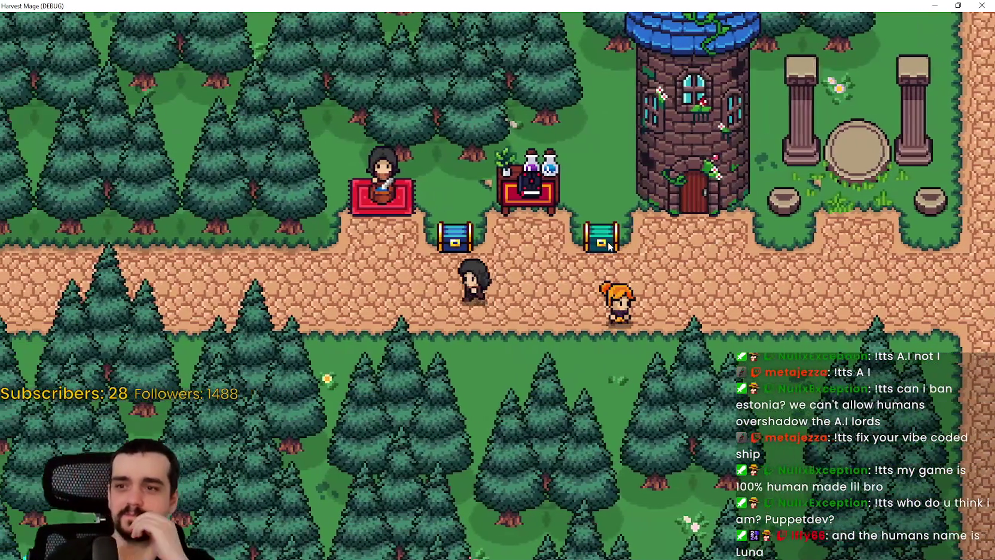
pyautogui.press('a')
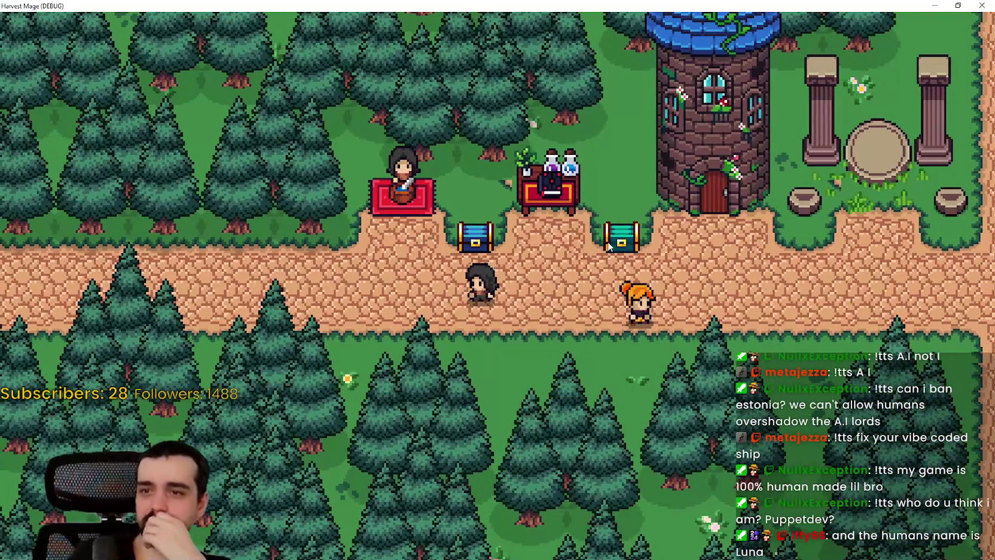
pyautogui.press('d')
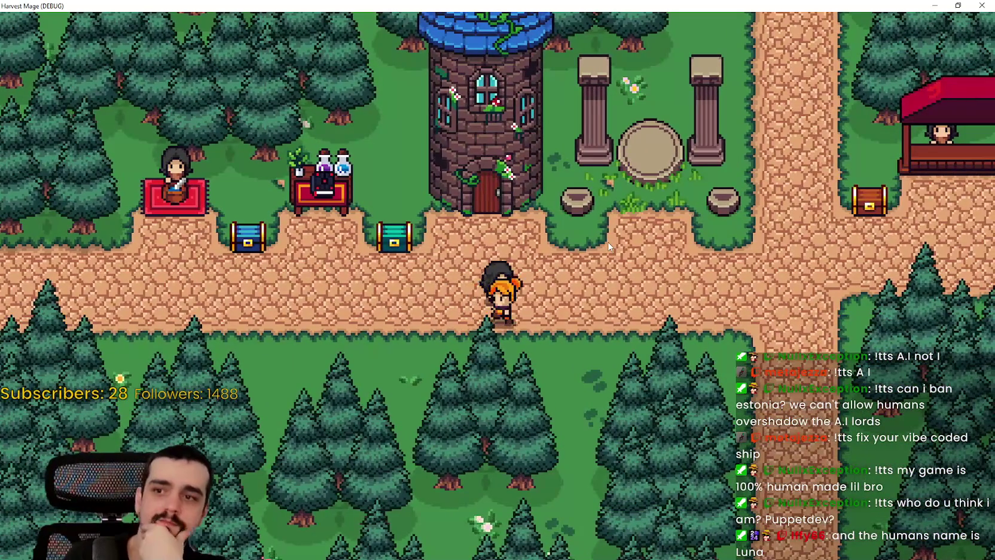
pyautogui.press('d')
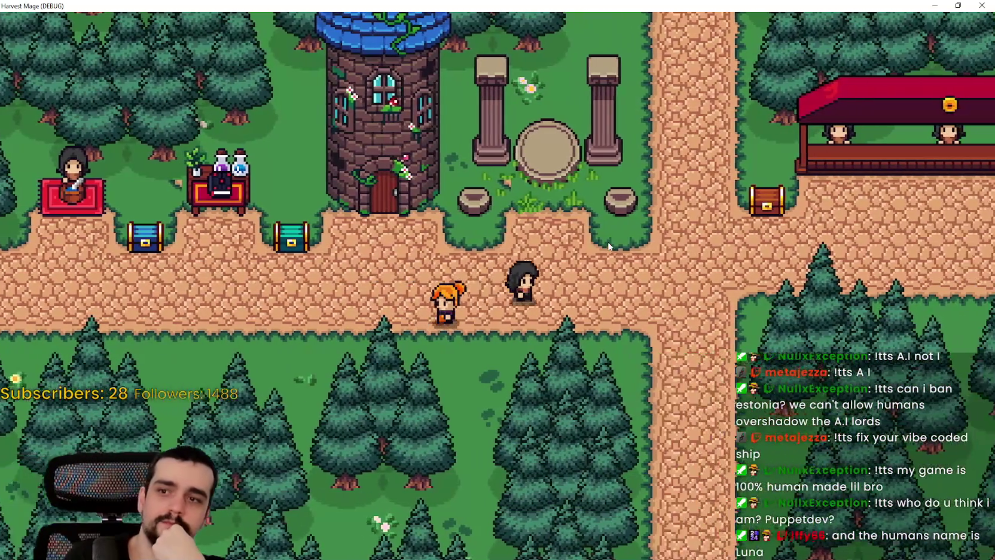
pyautogui.press('d')
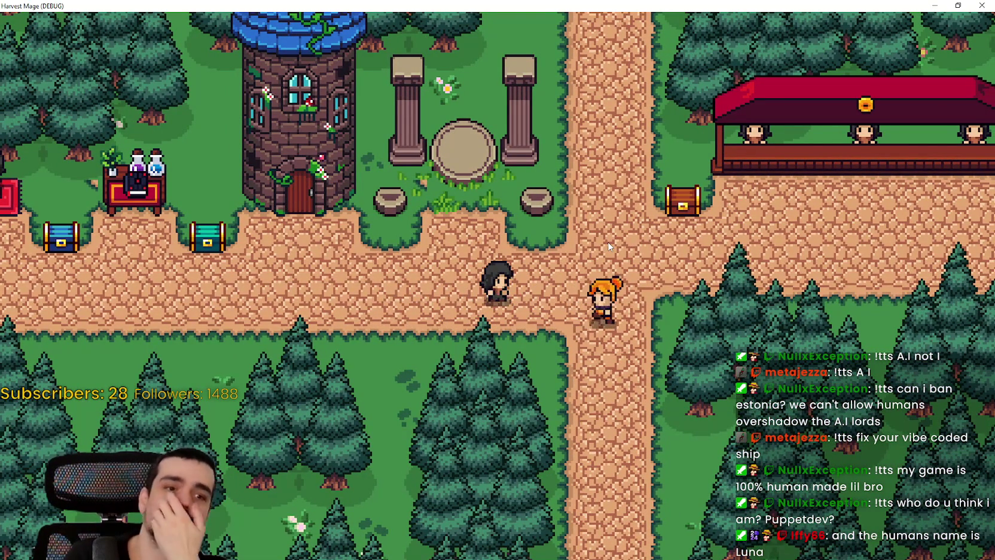
pyautogui.press('d')
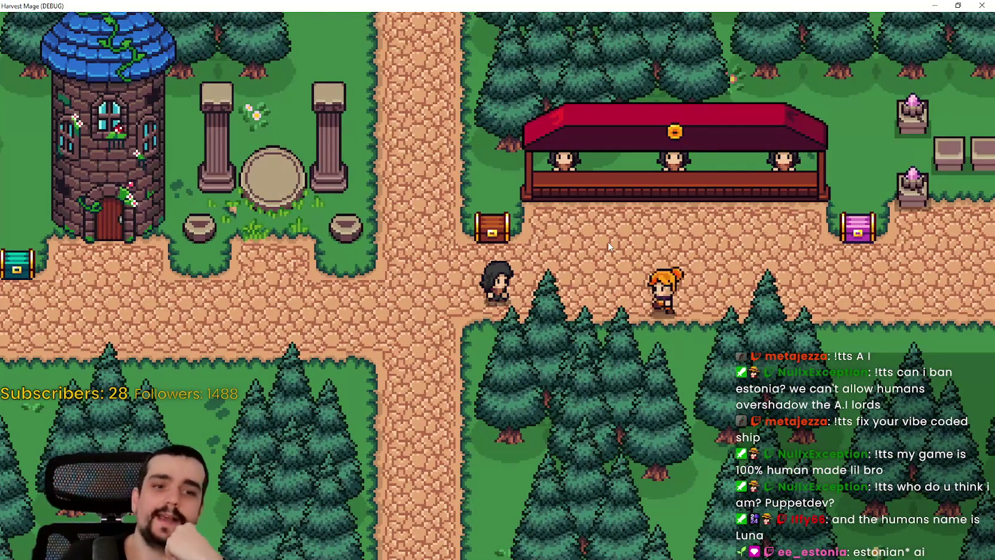
pyautogui.press('d')
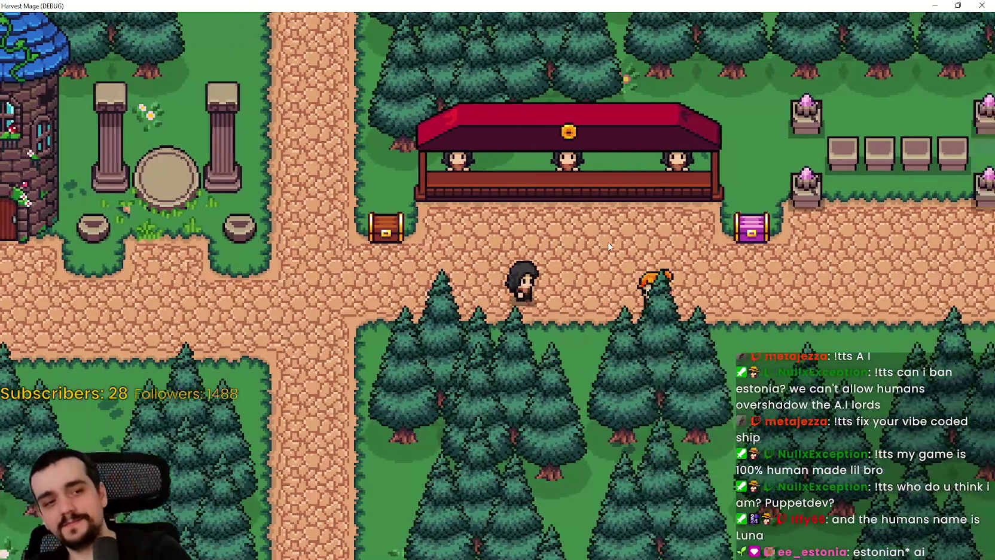
pyautogui.press('d')
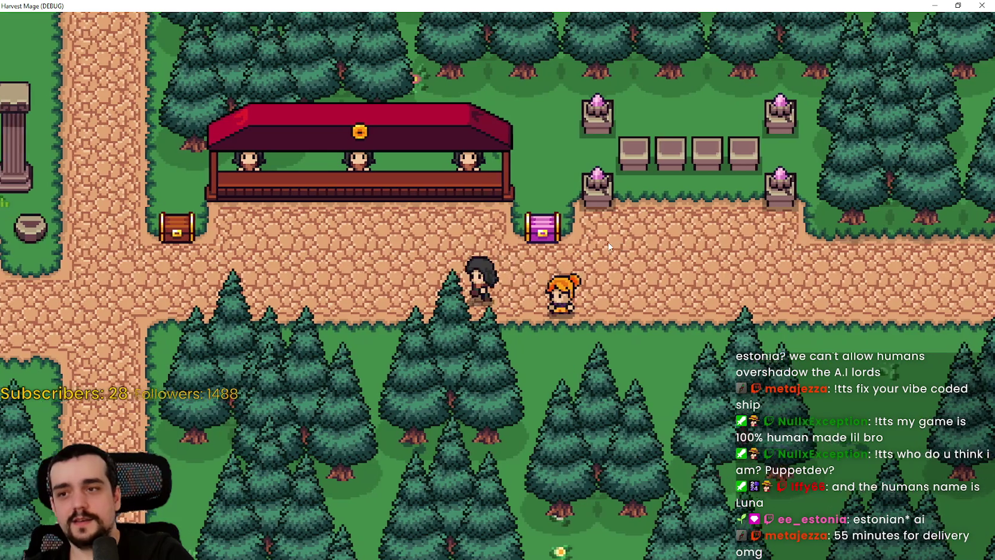
pyautogui.press('a')
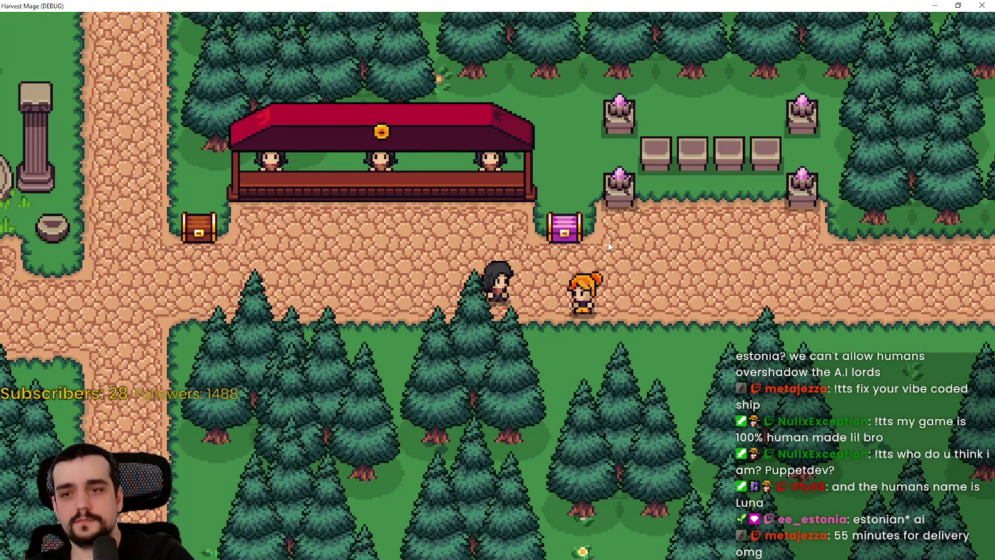
pyautogui.press('a')
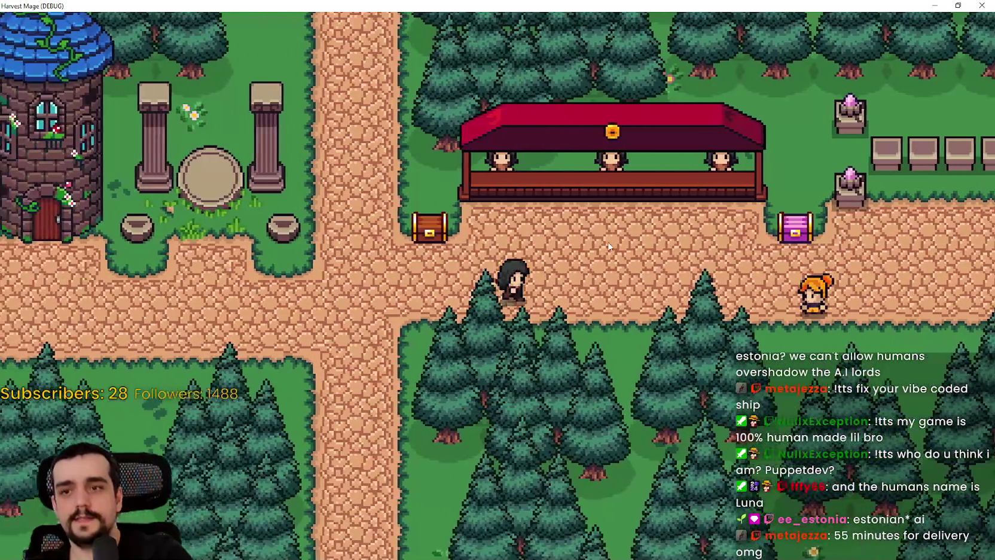
pyautogui.press('a')
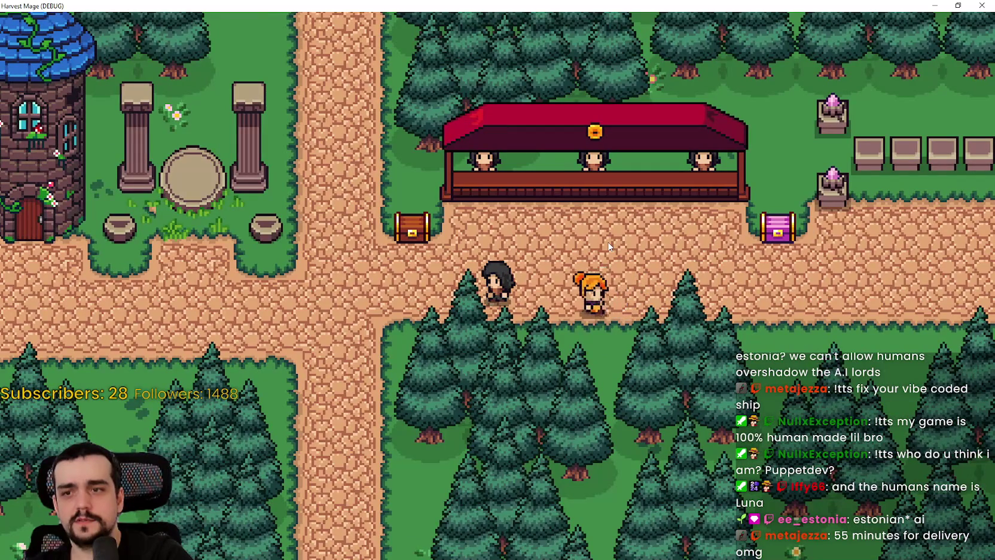
pyautogui.press('a')
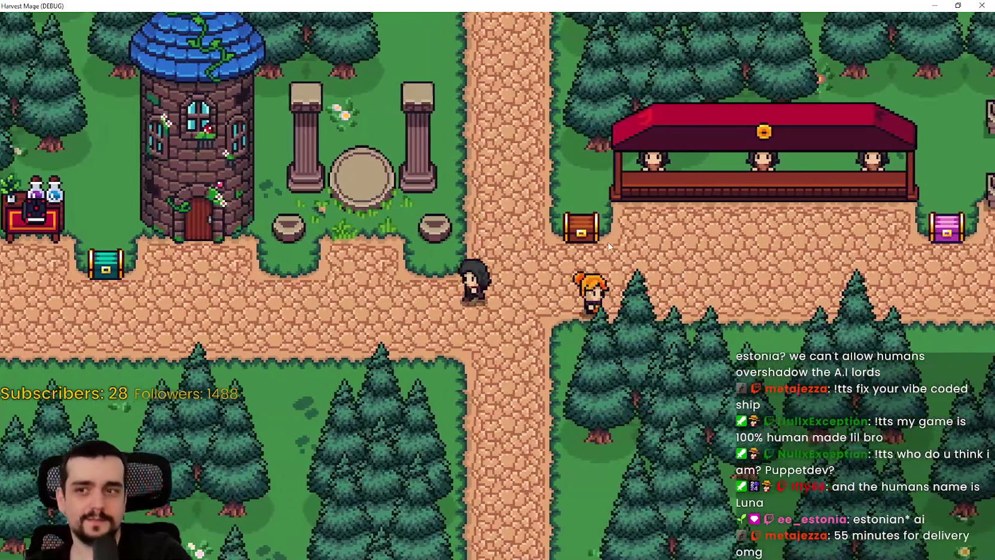
pyautogui.press('a')
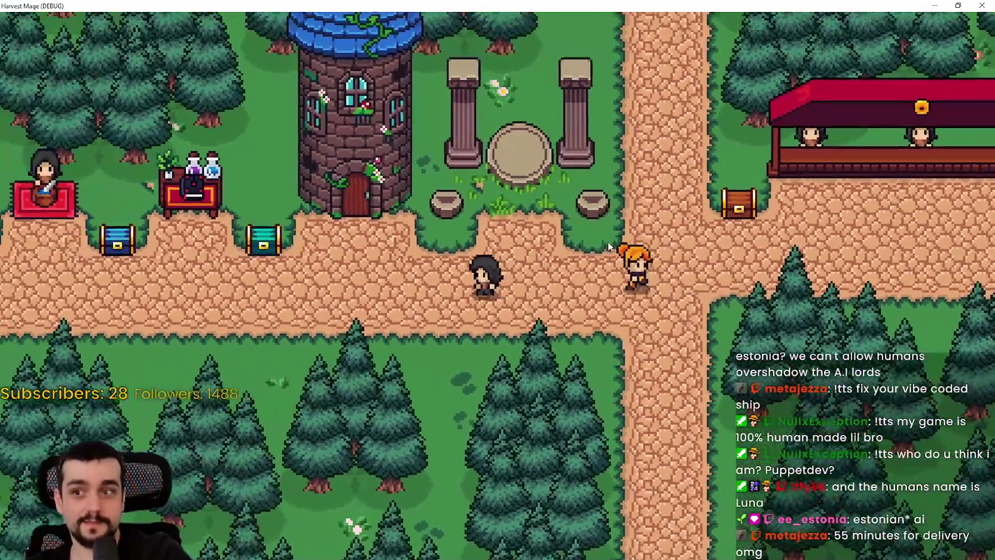
pyautogui.press('s')
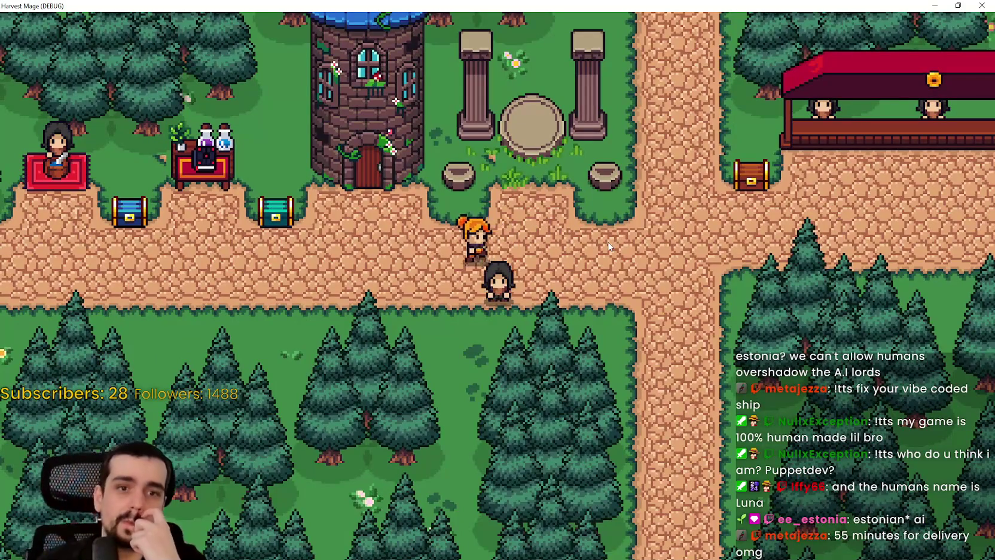
pyautogui.press('a')
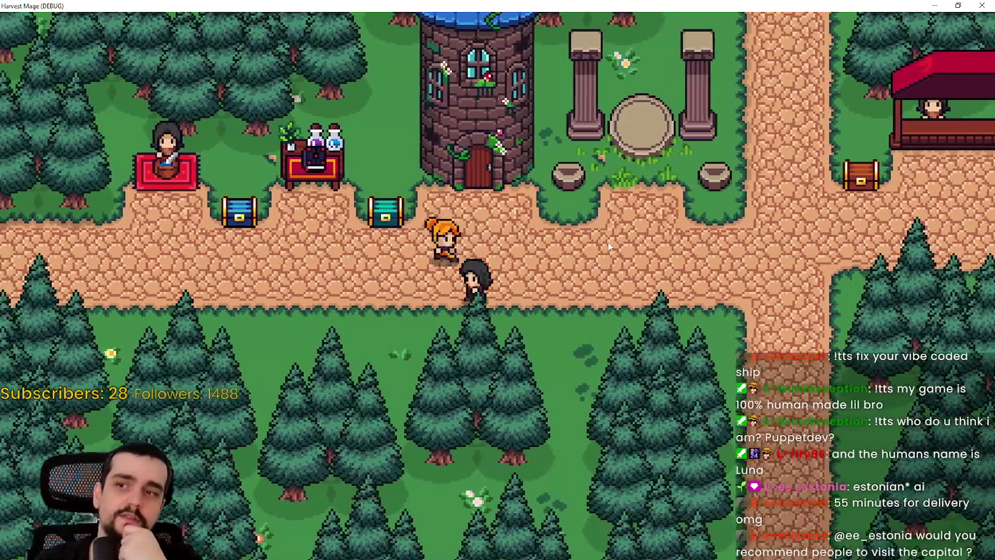
pyautogui.press('a')
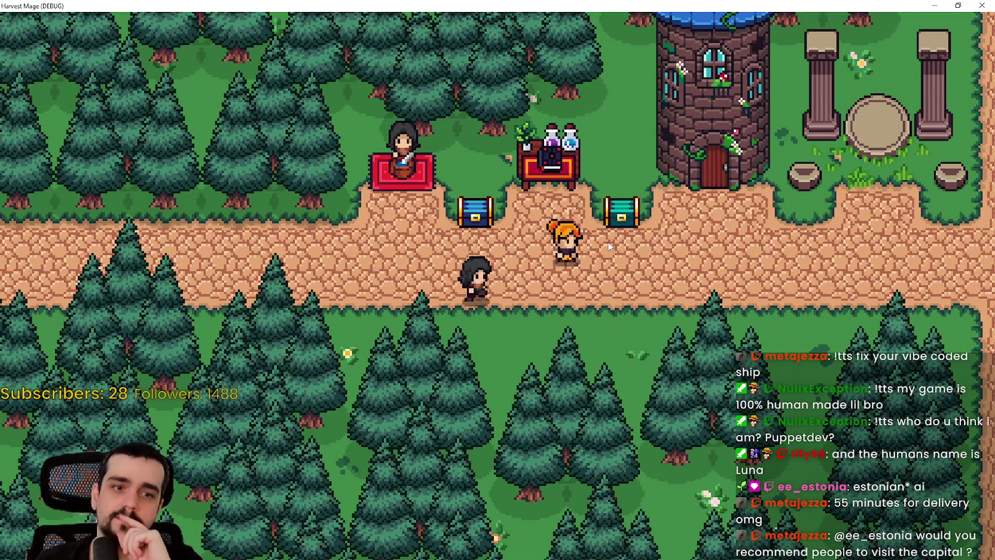
pyautogui.press('d')
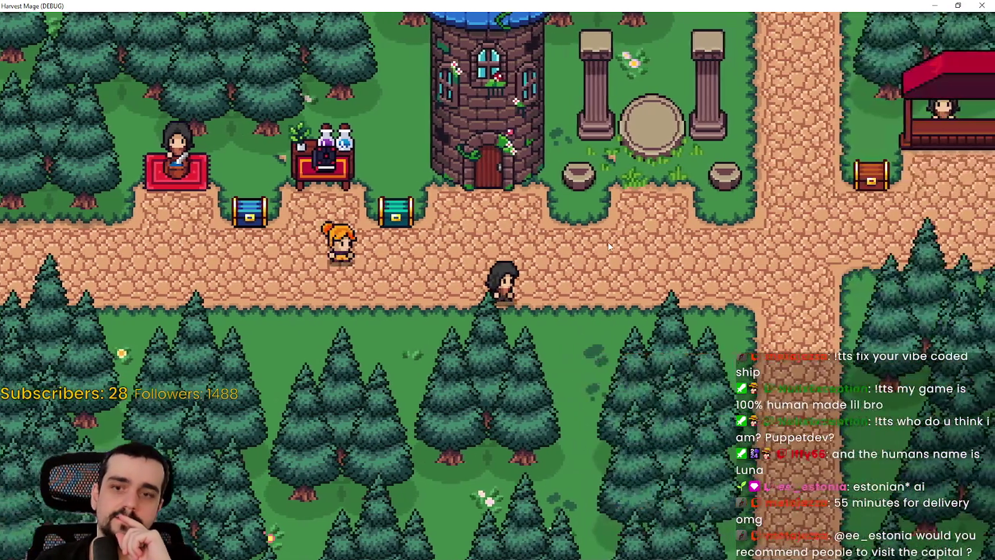
pyautogui.press('w')
pyautogui.press('a')
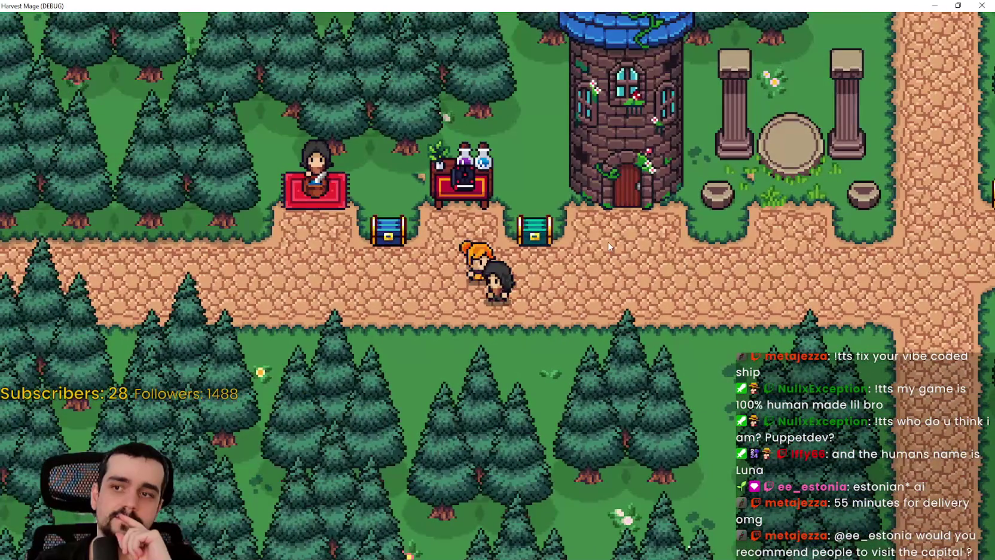
pyautogui.press('d')
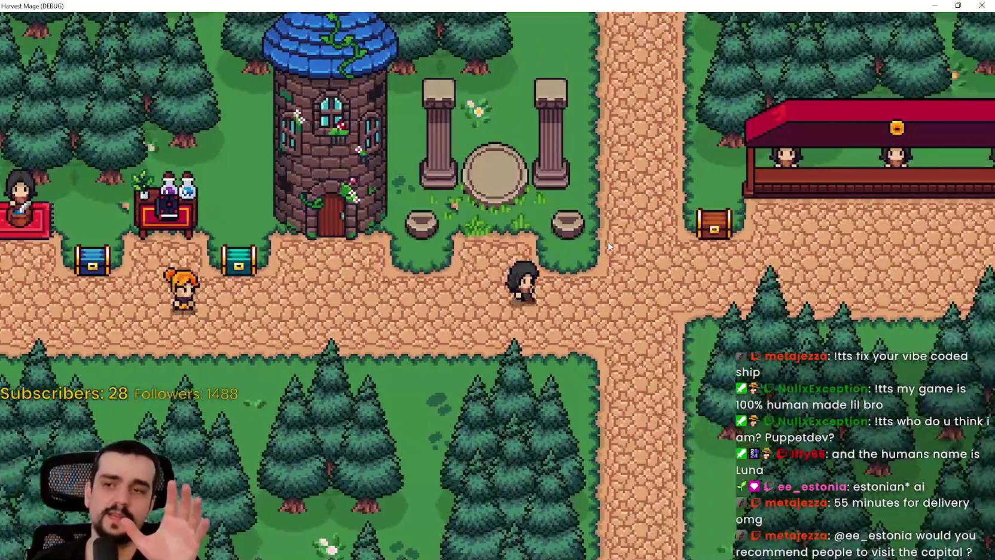
pyautogui.press('a')
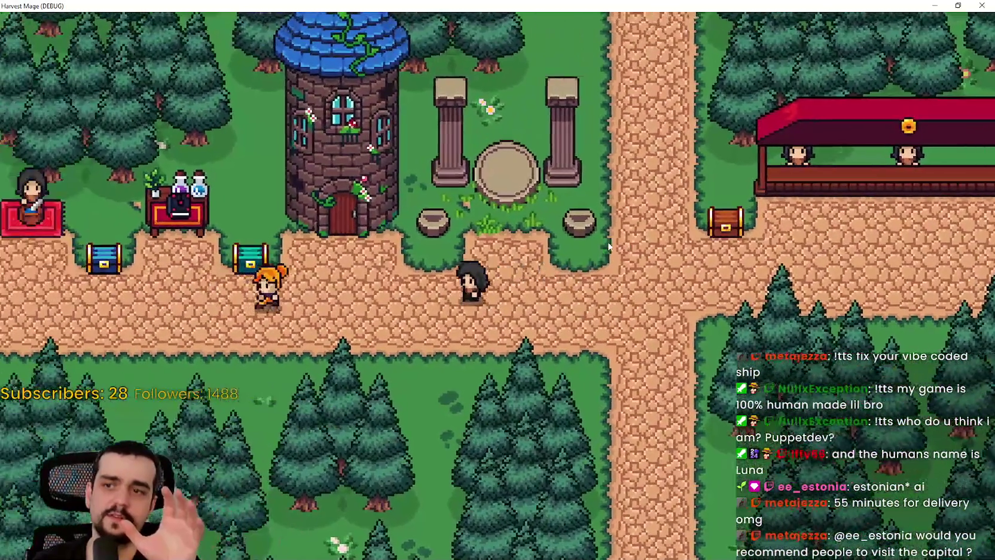
pyautogui.press('a')
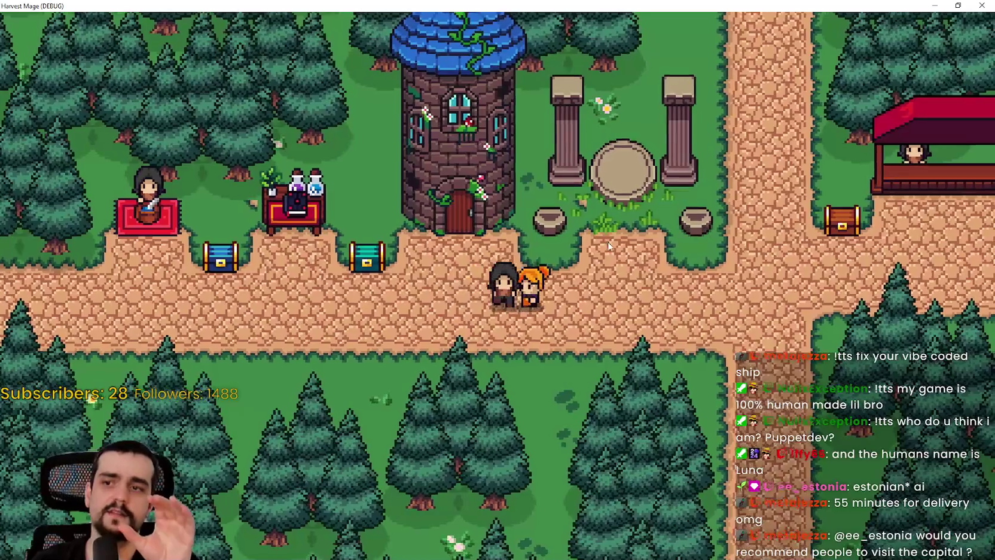
pyautogui.press('d')
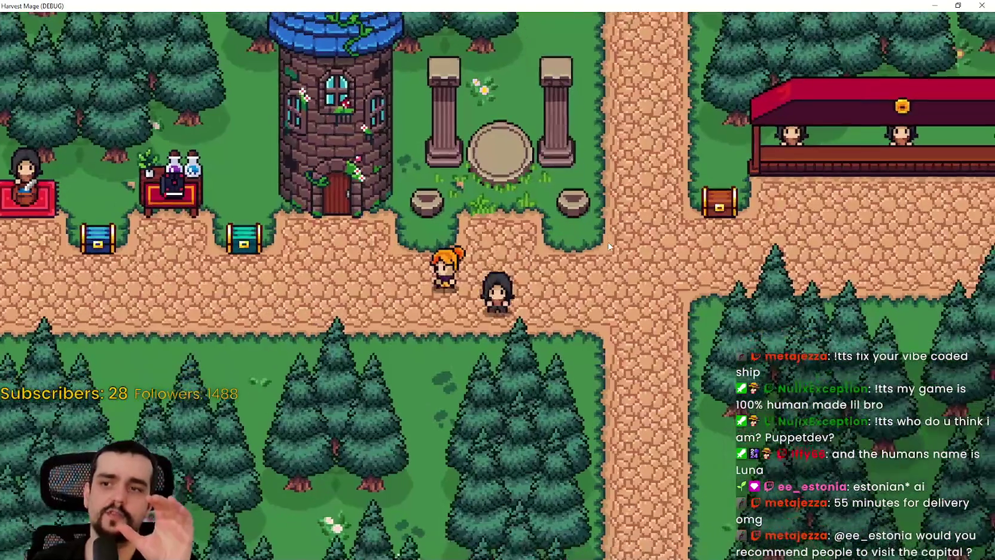
pyautogui.press('w')
pyautogui.press('s')
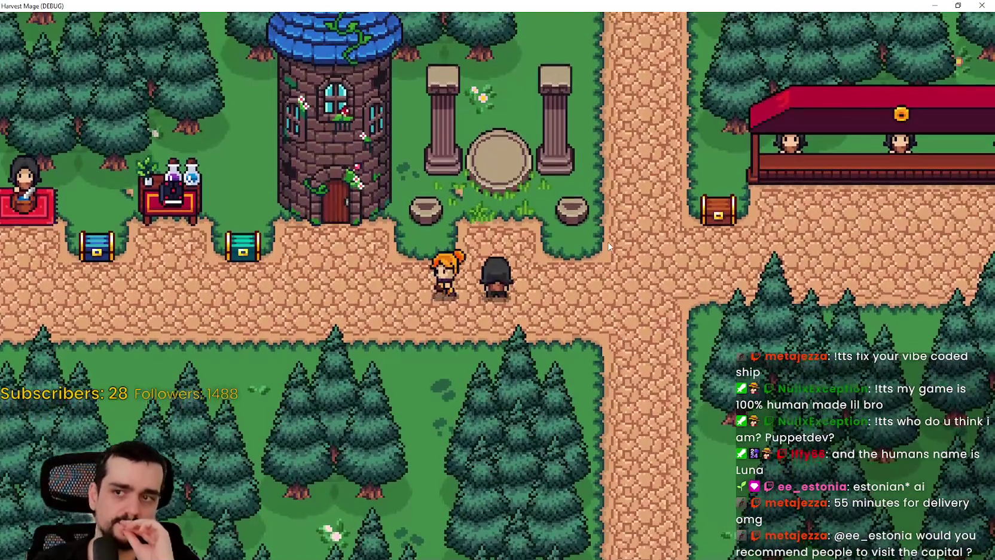
pyautogui.press('d')
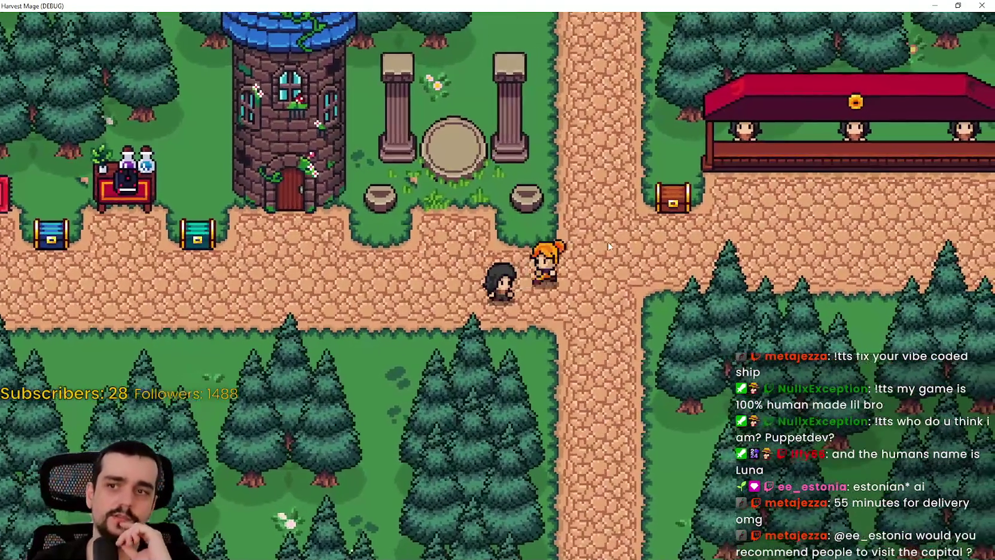
pyautogui.press('d')
pyautogui.press('w')
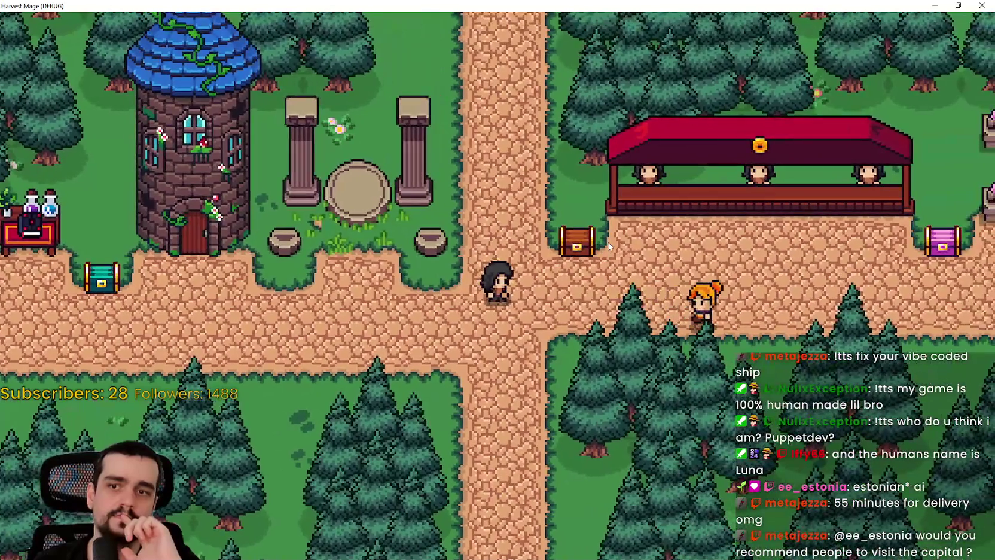
pyautogui.press('d')
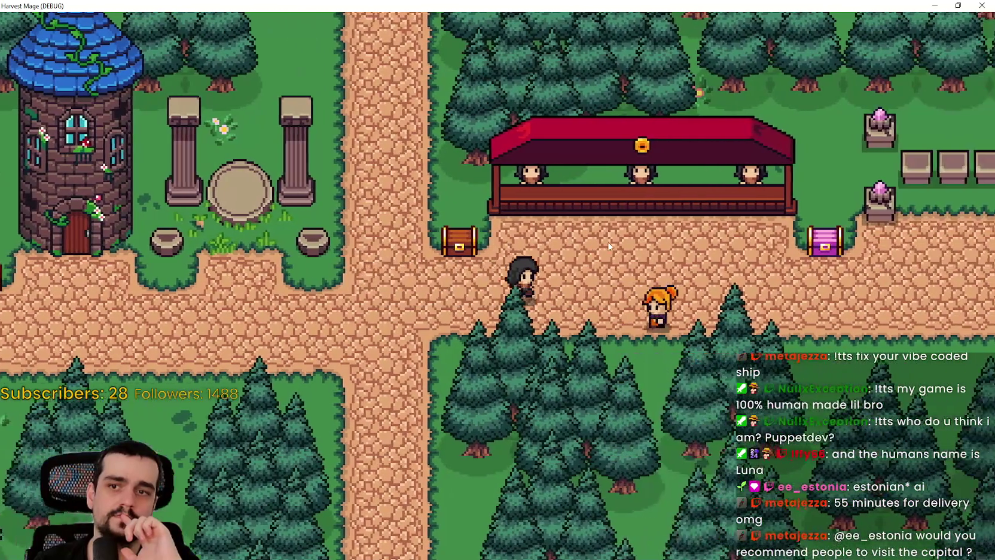
pyautogui.press('d')
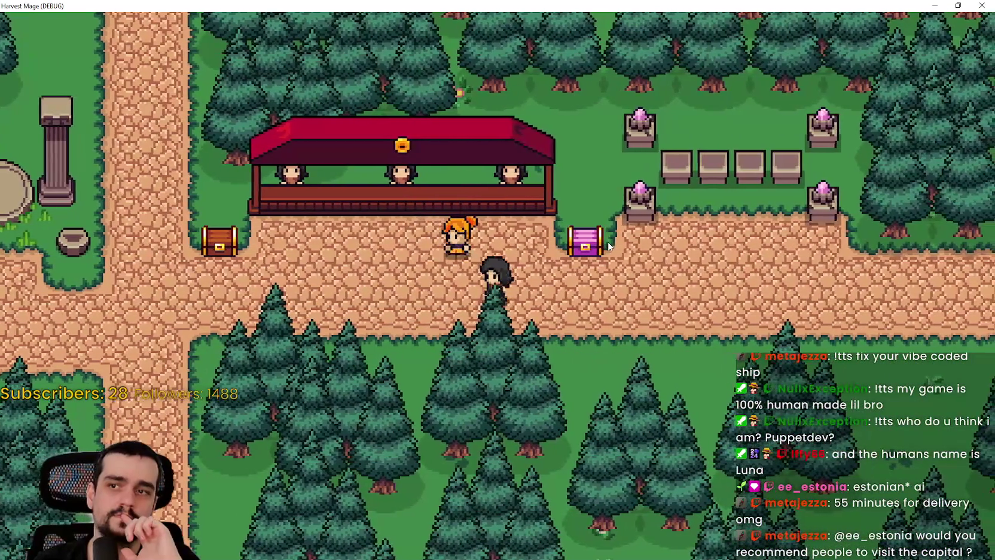
pyautogui.press('a')
pyautogui.press('s')
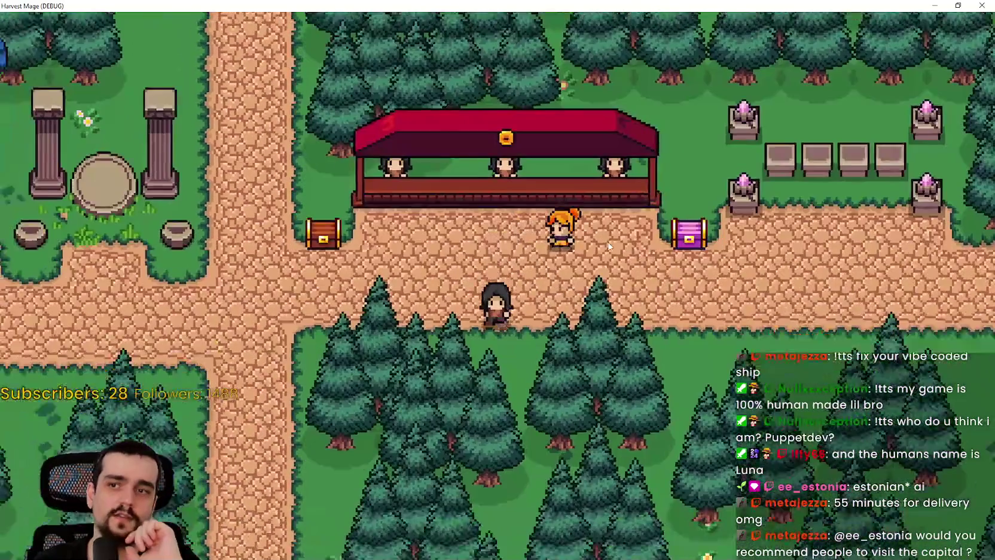
pyautogui.press('w')
pyautogui.press('d')
pyautogui.press('a')
pyautogui.press('d')
pyautogui.press('a')
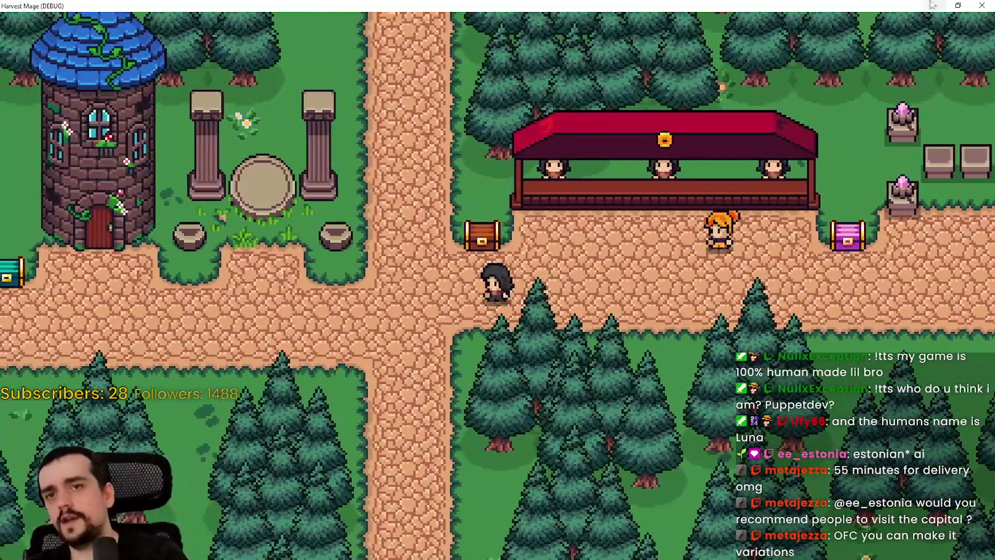
pyautogui.click(932, 4)
# Step: Close the game and read the connect_points documentation in background_map.gd
pyautogui.click(865, 23)
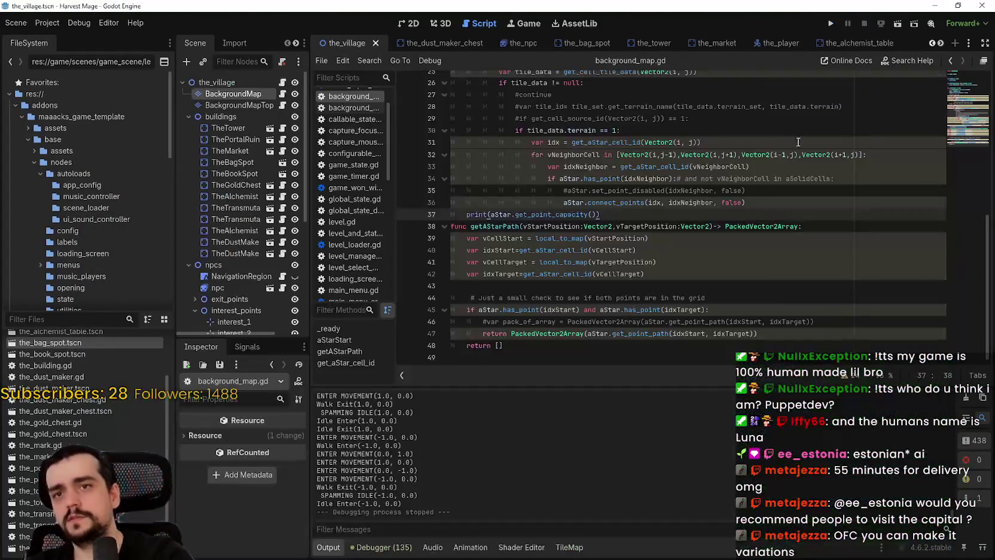
pyautogui.scroll(2, 723, 257)
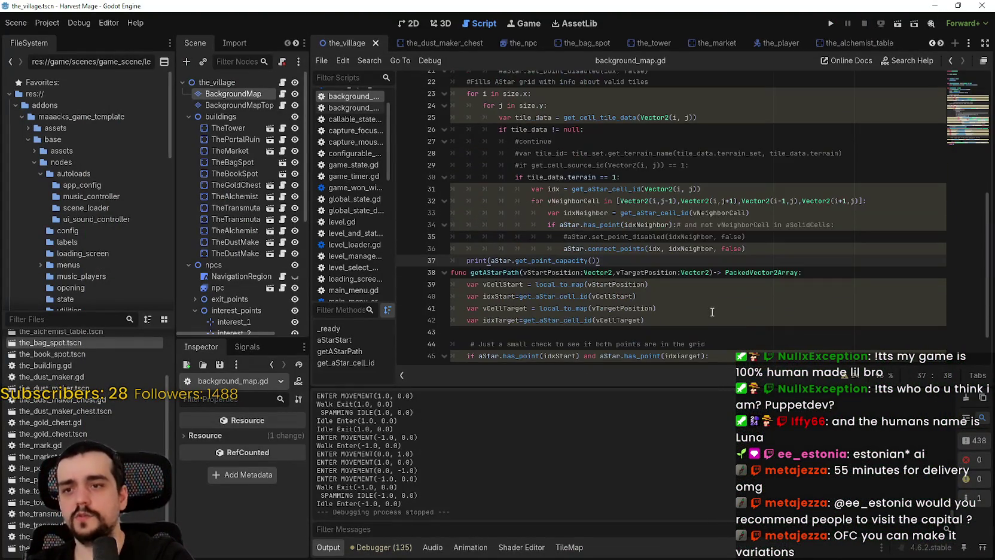
pyautogui.scroll(-2, 723, 273)
pyautogui.scroll(2, 728, 291)
pyautogui.scroll(-2, 733, 315)
pyautogui.click(714, 285)
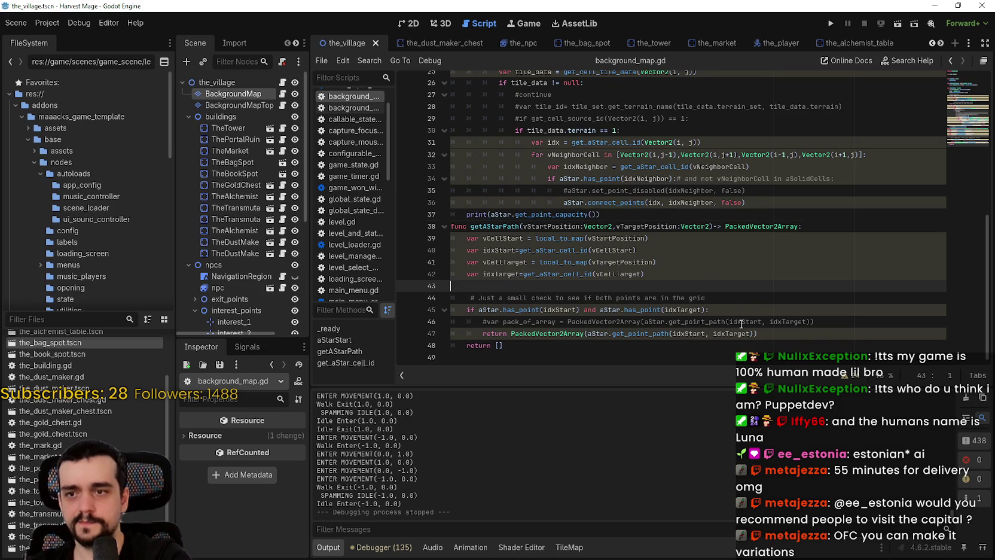
pyautogui.scroll(1, 742, 323)
pyautogui.scroll(3, 741, 324)
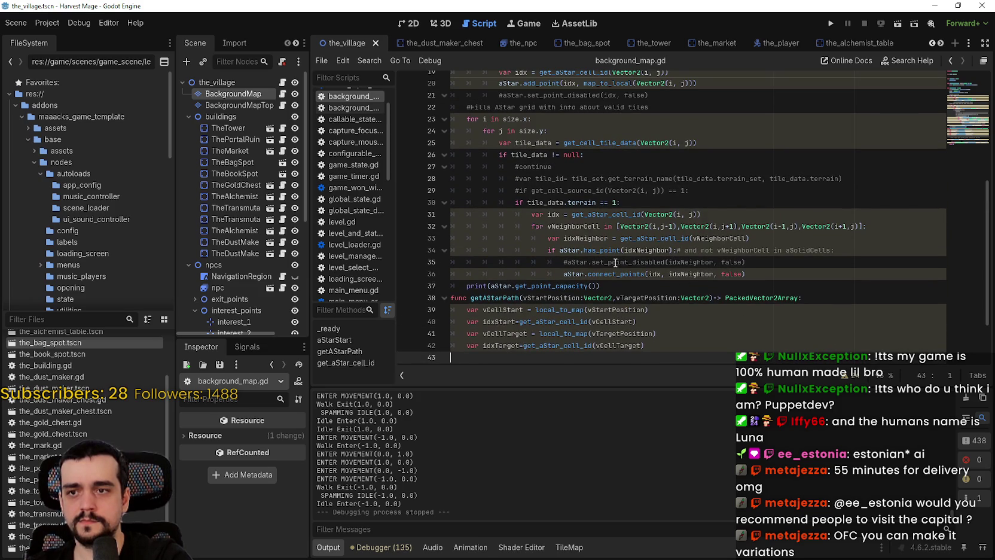
pyautogui.moveTo(618, 278)
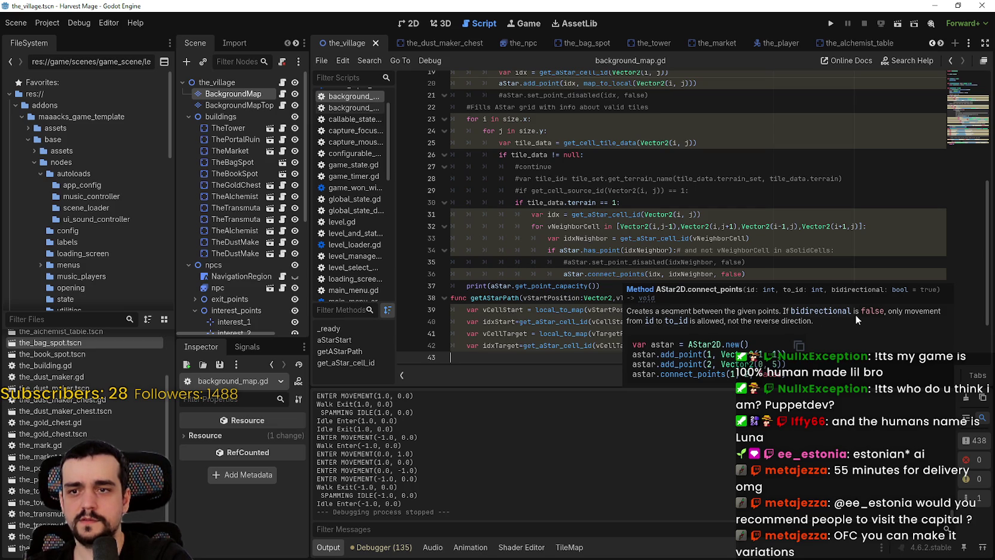
pyautogui.click(706, 190)
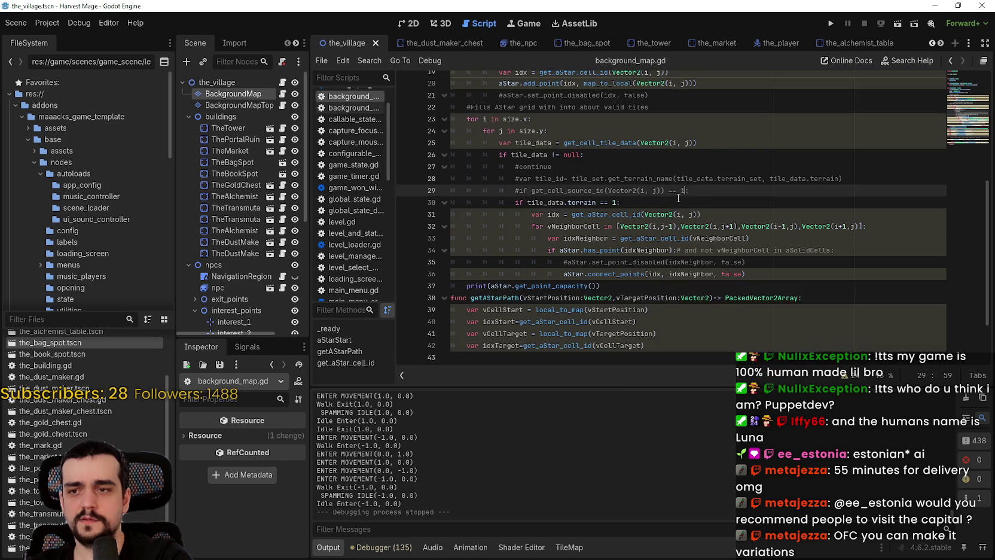
# Step: Add true as the allow_partial_path argument of get_point_path on line 47, save, and run
pyautogui.scroll(-2, 657, 286)
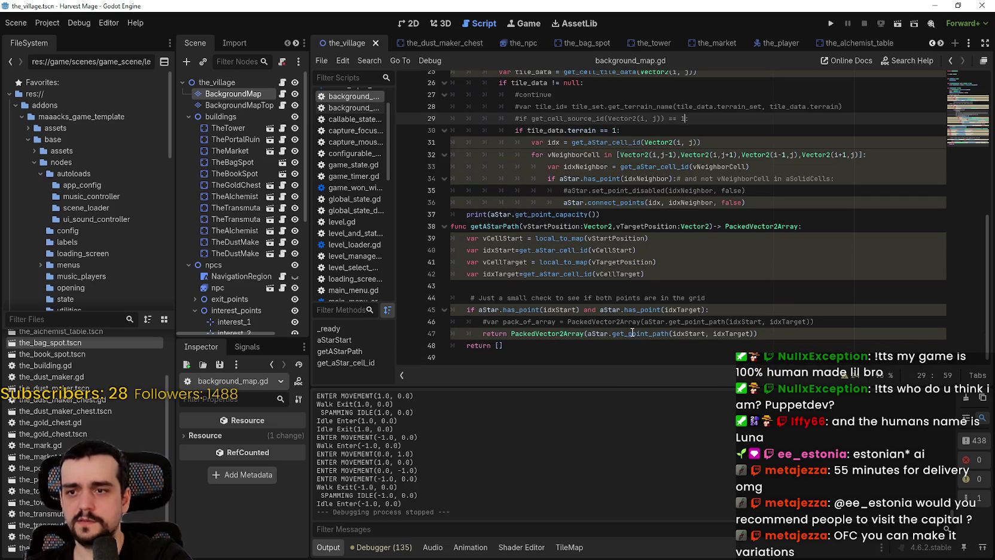
pyautogui.moveTo(632, 333)
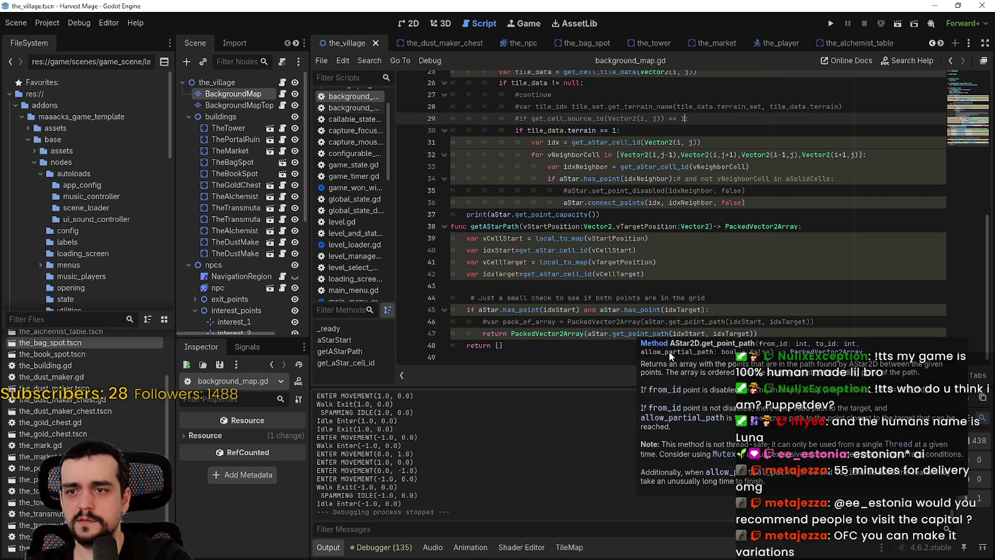
pyautogui.click(755, 299)
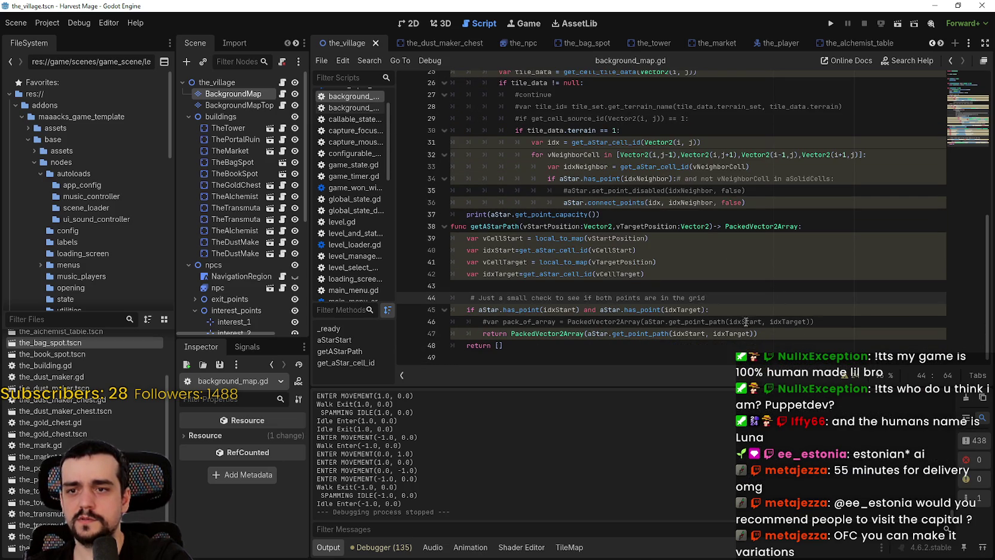
pyautogui.click(755, 333)
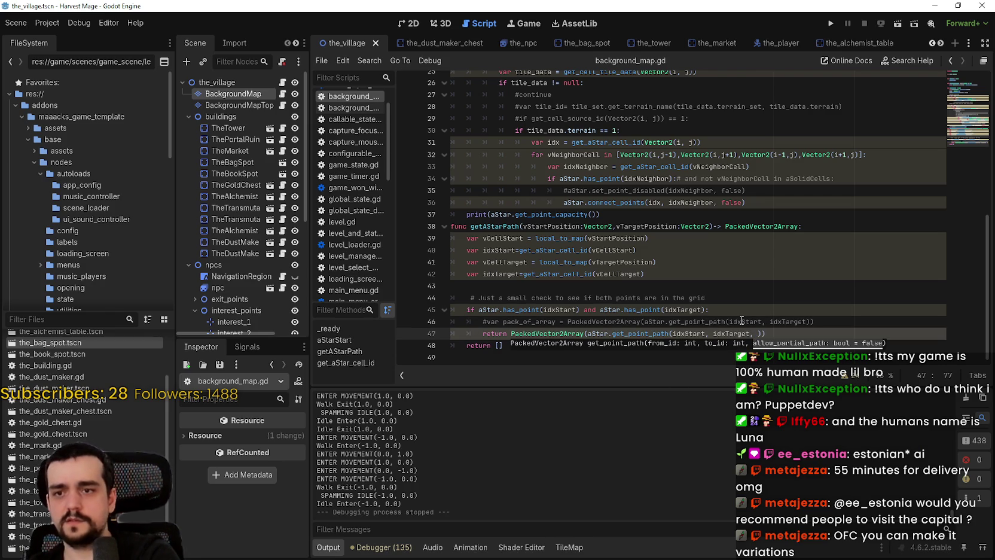
pyautogui.write(')')
pyautogui.hotkey('ctrl', 's')
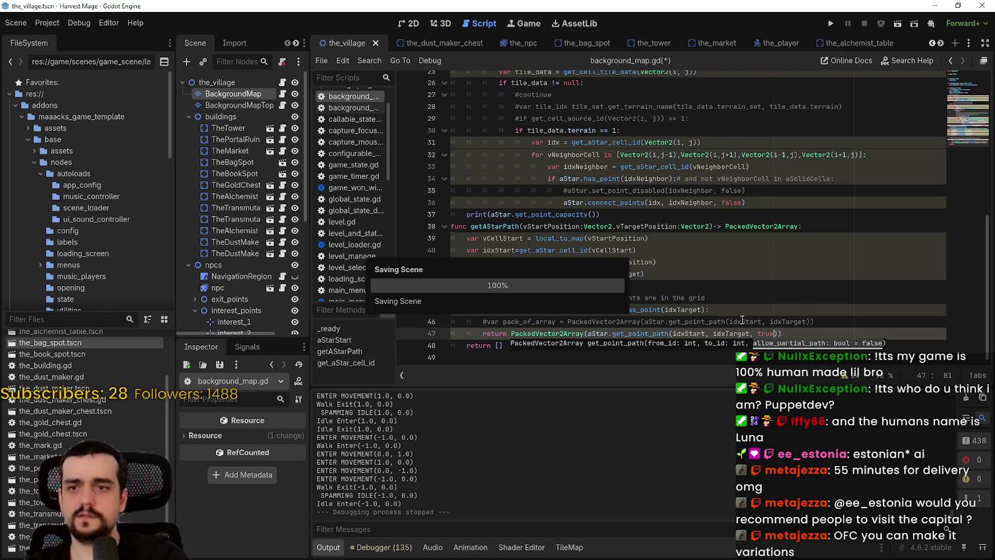
pyautogui.click(835, 26)
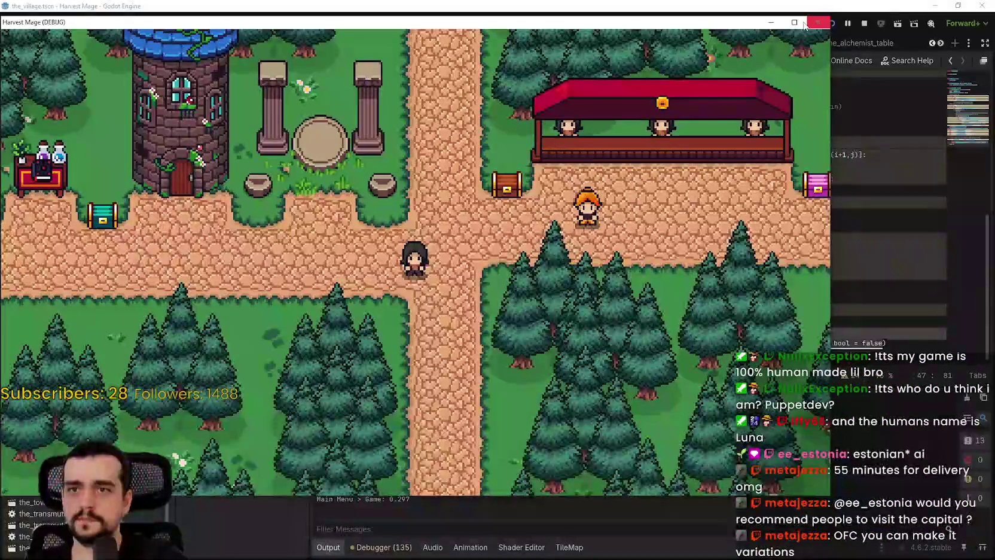
# Step: Walk the player right and left along the village path past the wandering NPC, then minimize the game
pyautogui.press('d')
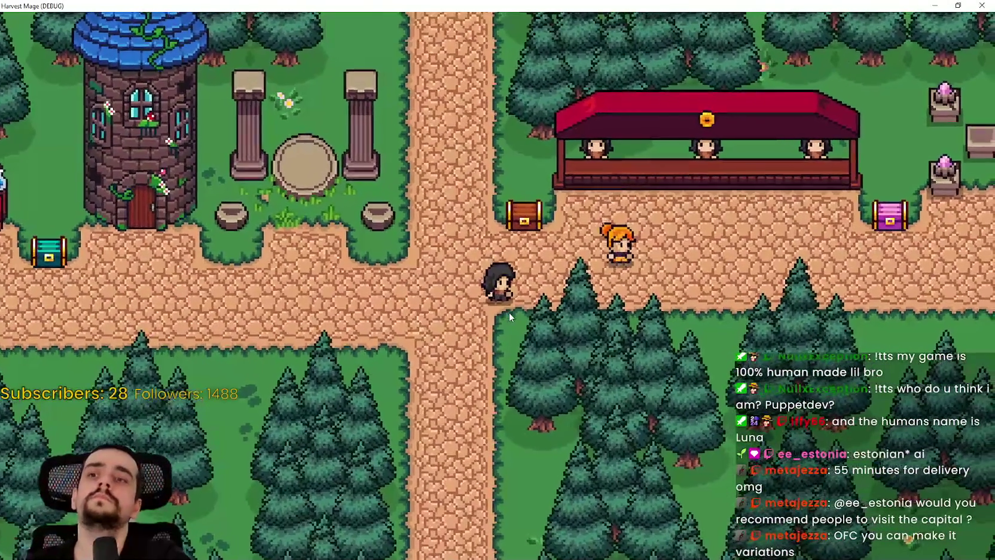
pyautogui.press('d')
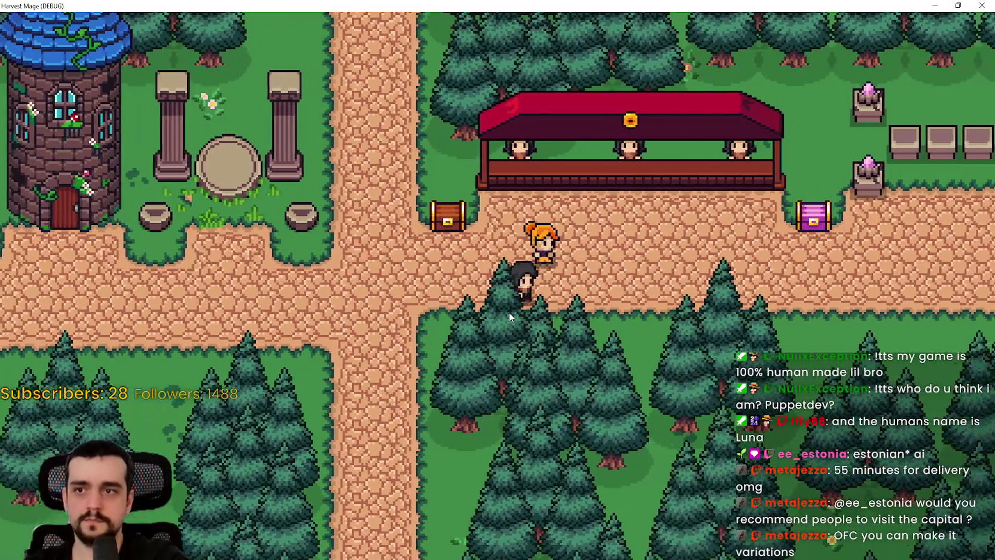
pyautogui.press('a')
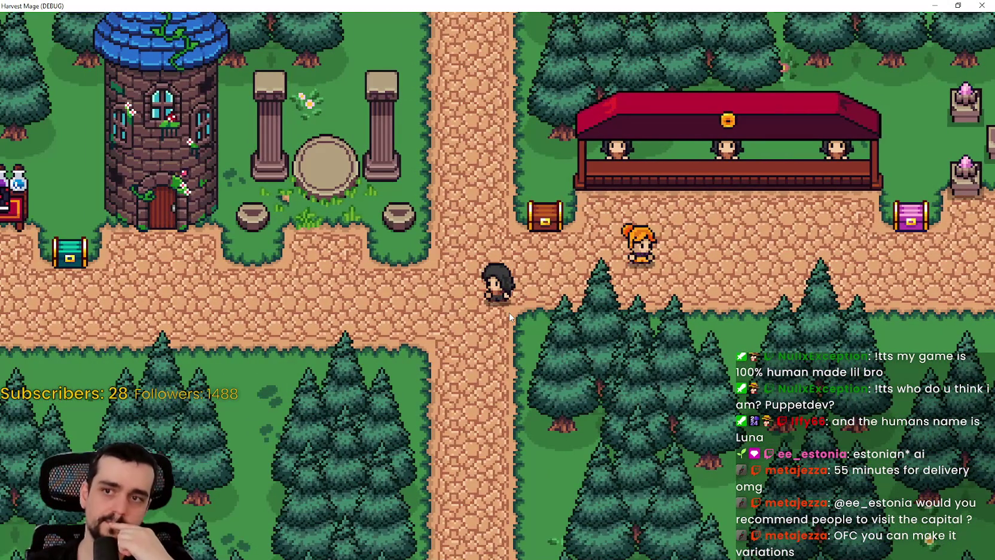
pyautogui.press('d')
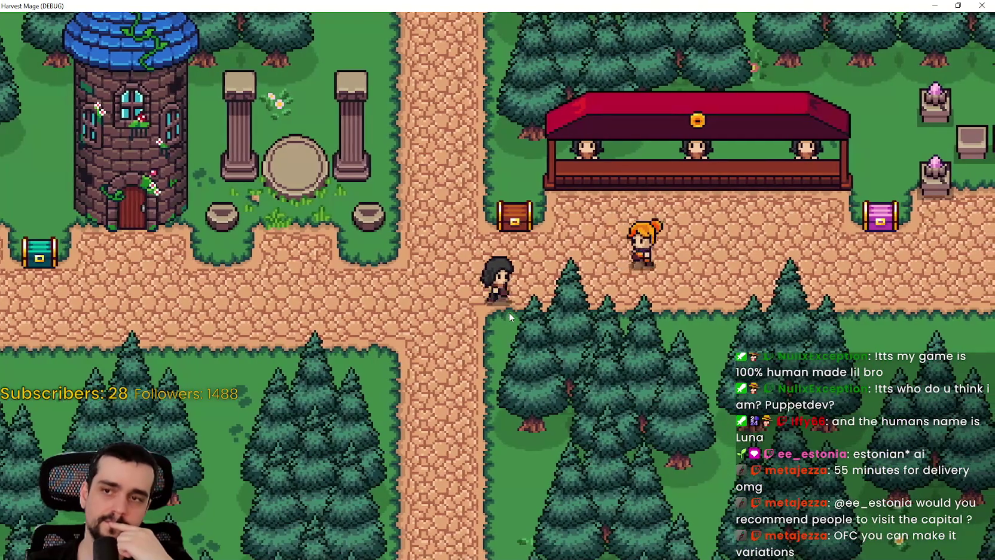
pyautogui.press('d')
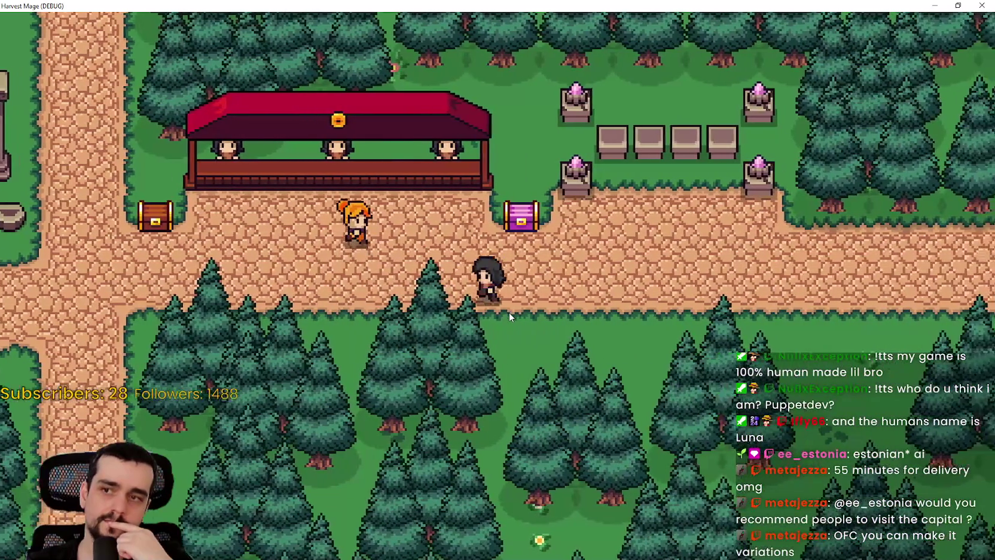
pyautogui.press('a')
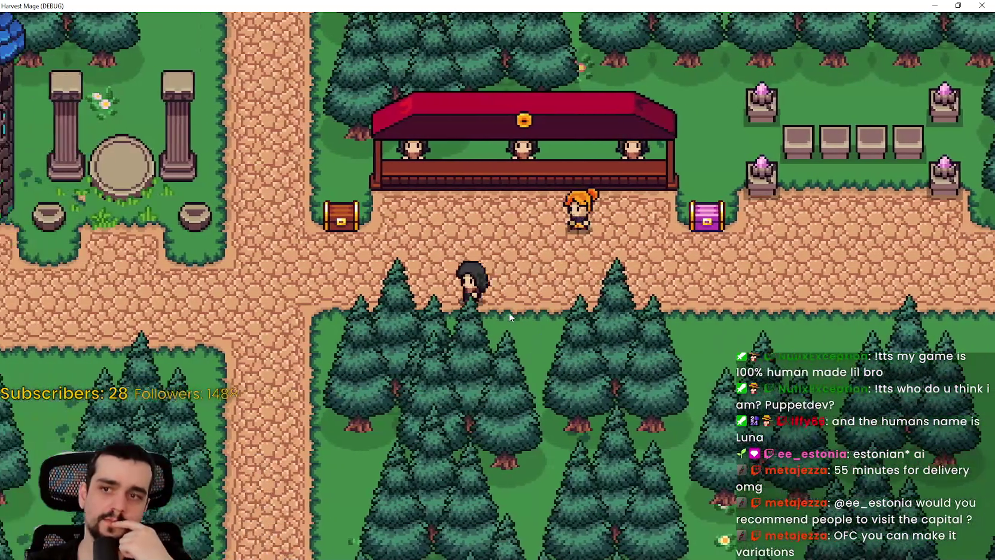
pyautogui.press('a')
pyautogui.press('w')
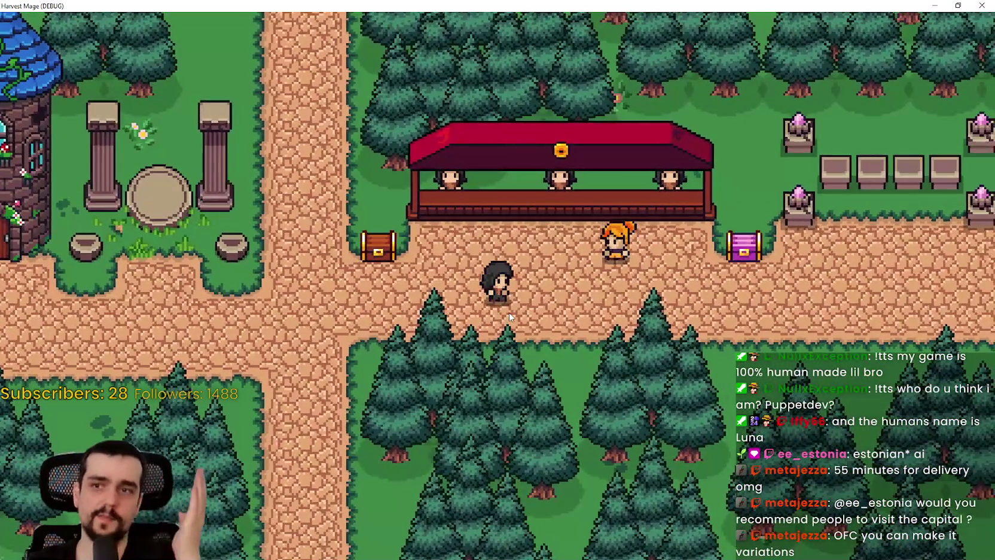
pyautogui.press('d')
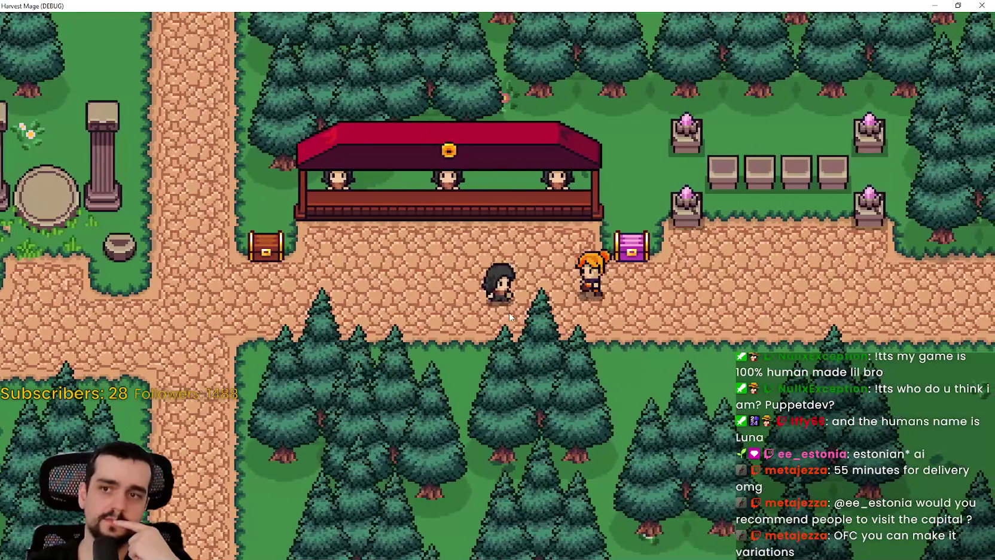
pyautogui.press('d')
pyautogui.press('w')
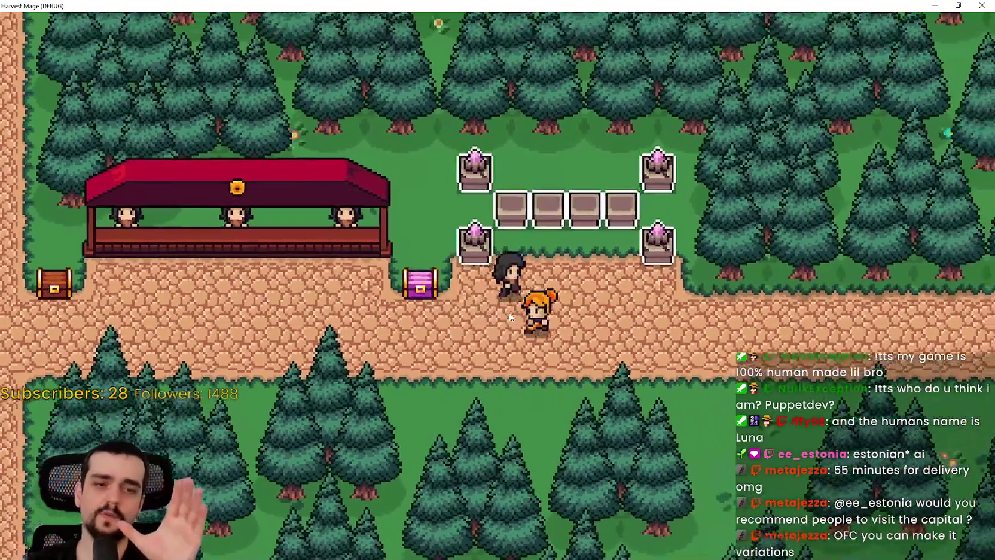
pyautogui.press('d')
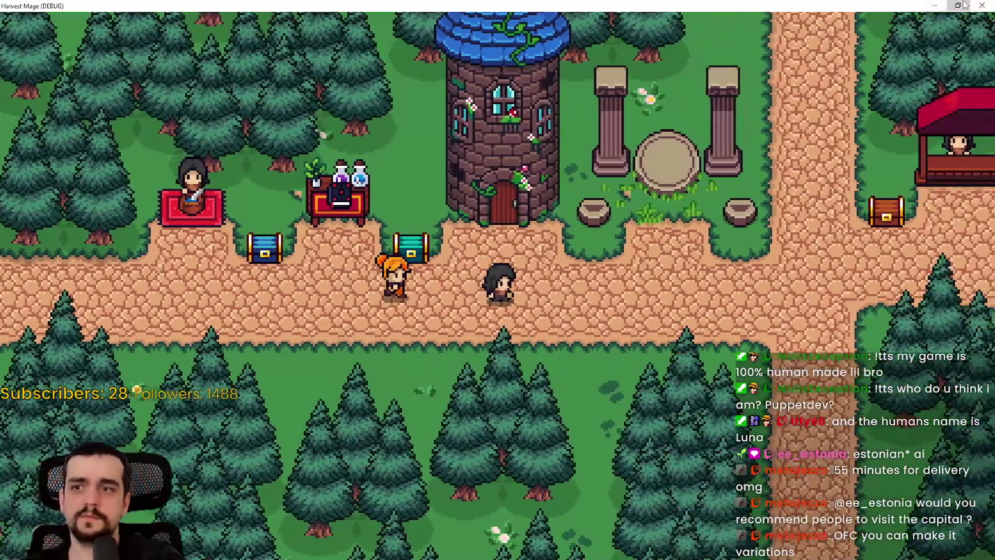
pyautogui.click(959, 5)
# Step: Stop the game, relaunch the project with the edited script, and start from the title menu
pyautogui.click(865, 24)
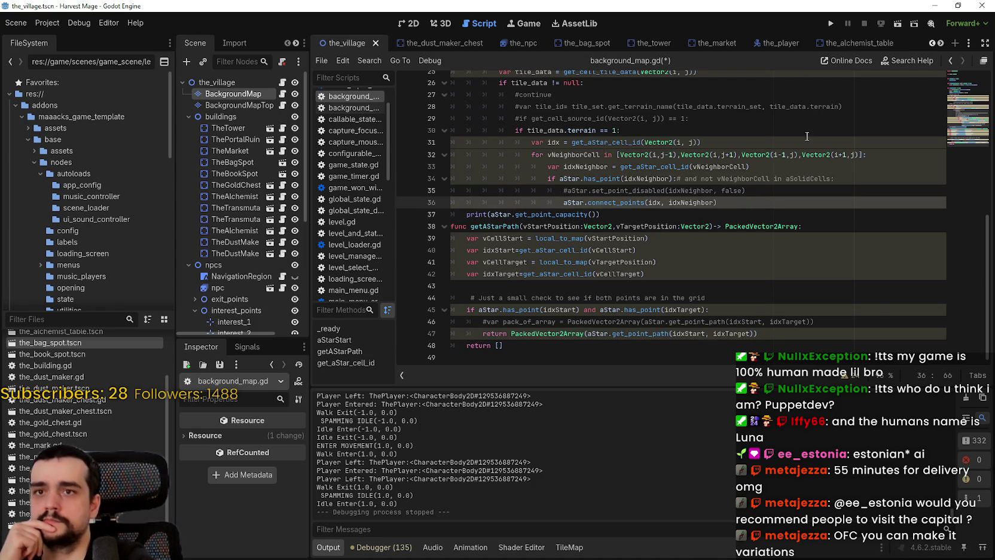
pyautogui.click(832, 26)
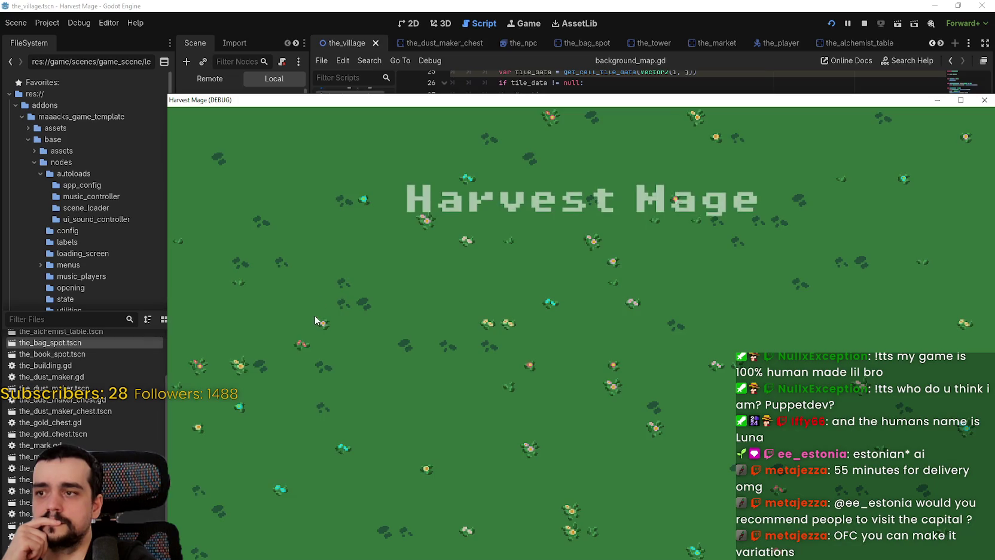
pyautogui.click(263, 333)
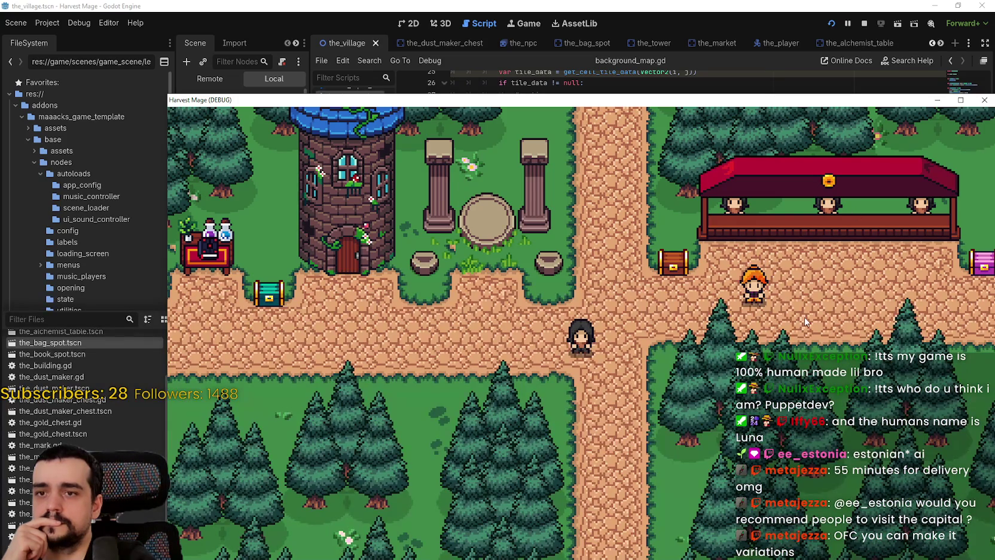
# Step: Reposition the game window and walk the player right toward the NPC and back
pyautogui.moveTo(793, 99); pyautogui.dragTo(726, 34)
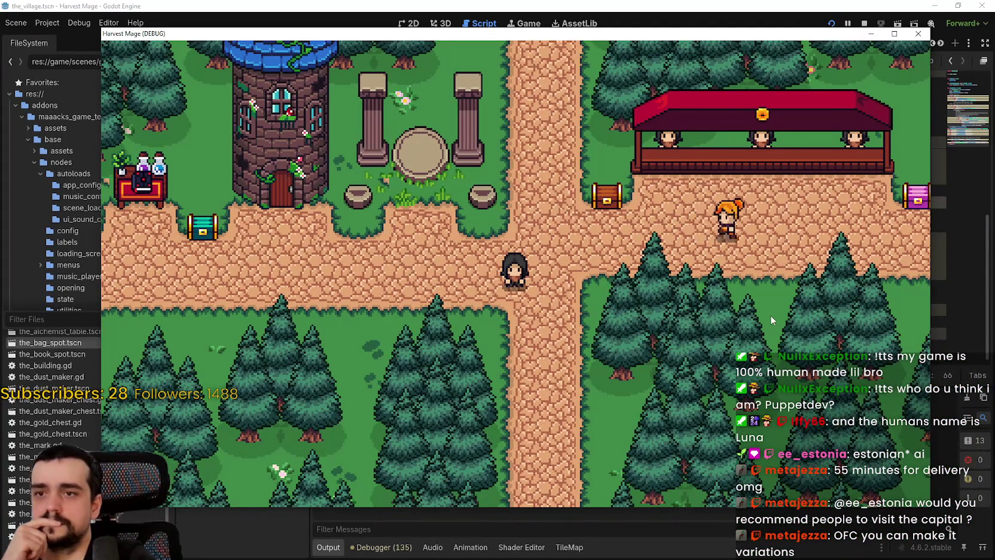
pyautogui.press('d')
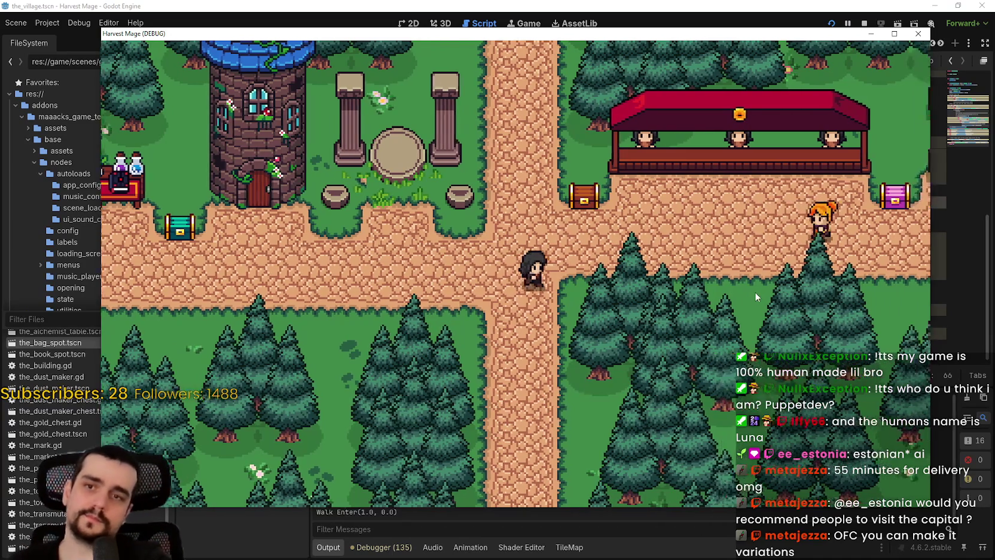
pyautogui.press('d')
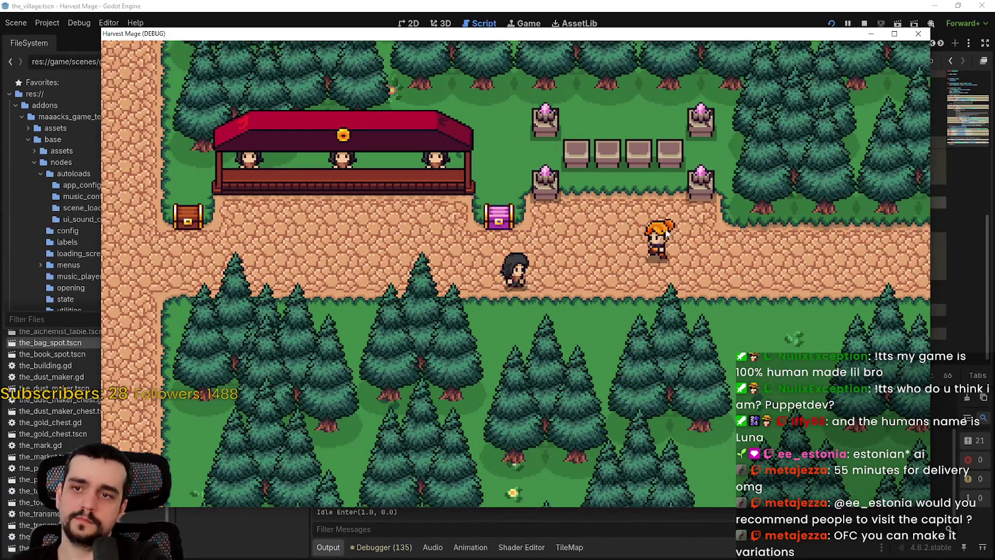
pyautogui.press('d')
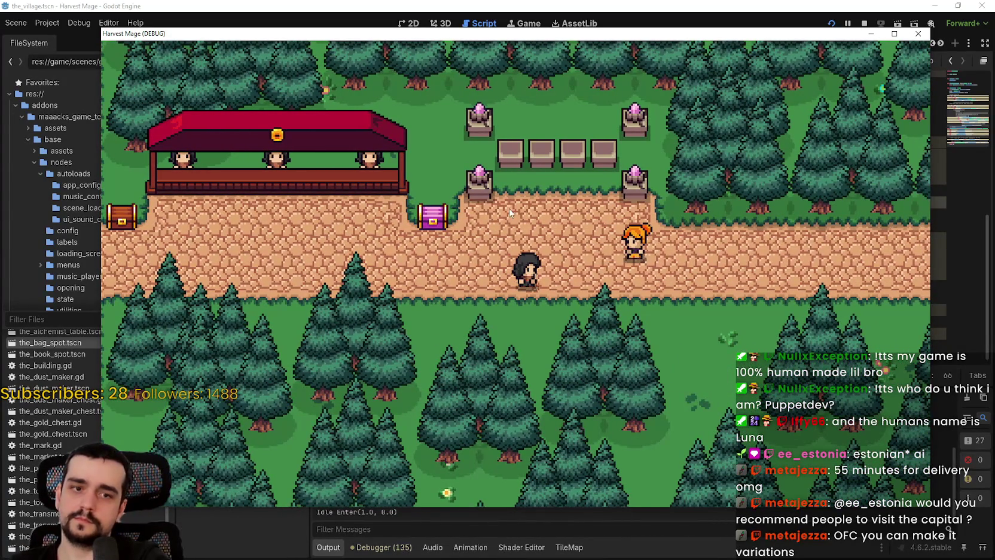
pyautogui.press('d')
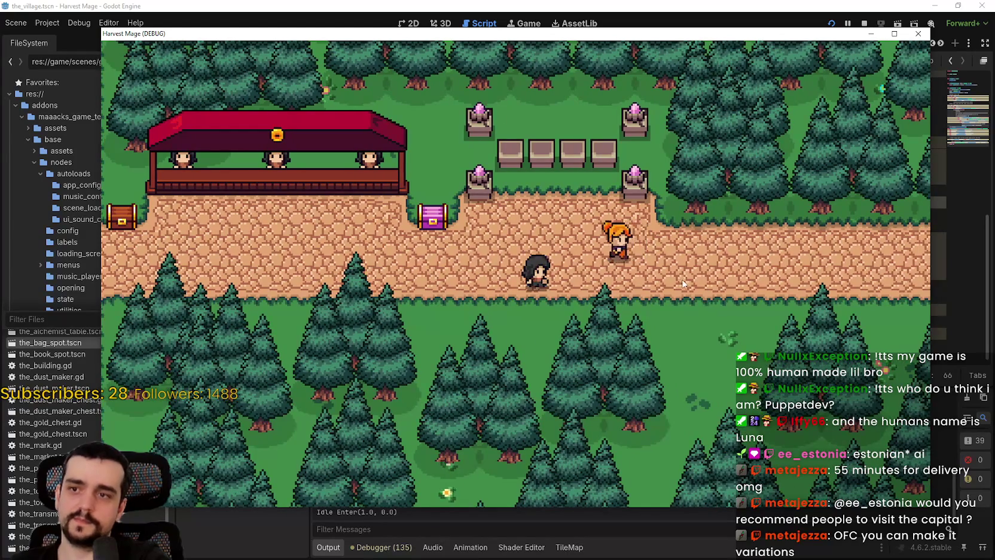
pyautogui.press('a')
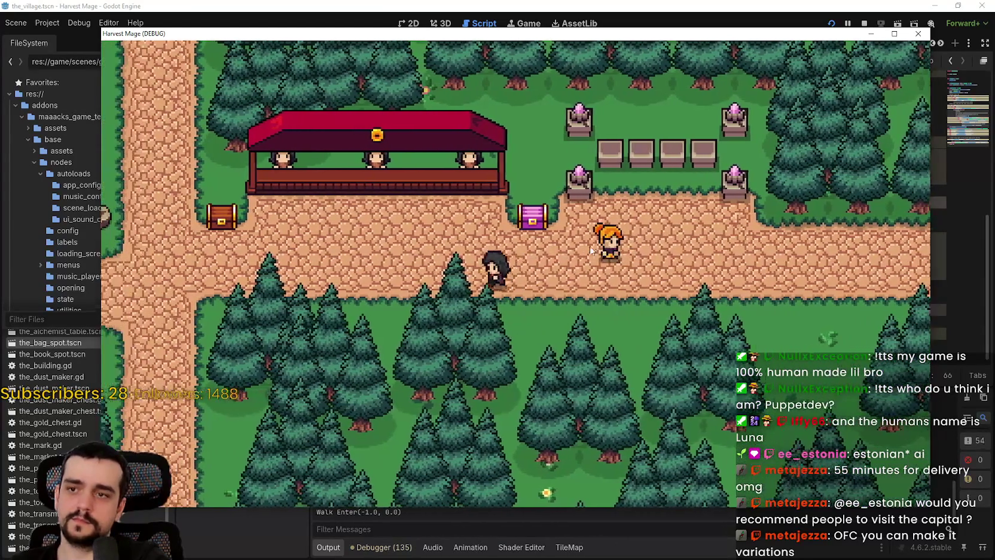
pyautogui.press('d')
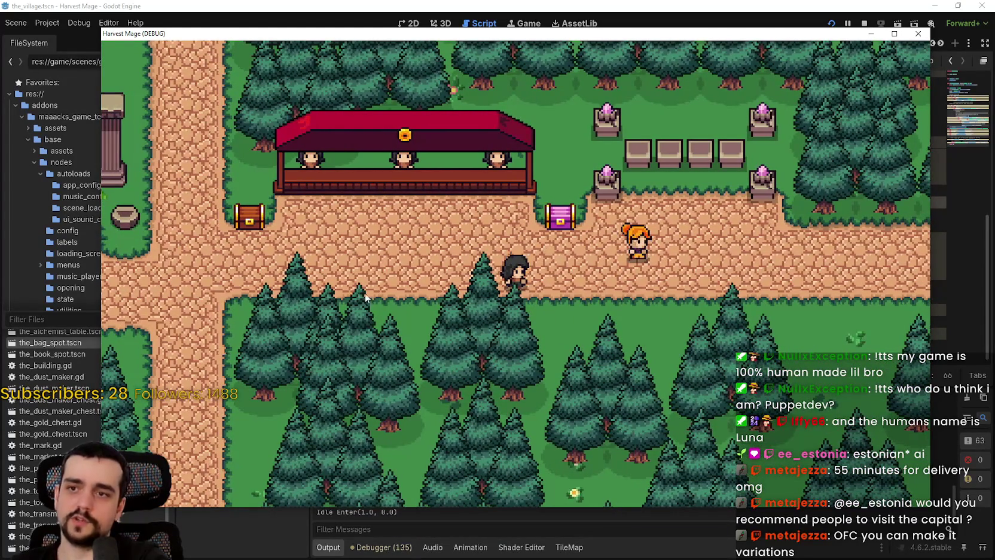
# Step: Walk the player left past the tower, then right toward the market, and return to the script
pyautogui.press('a')
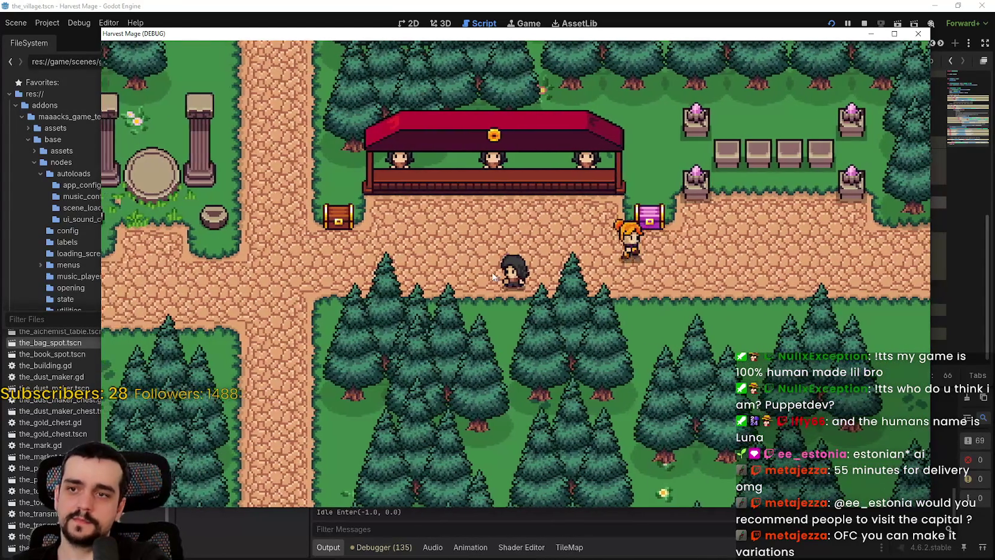
pyautogui.press('a')
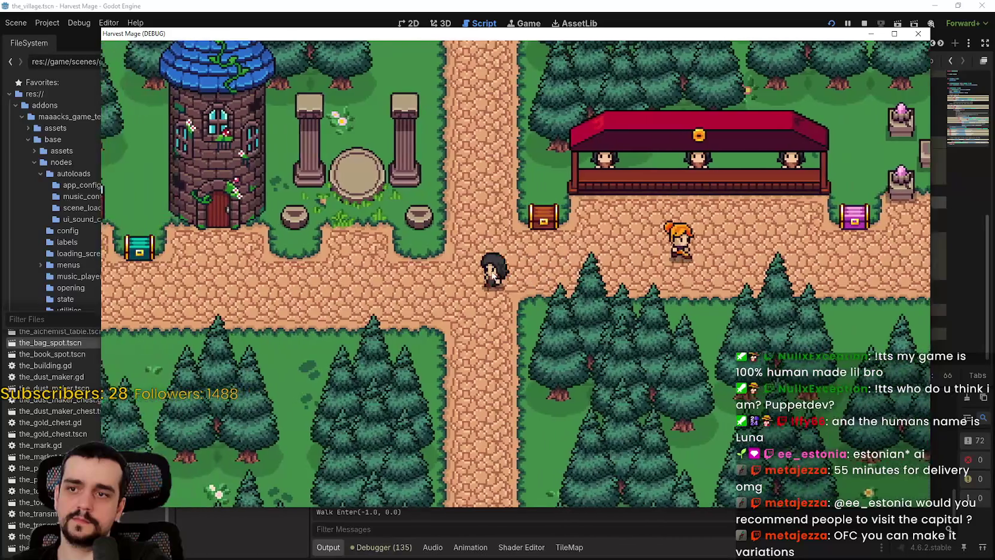
pyautogui.press('a')
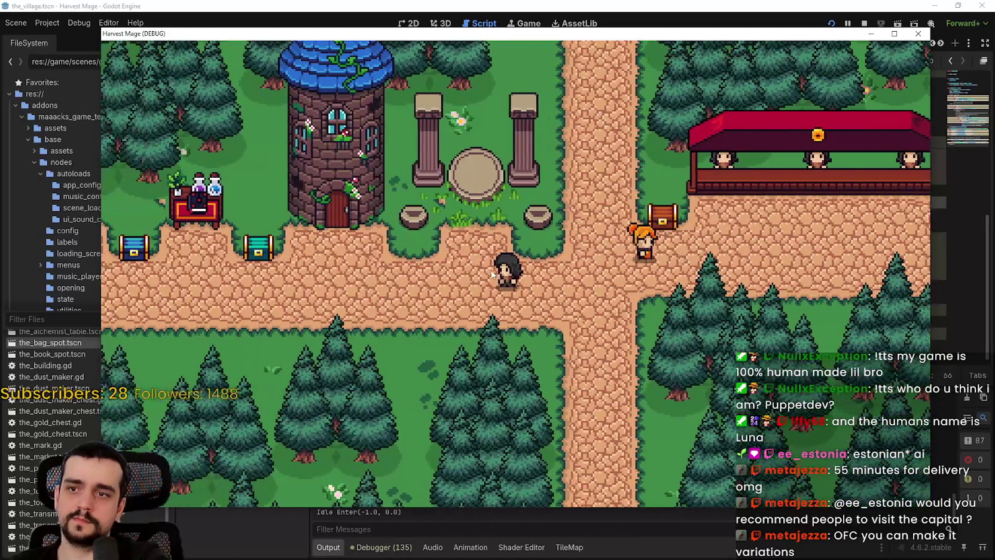
pyautogui.press('a')
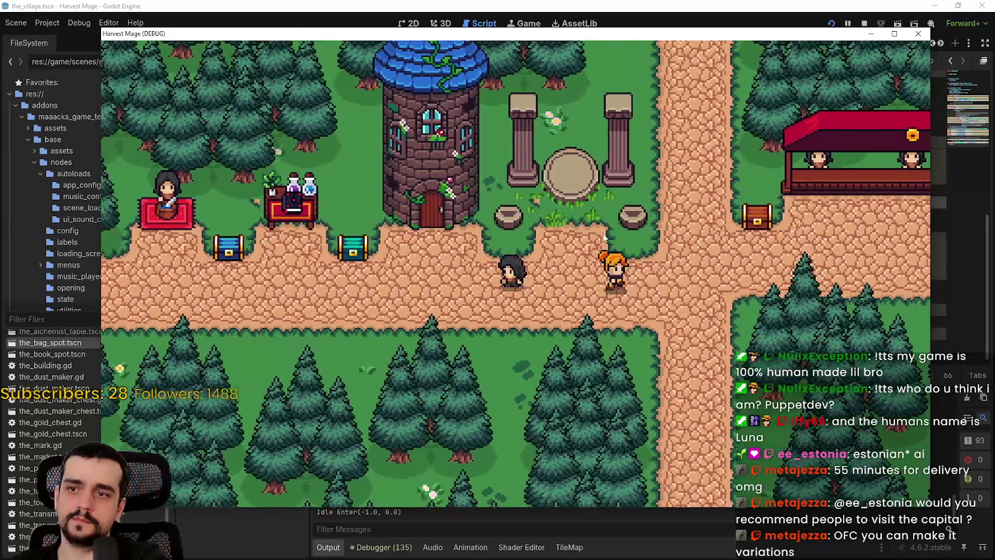
pyautogui.press('a')
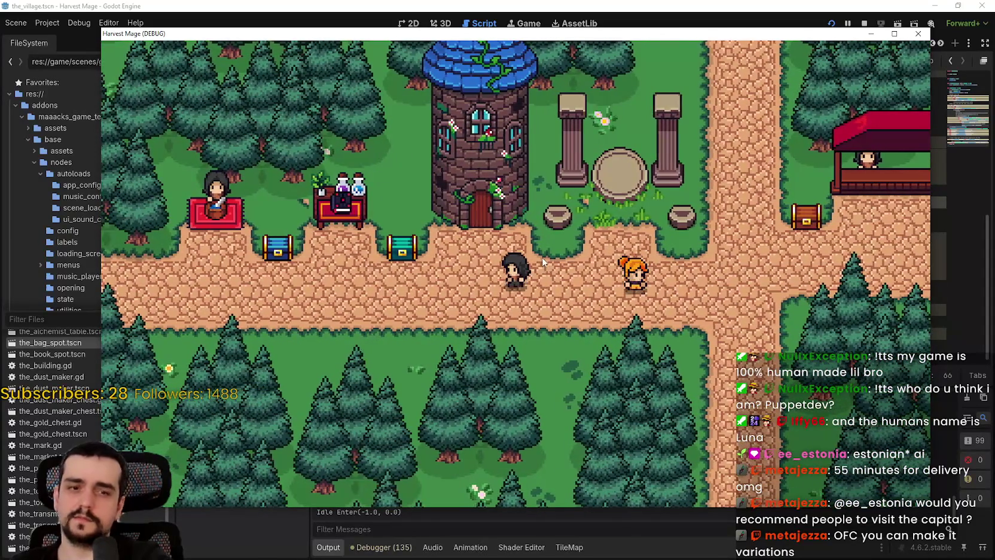
pyautogui.press('d')
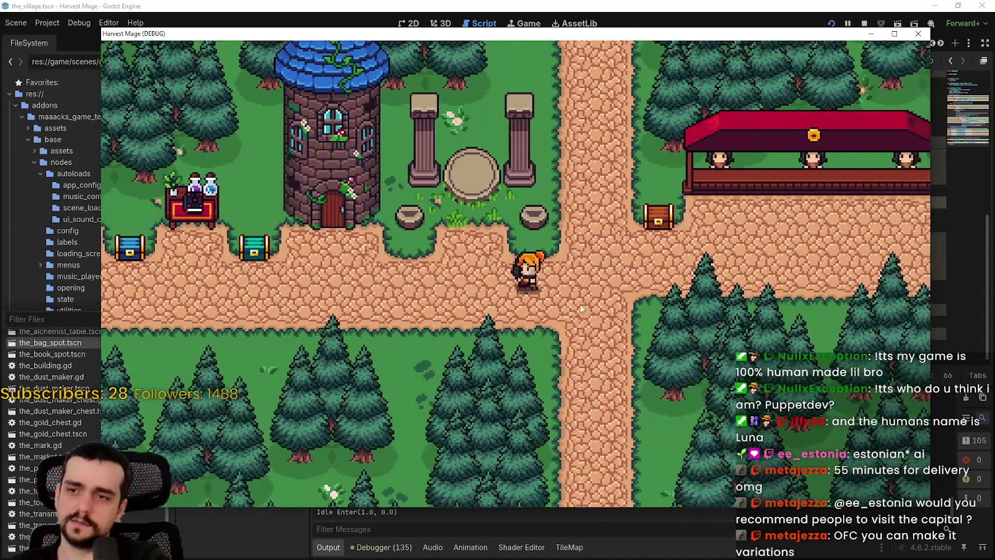
pyautogui.press('d')
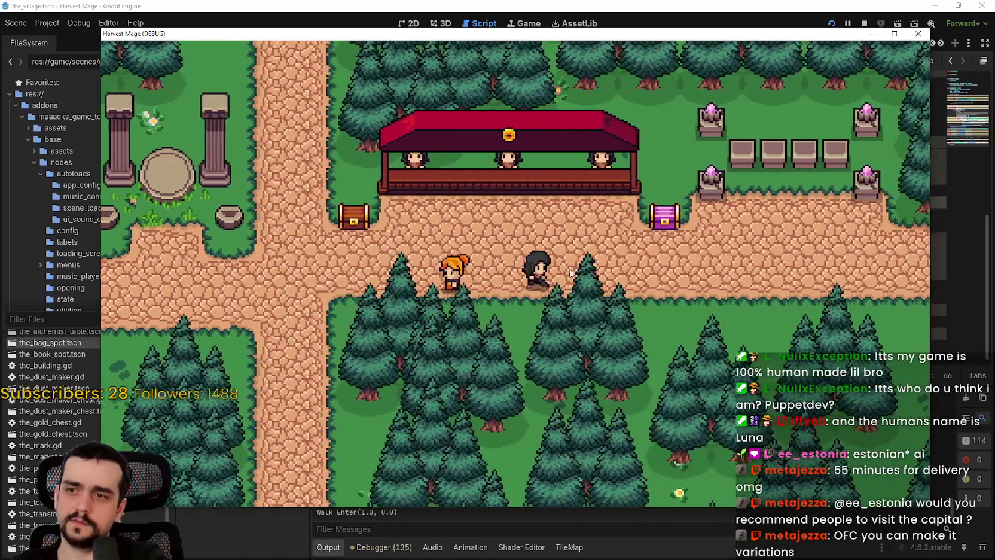
pyautogui.press('a')
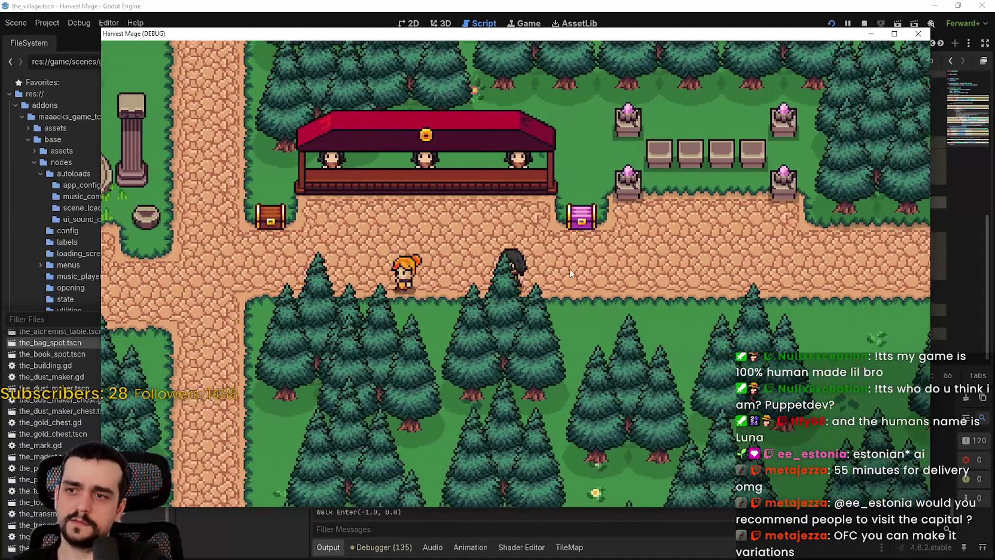
pyautogui.press('d')
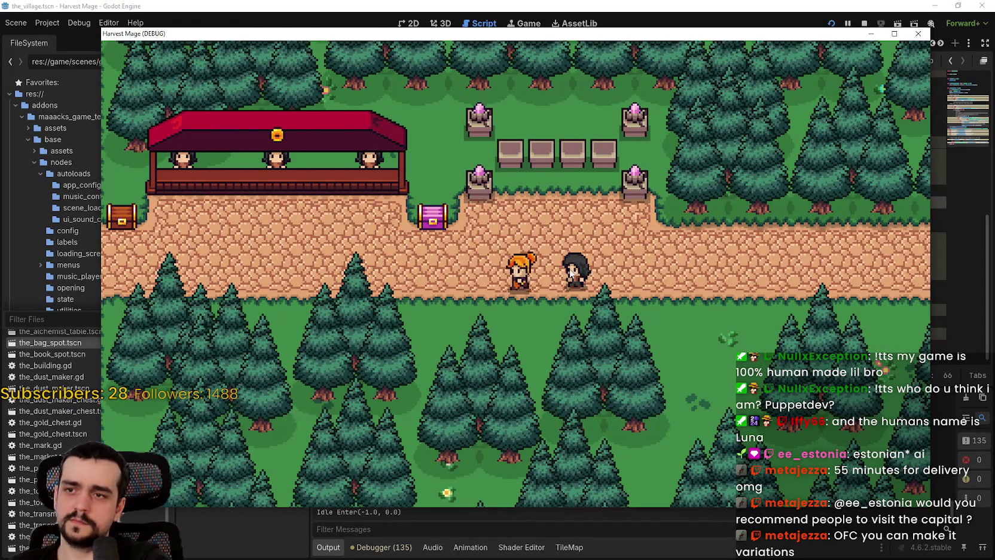
pyautogui.hotkey('alt', 'Tab')
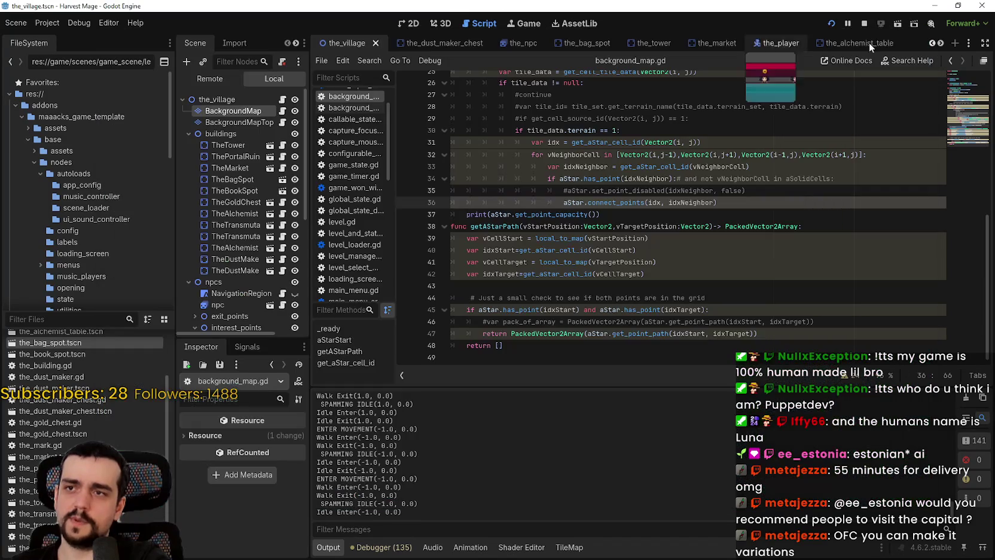
# Step: Stop the game and insert a new line below the AStar2D.new() line 14
pyautogui.click(865, 23)
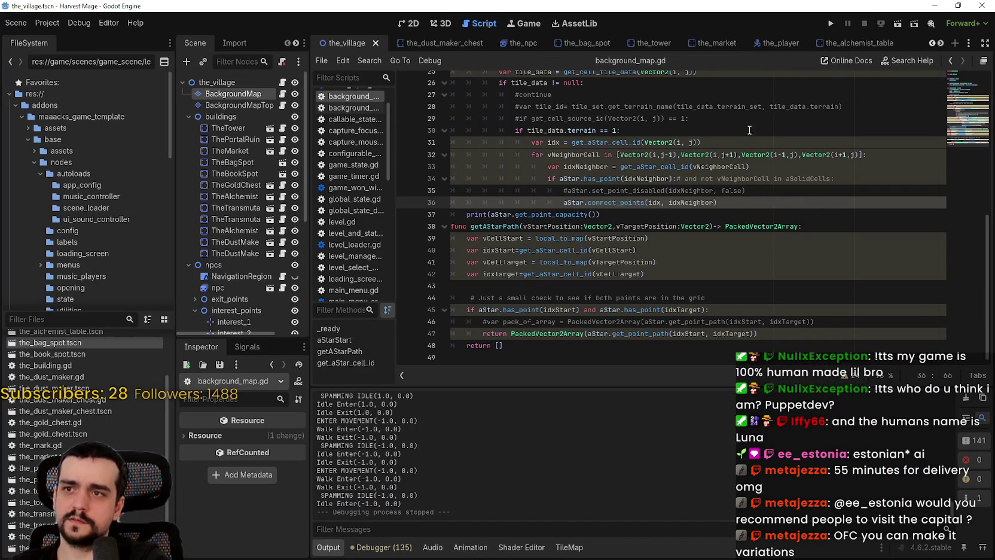
pyautogui.scroll(6, 496, 256)
pyautogui.scroll(2, 499, 251)
pyautogui.click(610, 238)
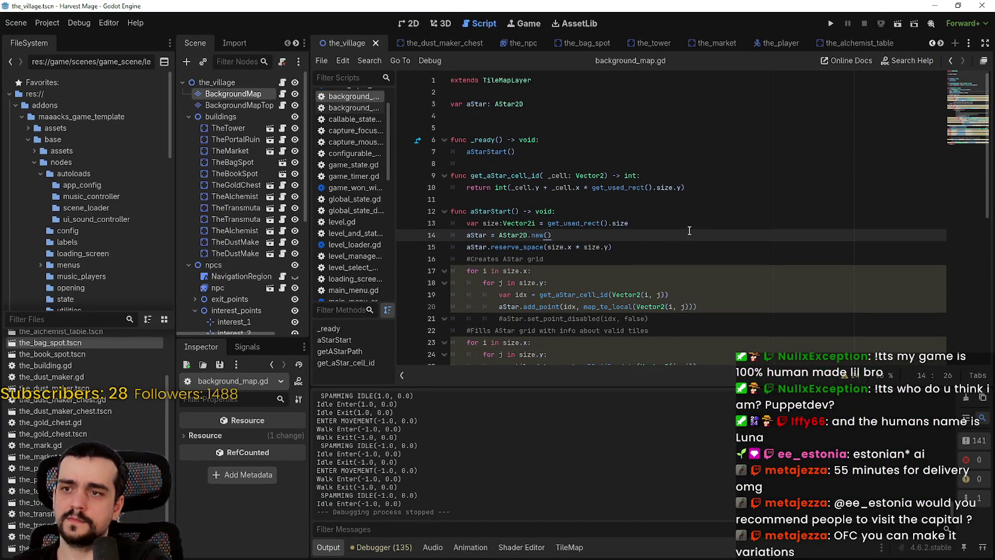
pyautogui.press('Return')
# Step: Type aStar. and browse the AStar2D member suggestions in autocomplete
pyautogui.write('aStar.')
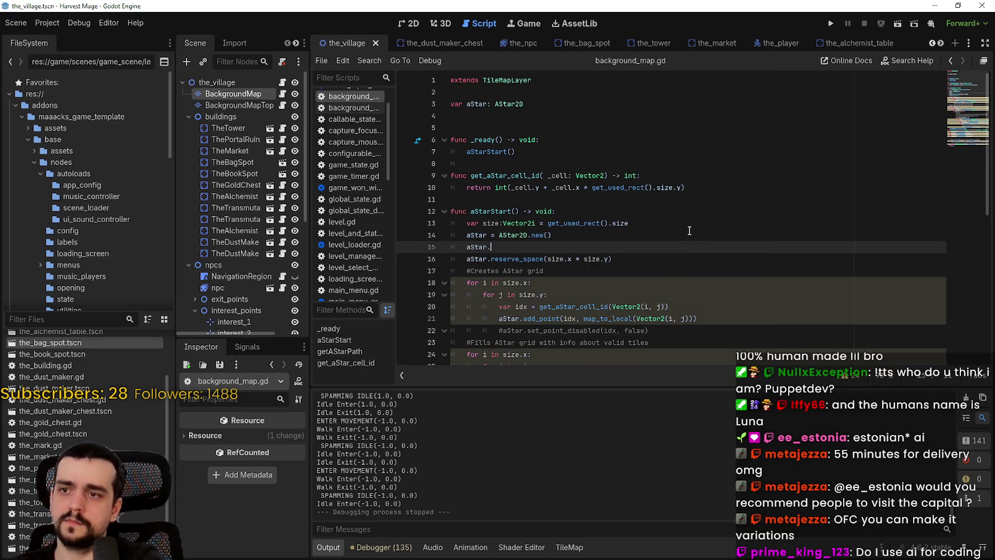
pyautogui.press('Down')
pyautogui.press('Down')
pyautogui.press('Down')
pyautogui.press('Down')
pyautogui.press('Down')
pyautogui.press('Down')
pyautogui.press('Down')
pyautogui.press('Down')
pyautogui.press('Down')
pyautogui.press('Down')
pyautogui.press('Down')
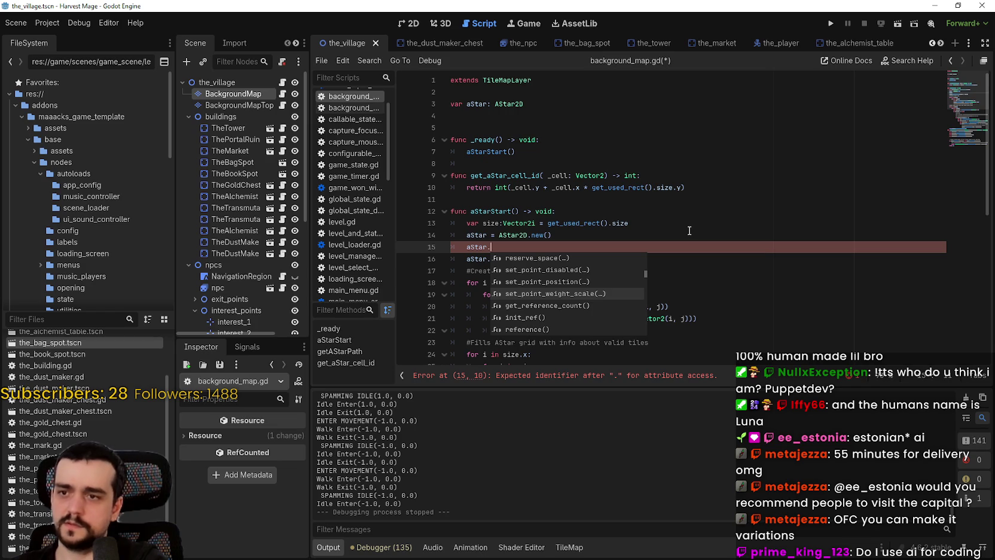
pyautogui.press('Down')
pyautogui.press('Down')
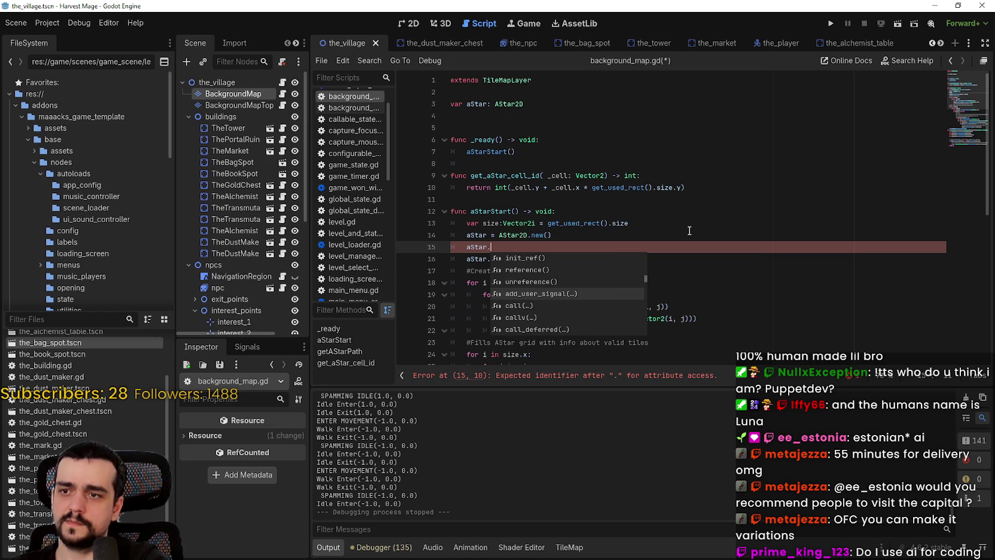
pyautogui.press('Down')
pyautogui.press('Down')
pyautogui.press('Down')
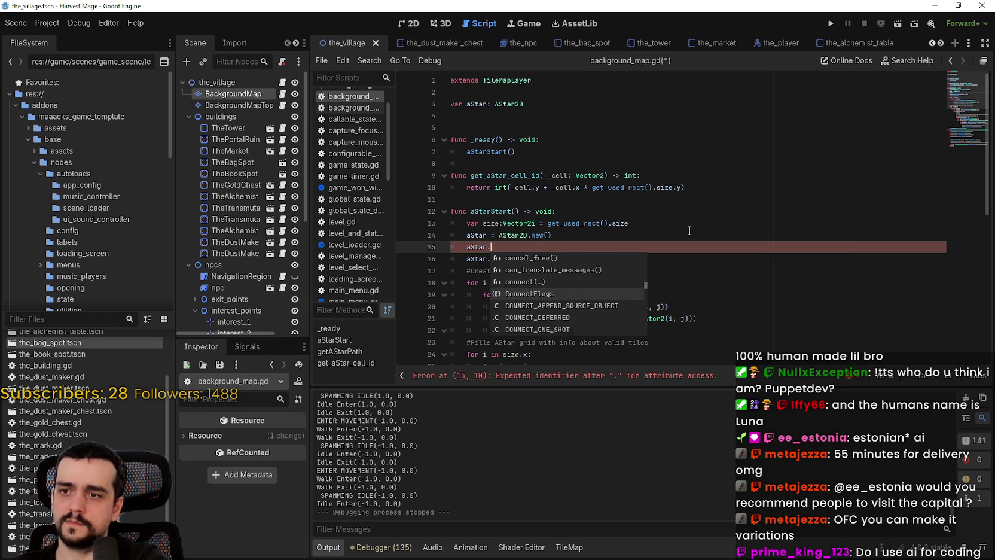
pyautogui.press('Down')
pyautogui.press('Down')
pyautogui.press('Down')
pyautogui.press('Down')
pyautogui.press('Down')
pyautogui.press('Down')
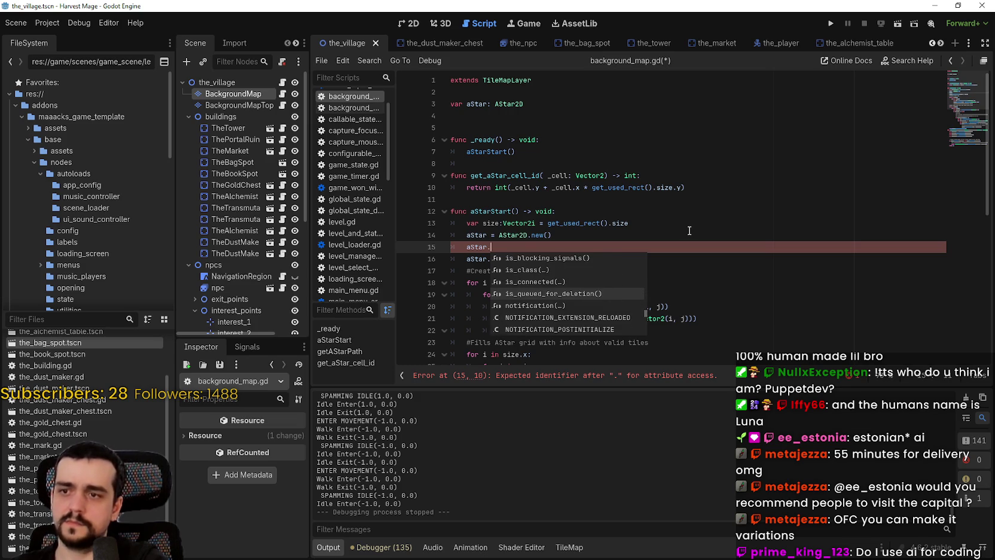
pyautogui.press('Down')
pyautogui.press('Down')
pyautogui.press('Down')
pyautogui.press('Down')
pyautogui.press('Down')
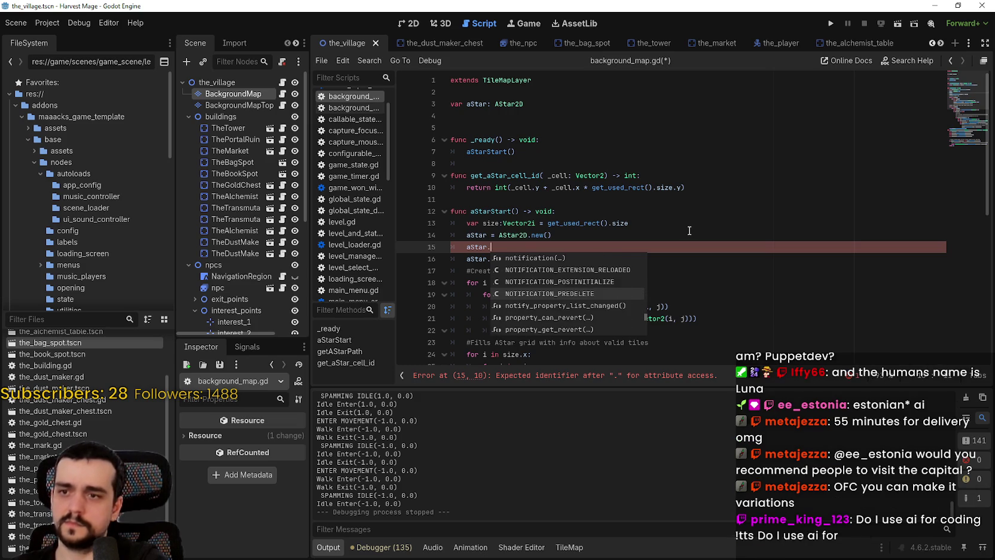
pyautogui.press('Down')
pyautogui.press('Down')
pyautogui.press('Down')
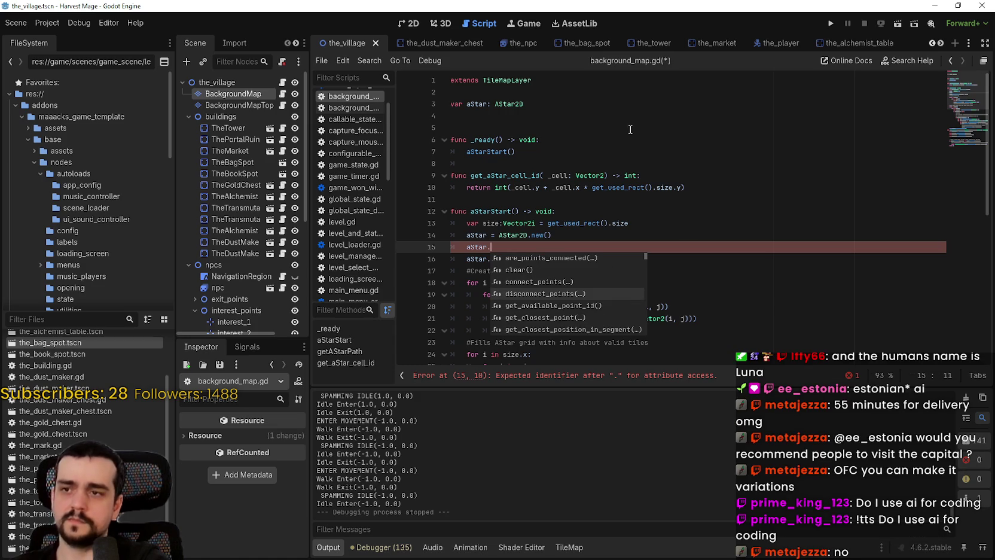
pyautogui.scroll(-1, 519, 202)
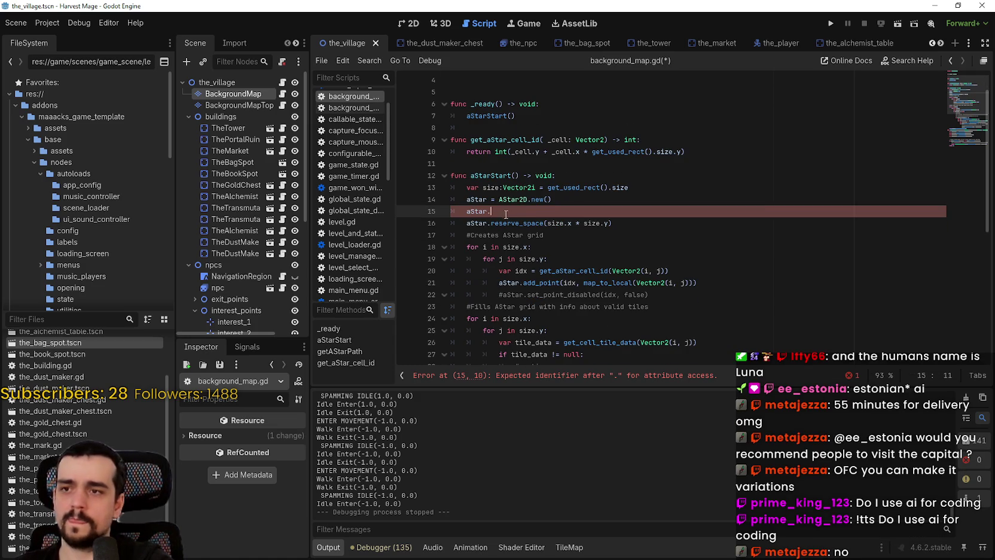
# Step: Delete the unfinished aStar. text and save background_map.gd
pyautogui.moveTo(506, 214); pyautogui.dragTo(425, 211)
pyautogui.press('BackSpace')
pyautogui.hotkey('ctrl', 's')
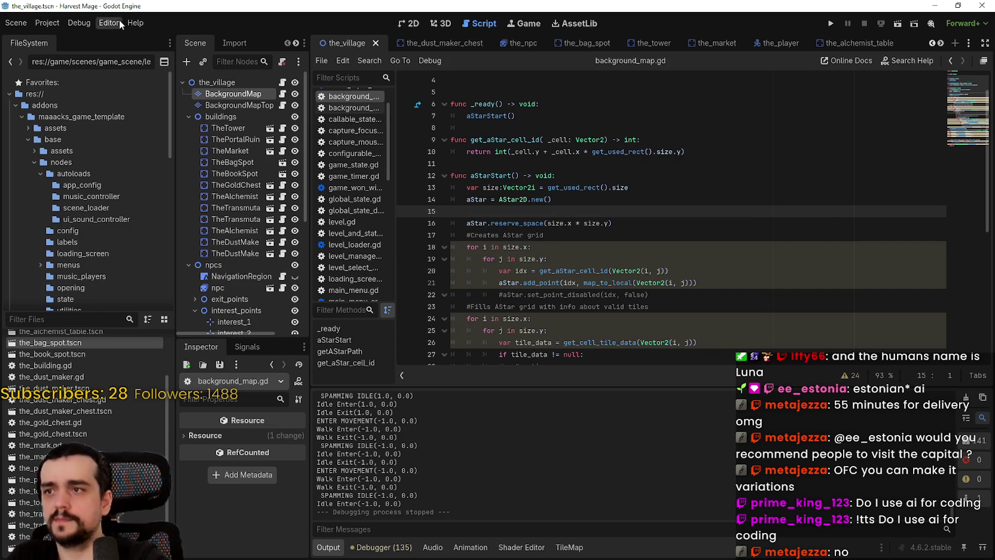
pyautogui.rightClick(506, 201)
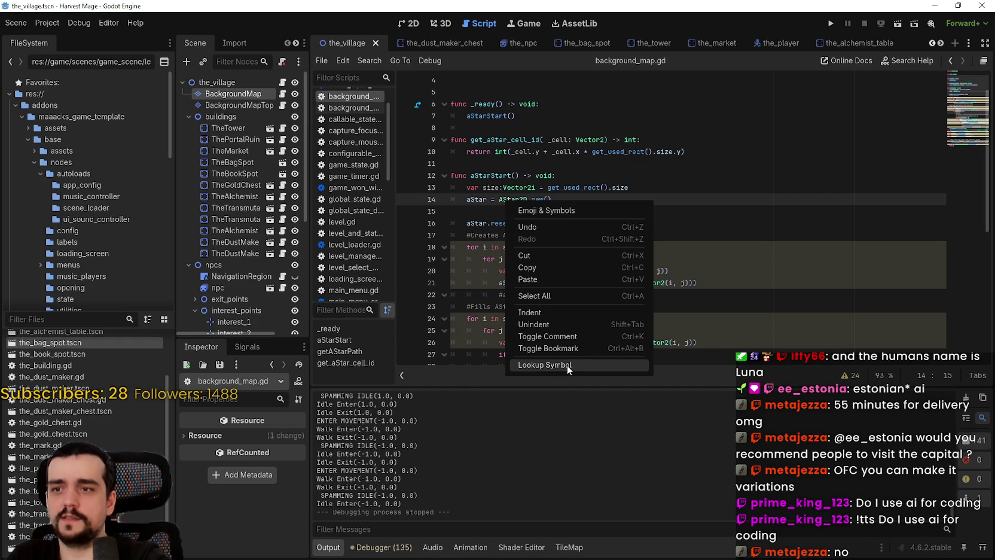
# Step: Look up AStar2D and scroll through its methods like add_point and get_point_path
pyautogui.click(564, 365)
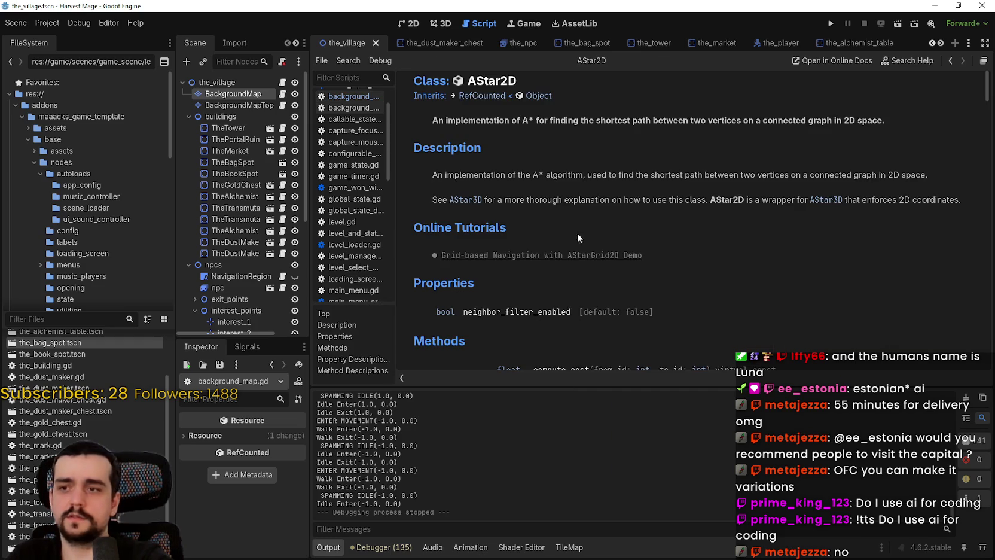
pyautogui.scroll(-5, 629, 235)
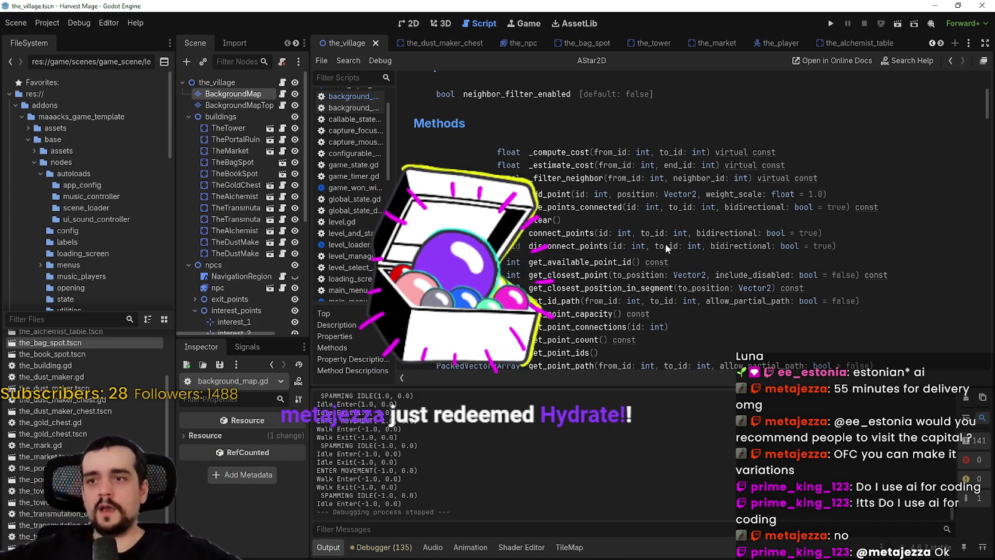
pyautogui.scroll(-3, 707, 182)
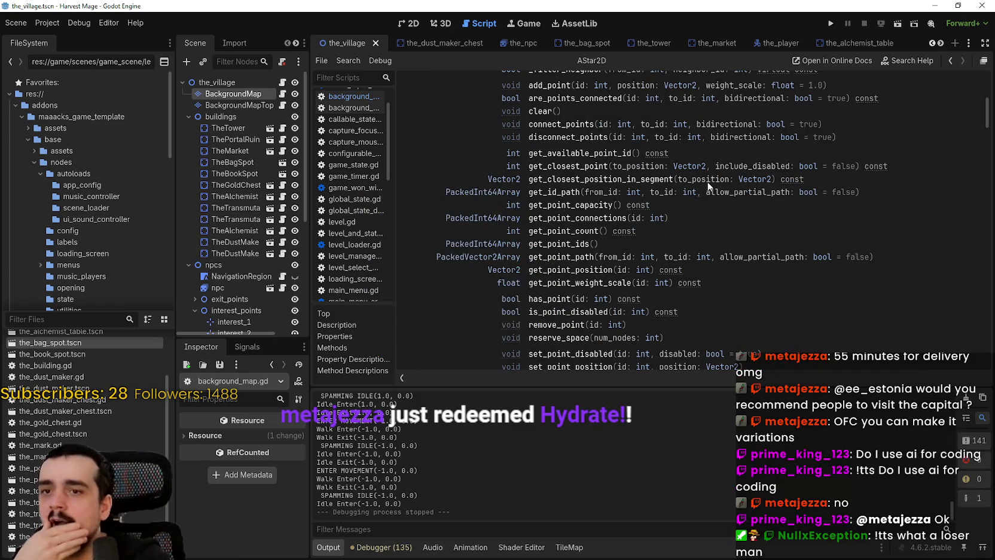
pyautogui.scroll(-1, 686, 234)
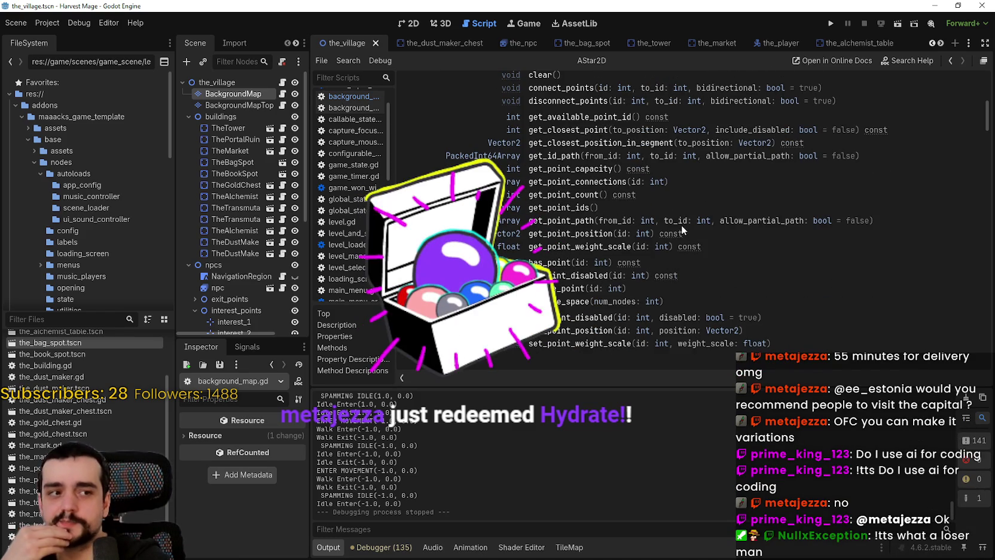
pyautogui.scroll(2, 712, 260)
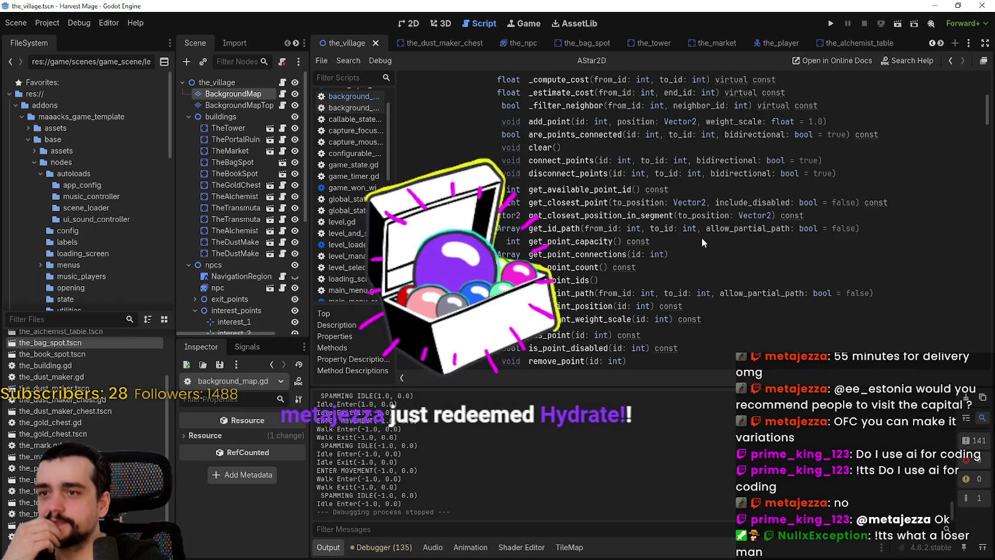
pyautogui.scroll(-6, 702, 238)
pyautogui.scroll(-12, 732, 264)
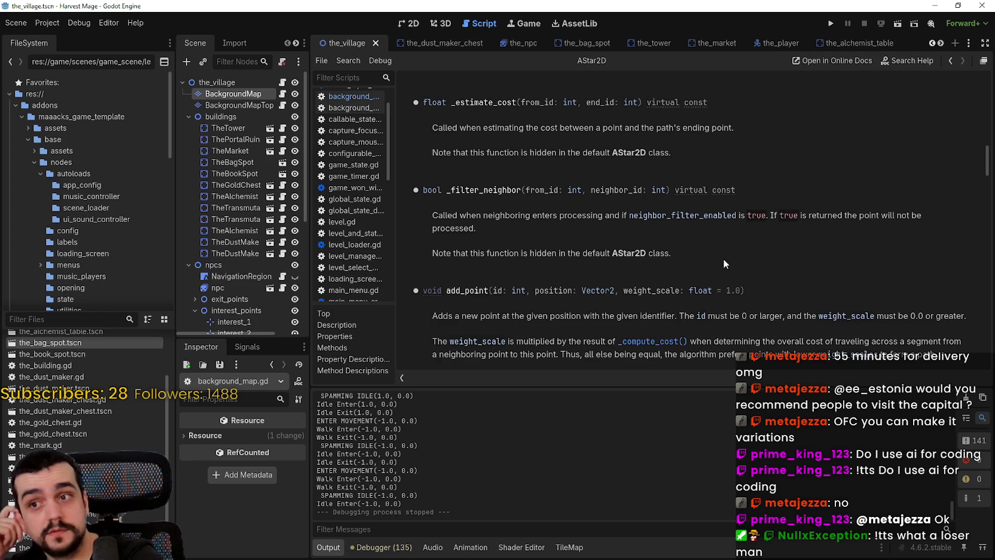
pyautogui.scroll(3, 723, 259)
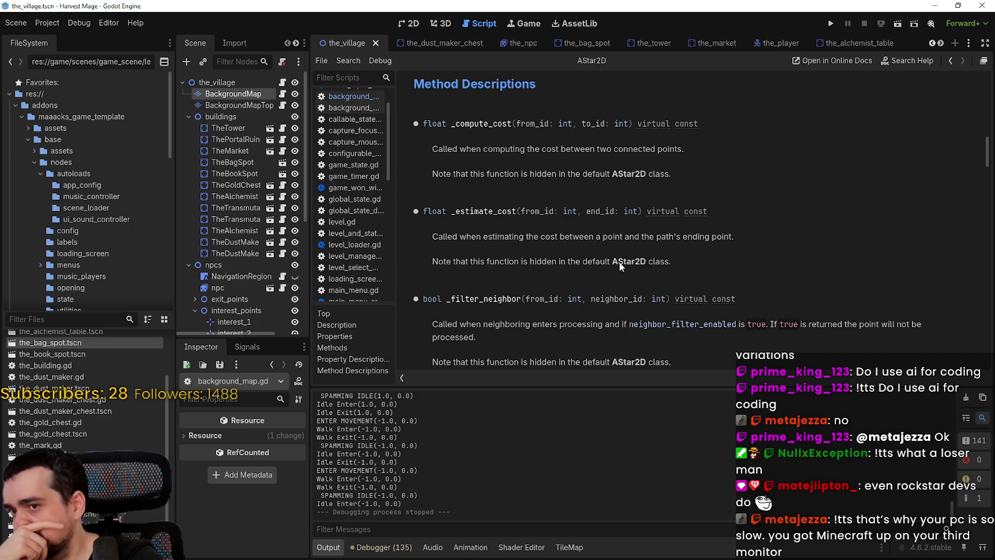
# Step: Read down the AStar2D reference from connect_points to set_point_weight_scale
pyautogui.scroll(-1, 620, 263)
pyautogui.scroll(3, 617, 259)
pyautogui.scroll(-3, 615, 255)
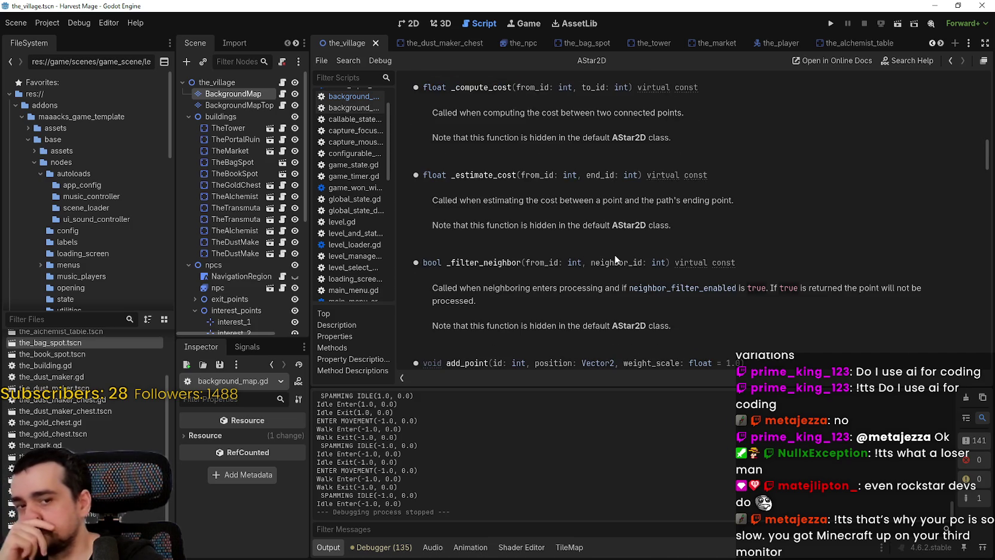
pyautogui.scroll(-4, 614, 254)
pyautogui.scroll(-5, 611, 252)
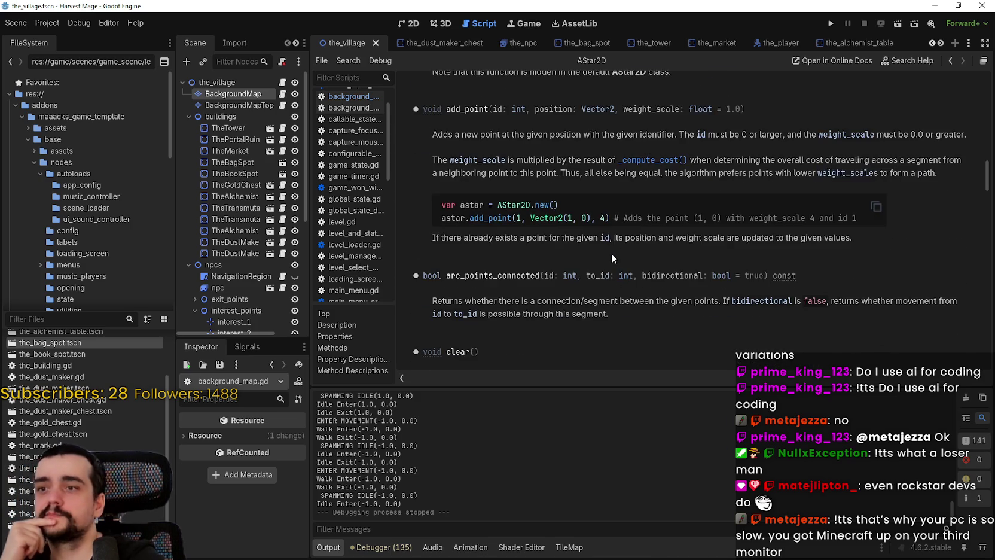
pyautogui.scroll(-3, 612, 256)
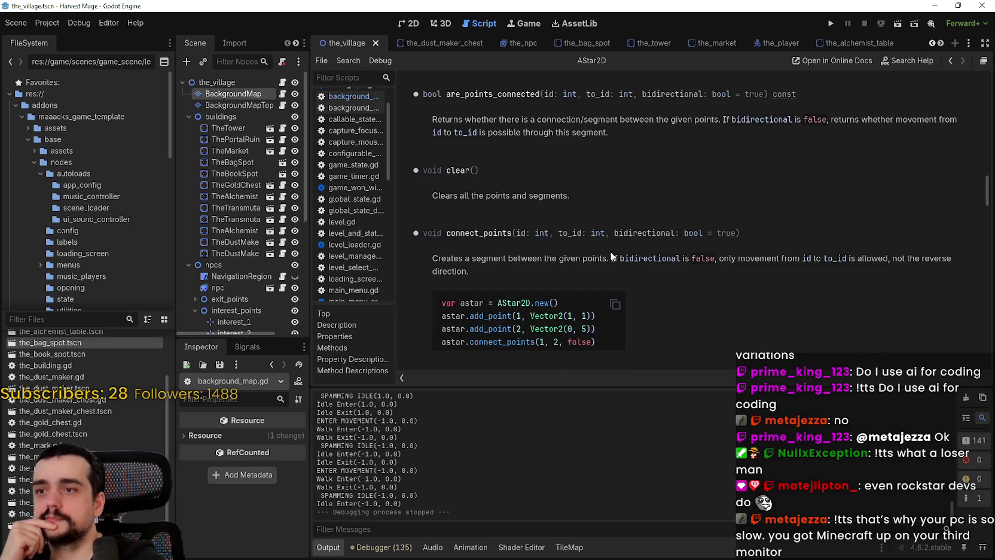
pyautogui.scroll(-3, 728, 290)
pyautogui.scroll(-5, 730, 287)
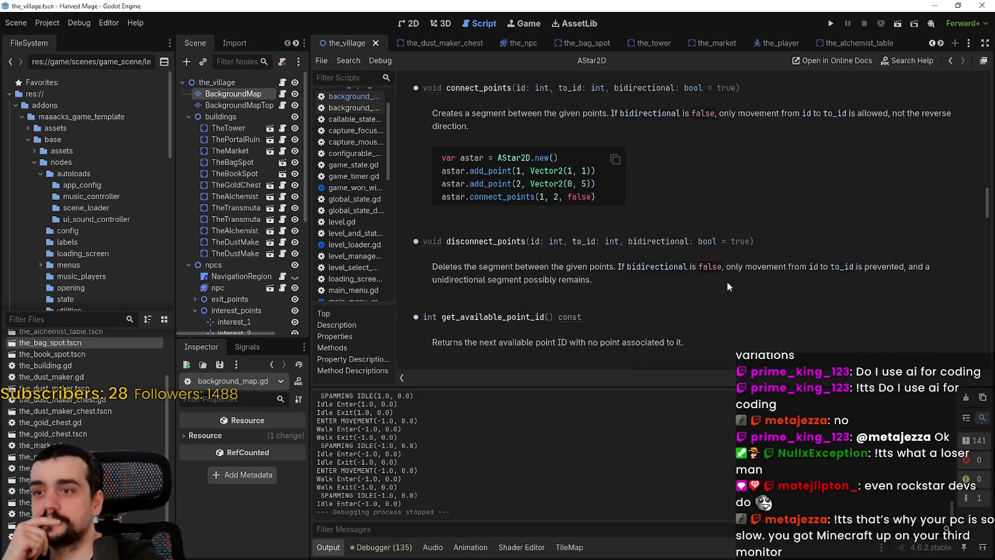
pyautogui.scroll(-2, 697, 280)
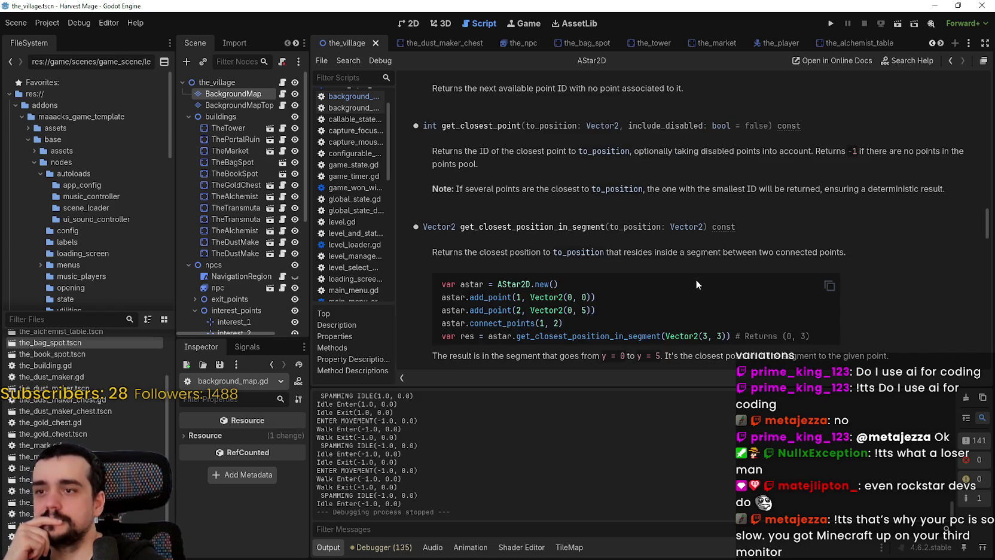
pyautogui.scroll(-3, 694, 278)
pyautogui.scroll(3, 693, 277)
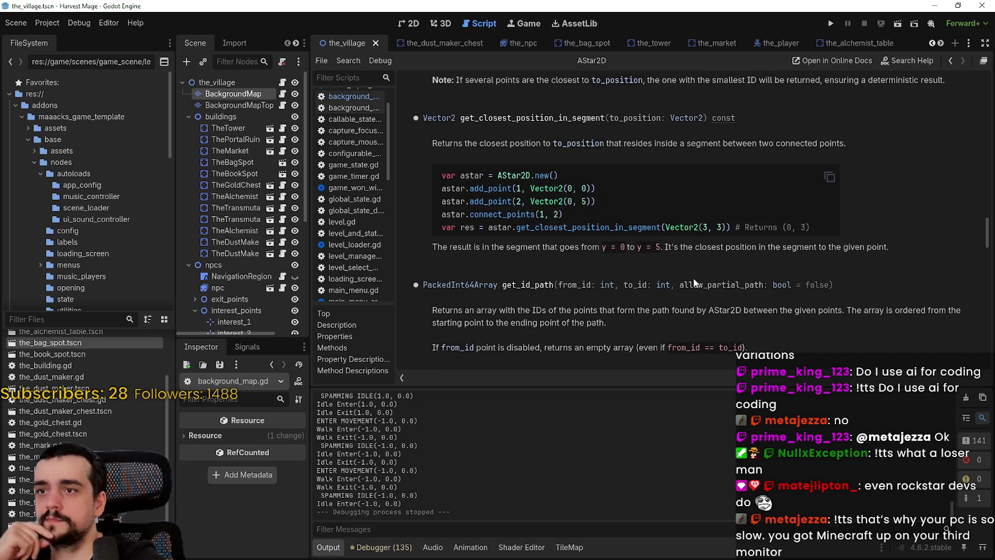
pyautogui.scroll(-3, 694, 277)
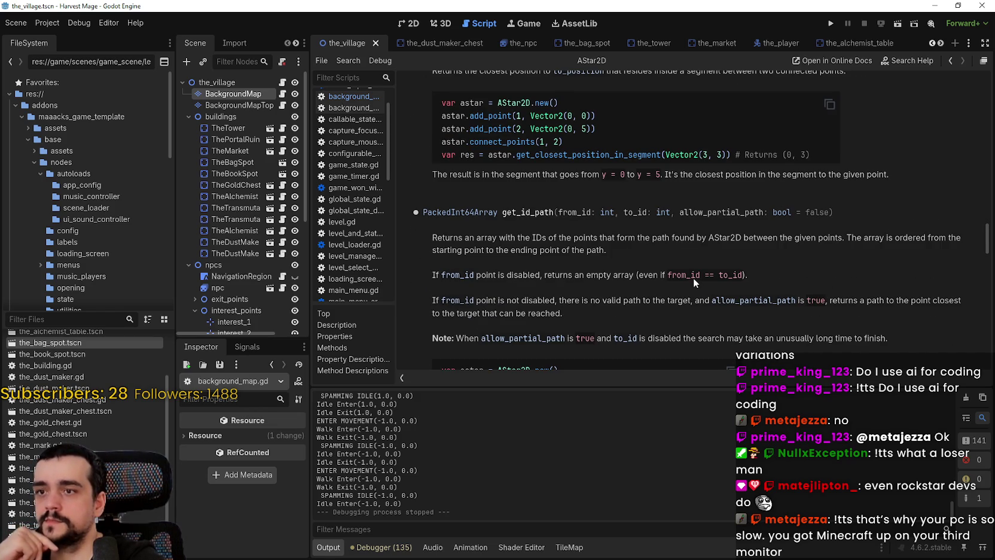
pyautogui.scroll(-3, 692, 277)
pyautogui.scroll(-4, 692, 278)
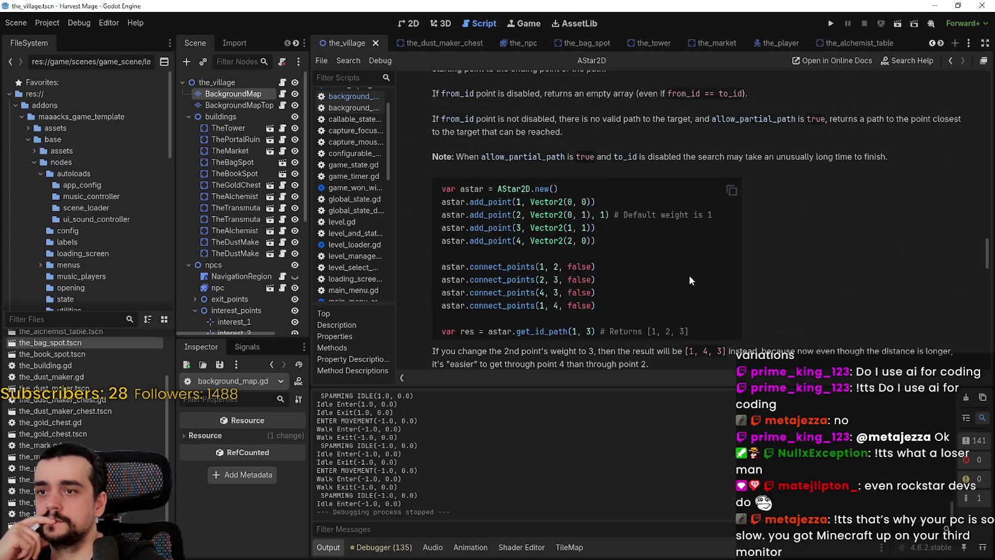
pyautogui.scroll(-6, 689, 275)
pyautogui.scroll(-2, 687, 274)
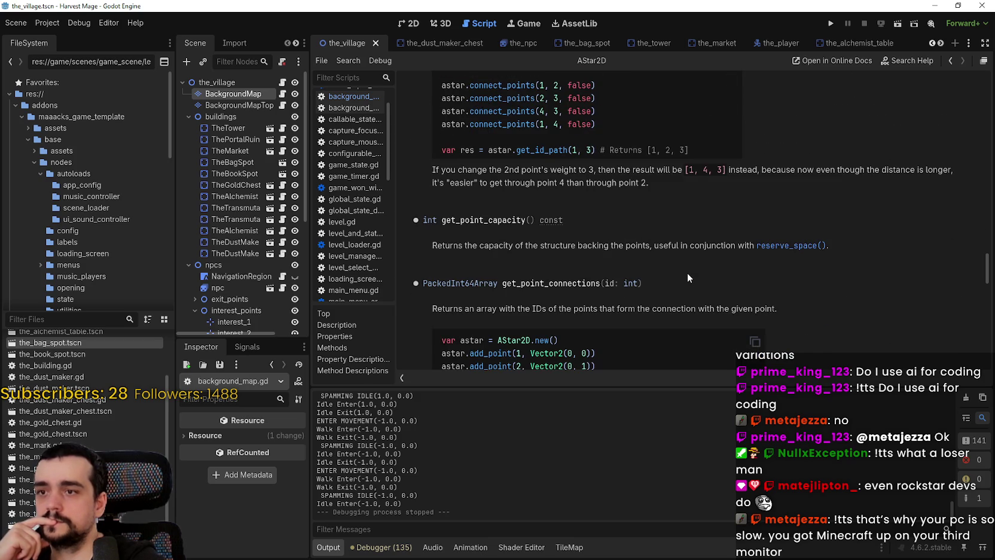
pyautogui.scroll(-12, 687, 272)
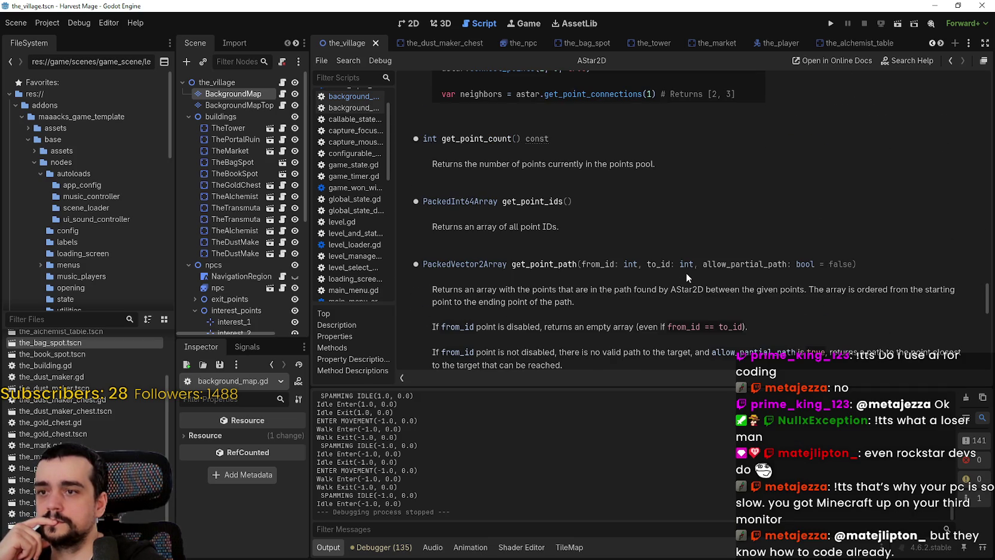
pyautogui.scroll(-4, 686, 272)
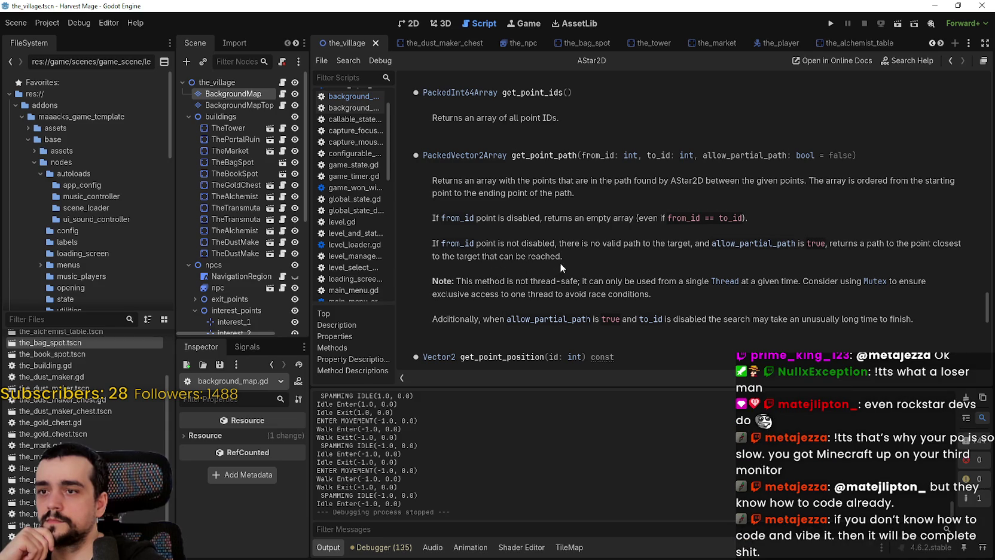
pyautogui.scroll(-1, 560, 267)
pyautogui.scroll(-10, 452, 258)
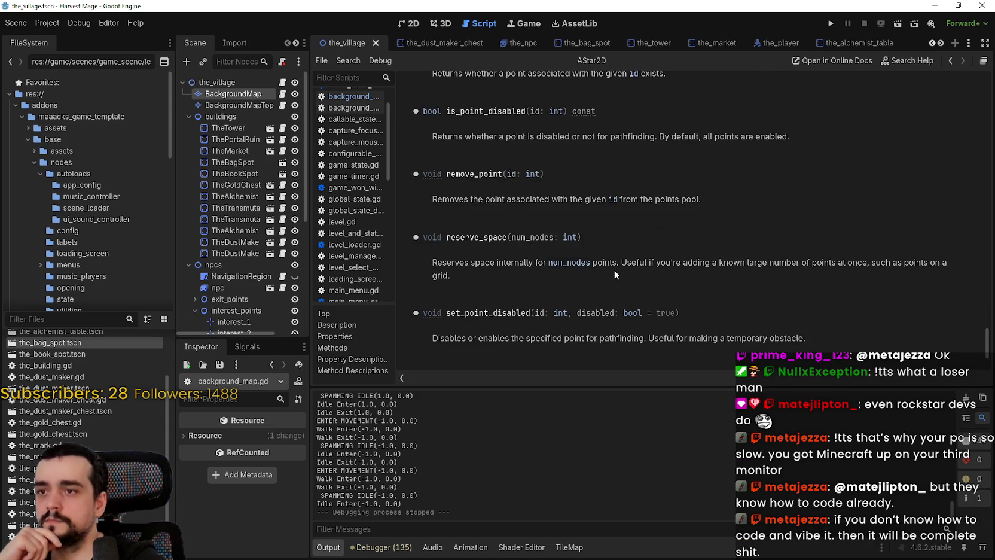
pyautogui.scroll(-3, 614, 270)
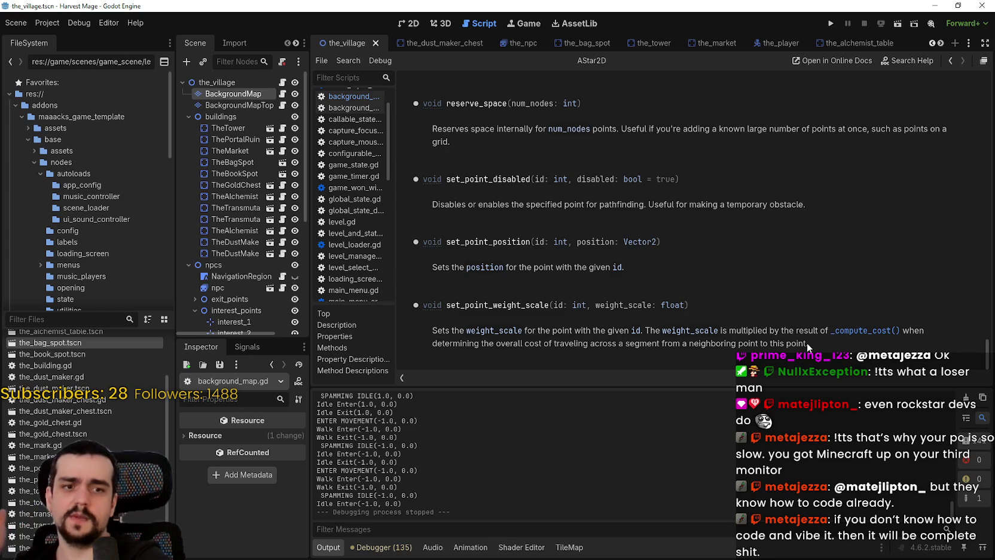
# Step: Highlight the weight_scale overall-cost explanation and the _compute_cost description sentence
pyautogui.moveTo(807, 342); pyautogui.dragTo(703, 328)
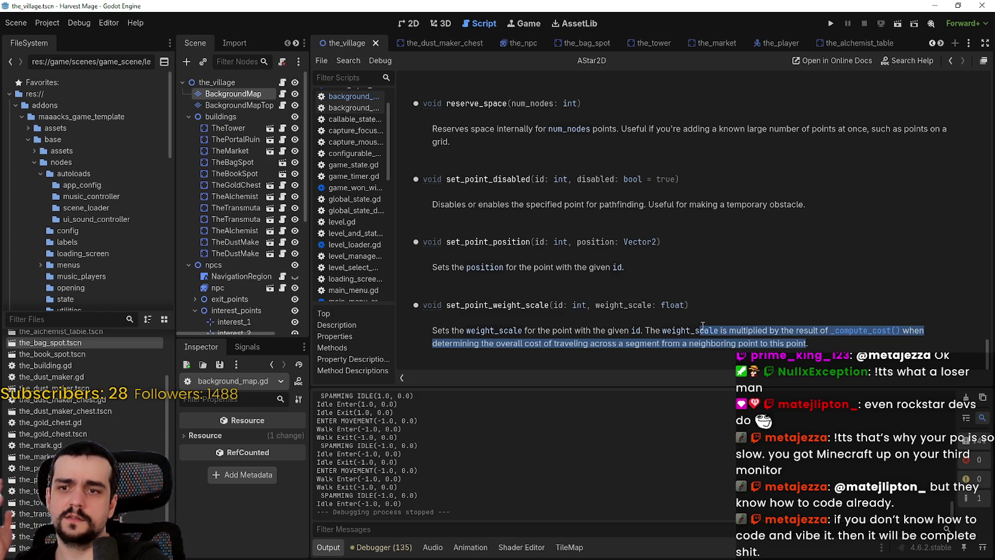
pyautogui.click(758, 333)
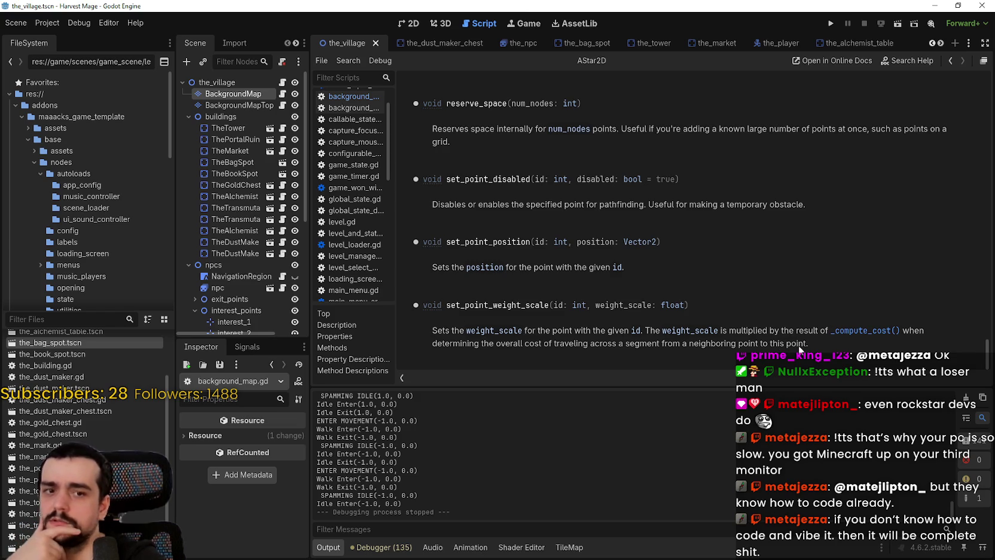
pyautogui.moveTo(803, 345); pyautogui.dragTo(474, 328)
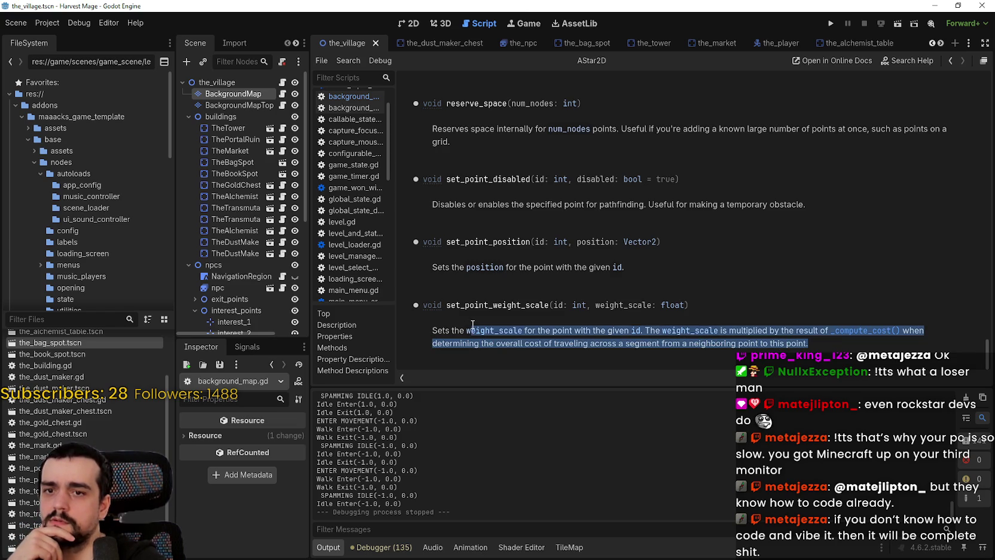
pyautogui.scroll(10, 872, 336)
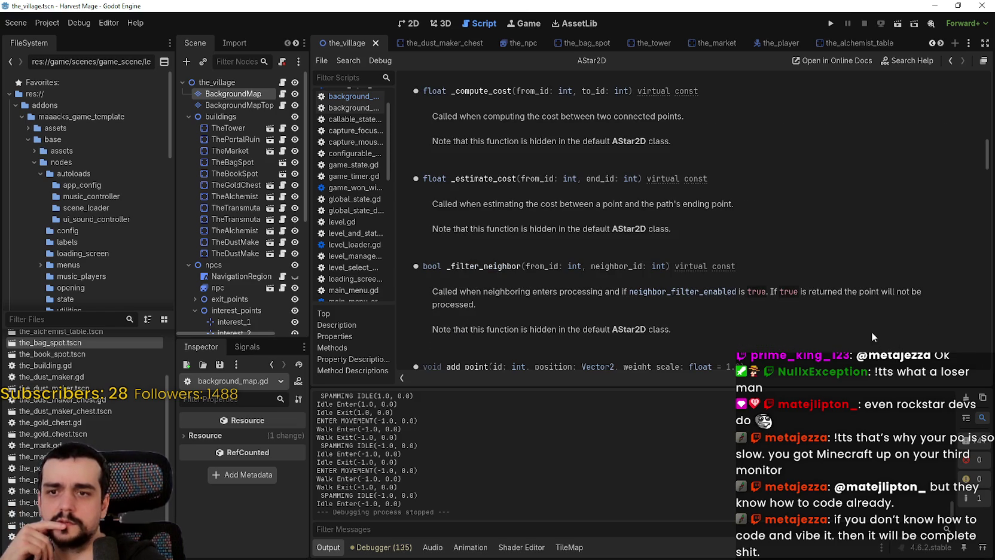
pyautogui.moveTo(439, 120)
pyautogui.mouseDown()
pyautogui.moveTo(678, 117)
pyautogui.moveTo(686, 143)
pyautogui.mouseUp()
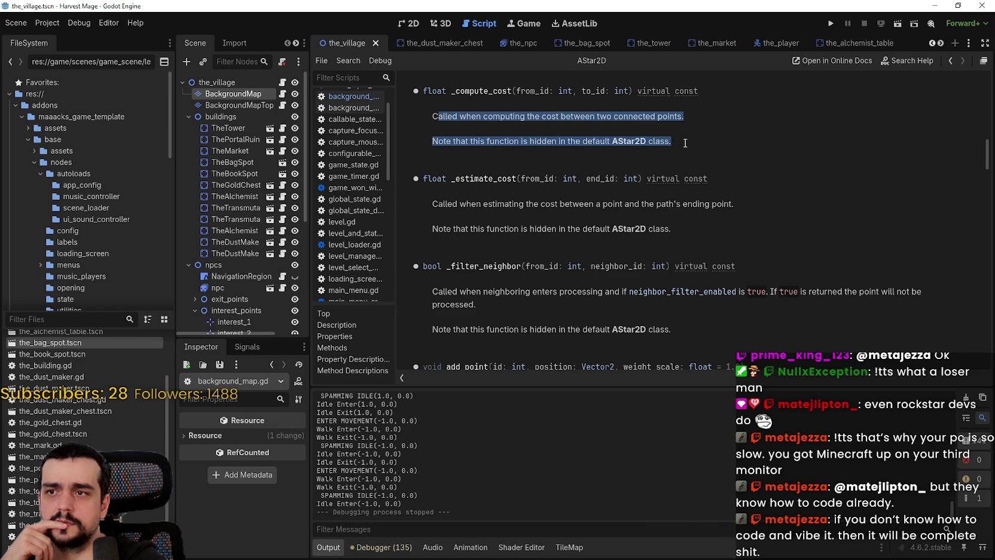
# Step: Return to and highlight the whole set_point_weight_scale entry, then switch to the GitHub example
pyautogui.click(951, 60)
pyautogui.moveTo(828, 342)
pyautogui.mouseDown()
pyautogui.moveTo(524, 330)
pyautogui.moveTo(428, 304)
pyautogui.moveTo(578, 294)
pyautogui.mouseUp()
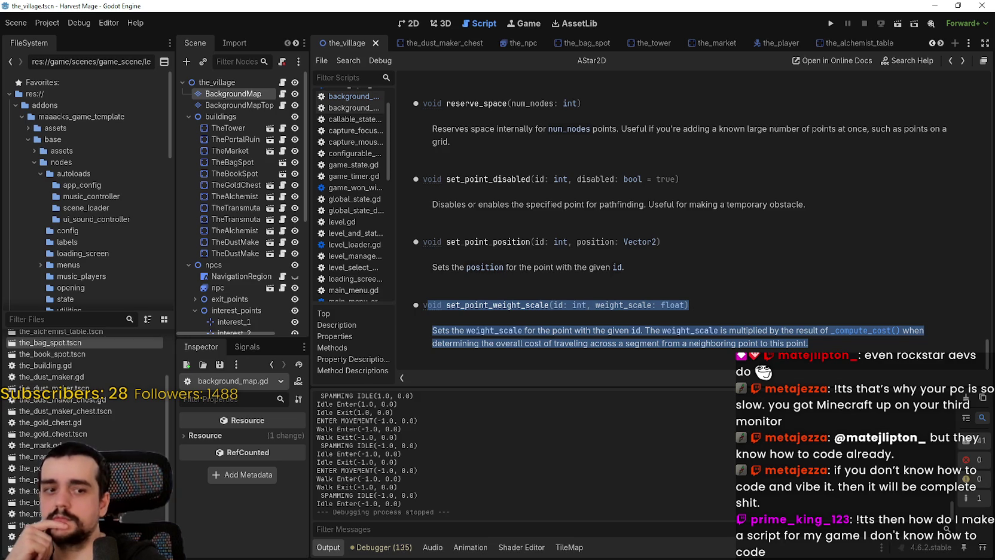
pyautogui.hotkey('alt', 'Tab')
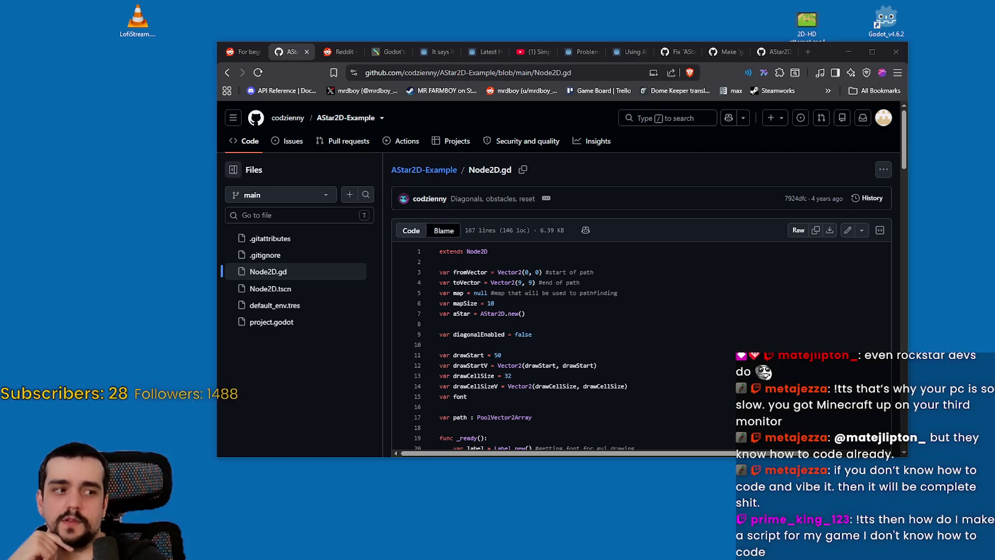
# Step: Scroll through the AStar2D-Example Node2D.gd script on GitHub
pyautogui.scroll(-5, 495, 318)
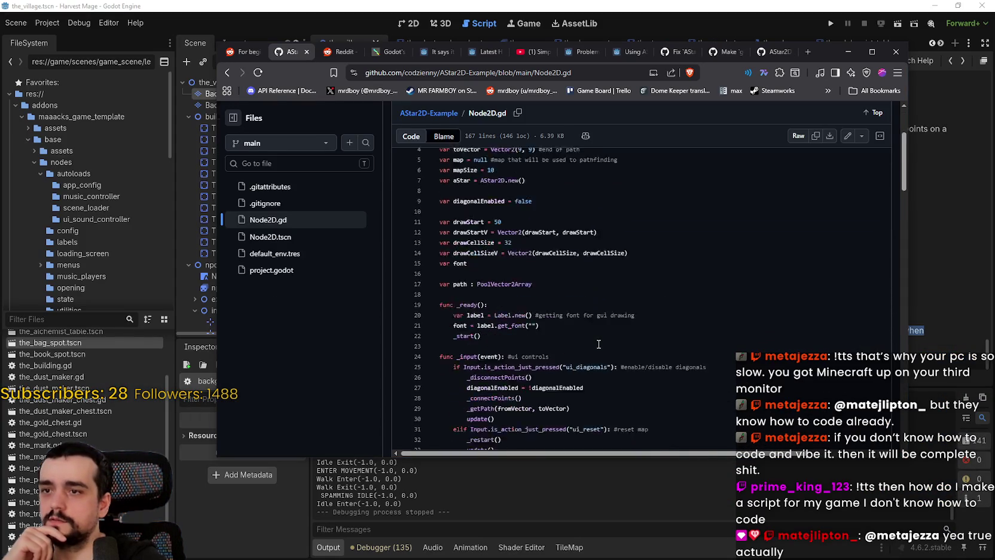
pyautogui.scroll(4, 598, 343)
pyautogui.scroll(-5, 597, 339)
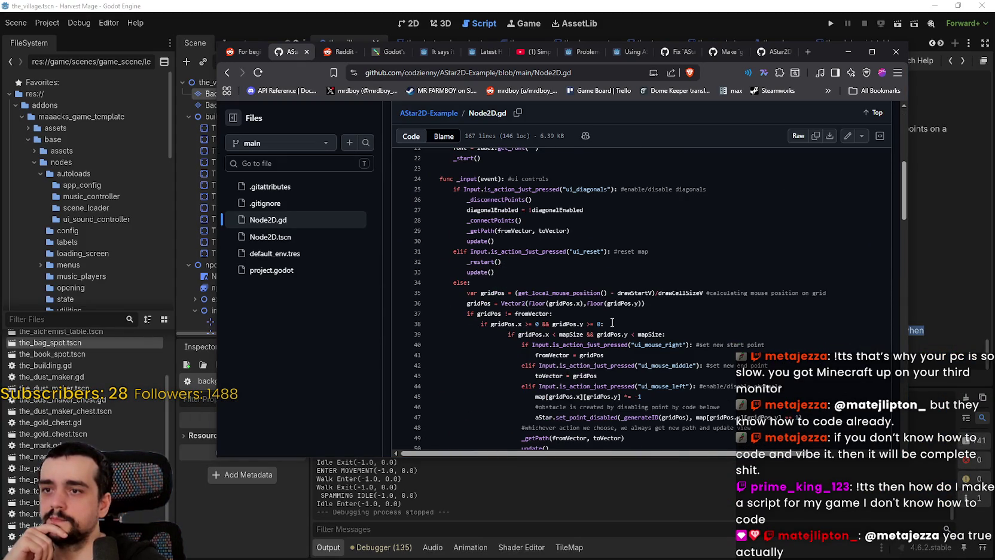
pyautogui.scroll(-3, 676, 295)
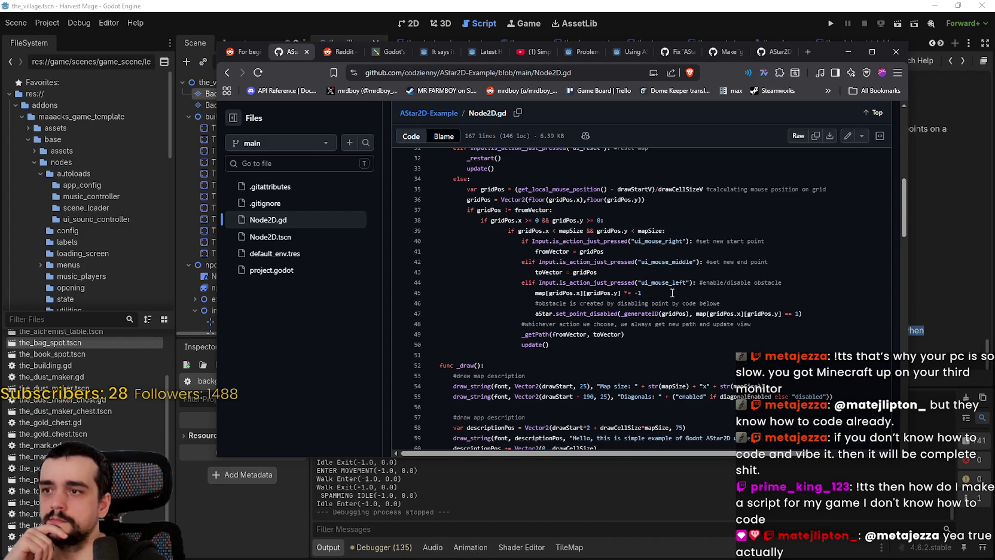
pyautogui.scroll(-7, 672, 293)
pyautogui.scroll(4, 747, 325)
pyautogui.scroll(15, 741, 323)
pyautogui.scroll(-20, 731, 324)
pyautogui.scroll(-10, 726, 321)
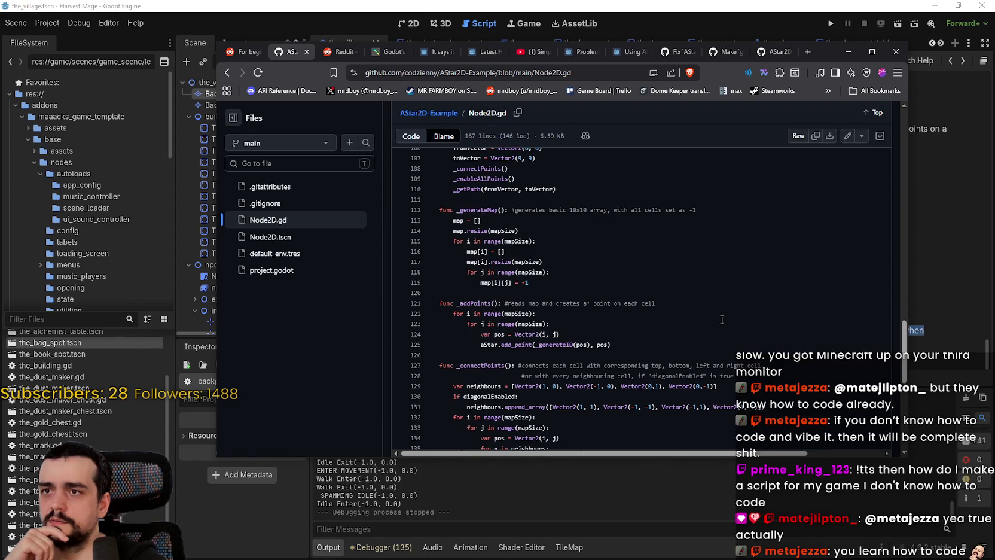
pyautogui.scroll(7, 722, 320)
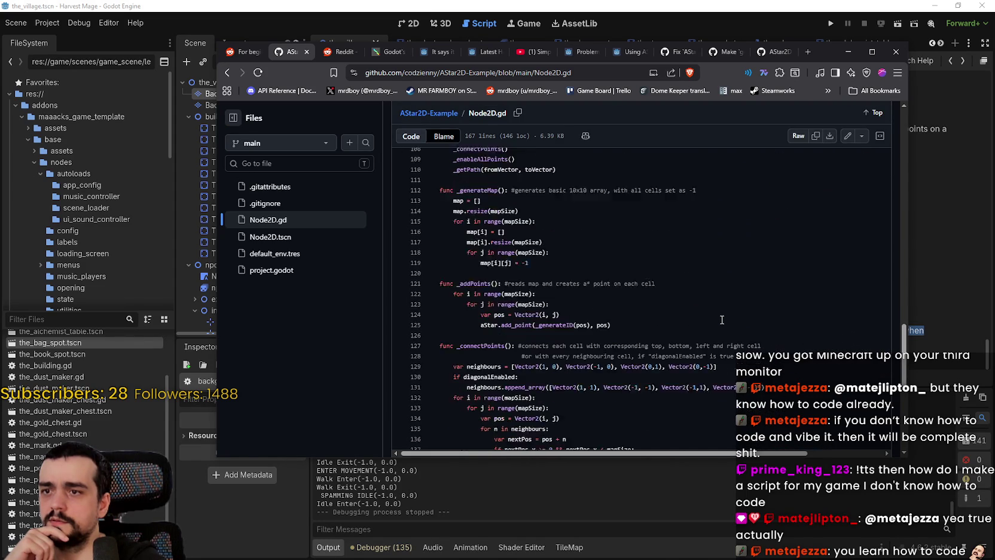
pyautogui.scroll(-10, 722, 320)
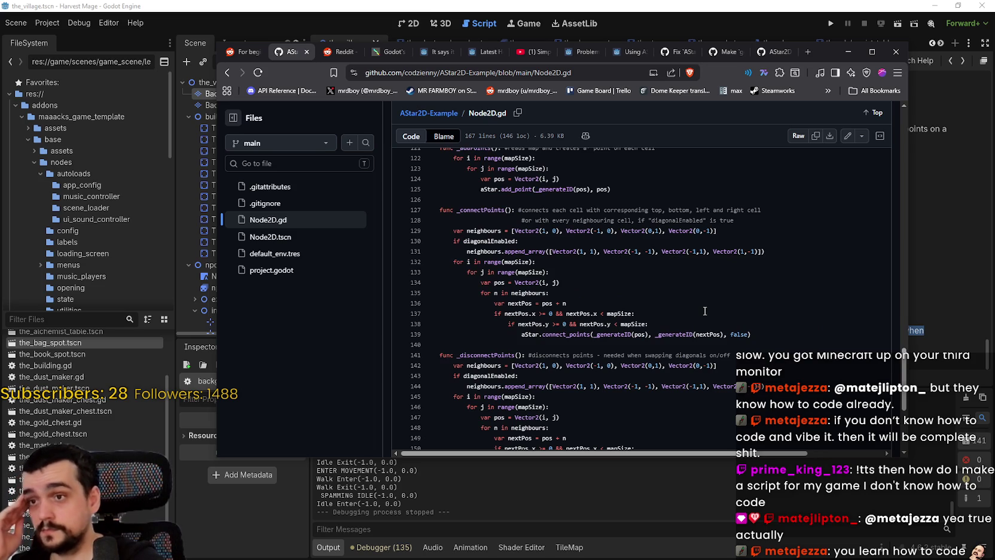
pyautogui.scroll(-5, 705, 311)
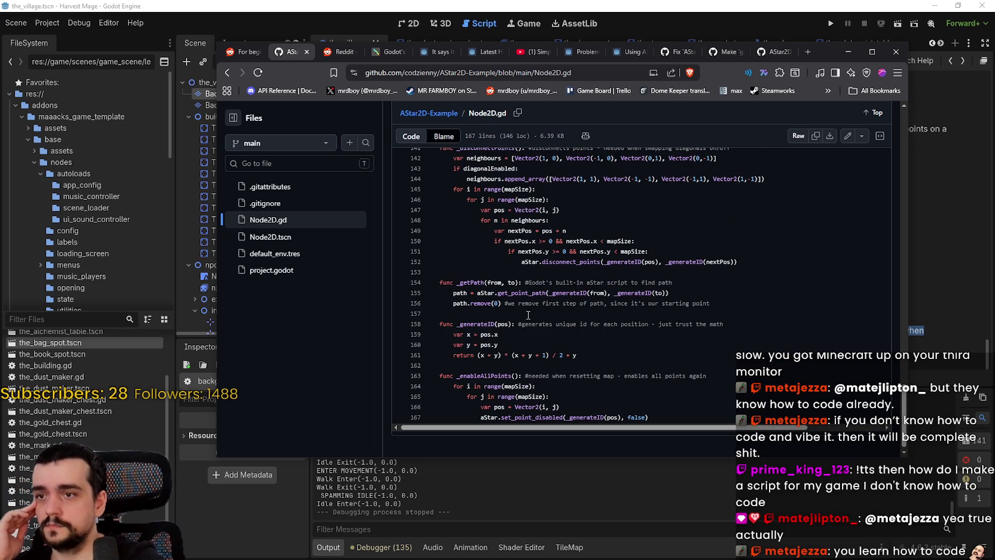
# Step: Show all 10 references to _generateID from line 155 in the Symbols pane
pyautogui.click(573, 295)
pyautogui.click(425, 293)
pyautogui.click(417, 293)
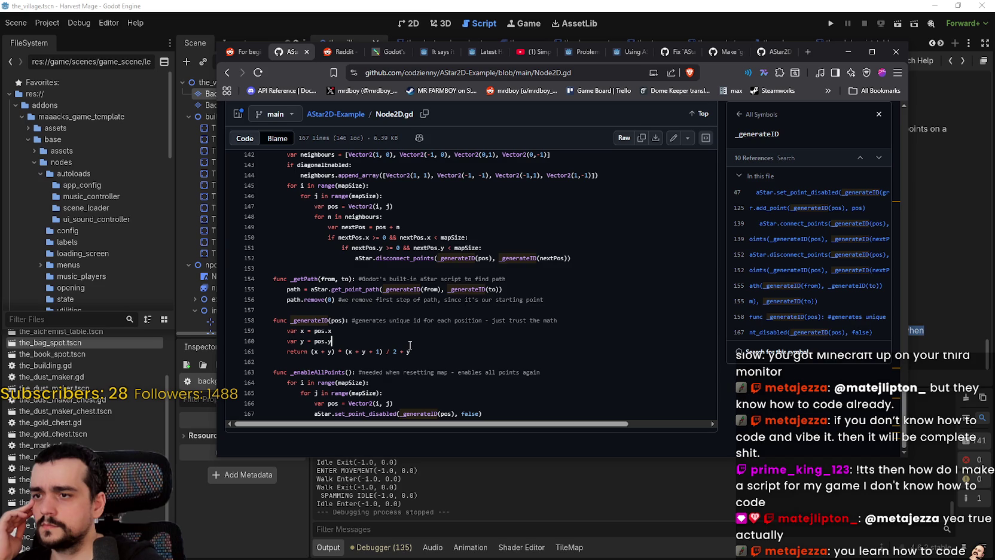
pyautogui.scroll(9, 413, 349)
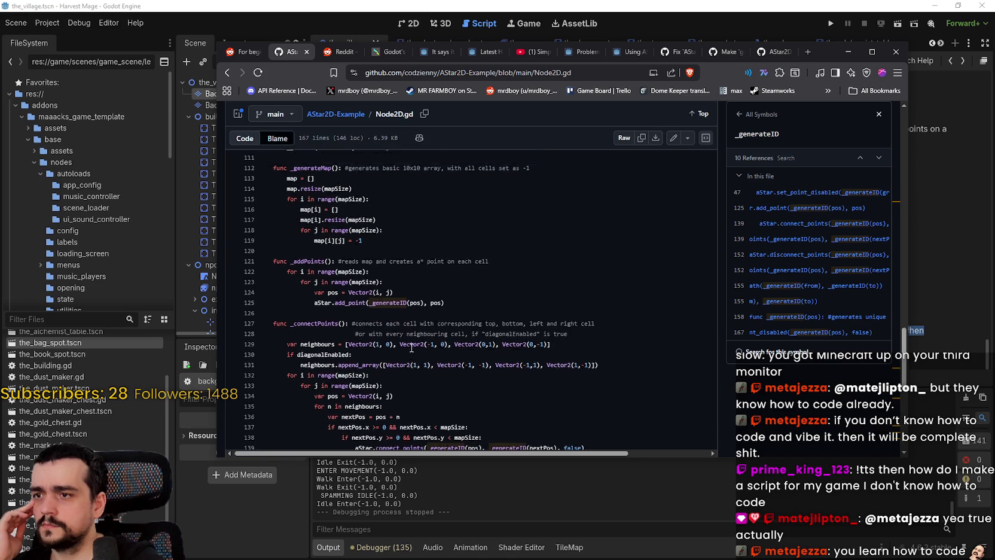
pyautogui.scroll(4, 411, 348)
pyautogui.scroll(15, 409, 347)
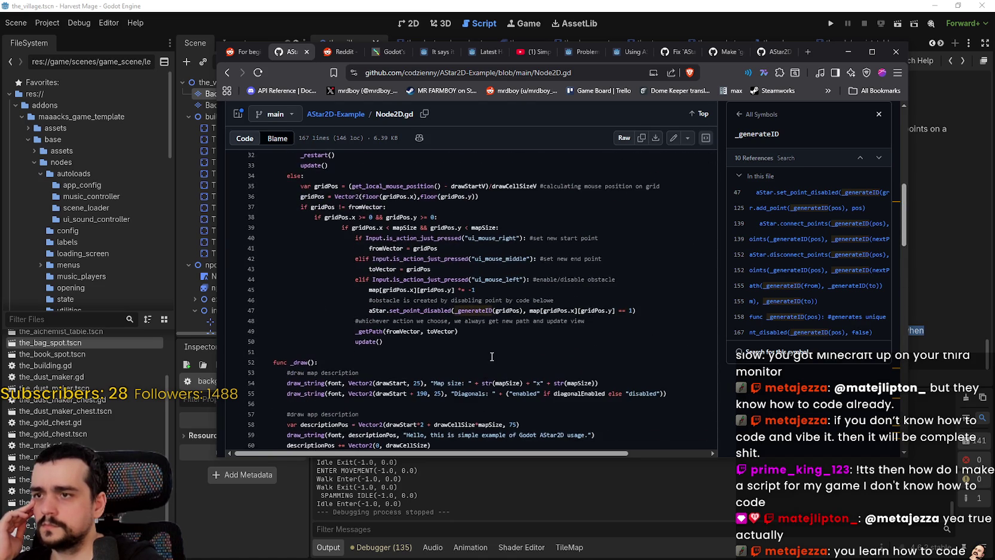
pyautogui.scroll(3, 492, 356)
pyautogui.scroll(8, 490, 357)
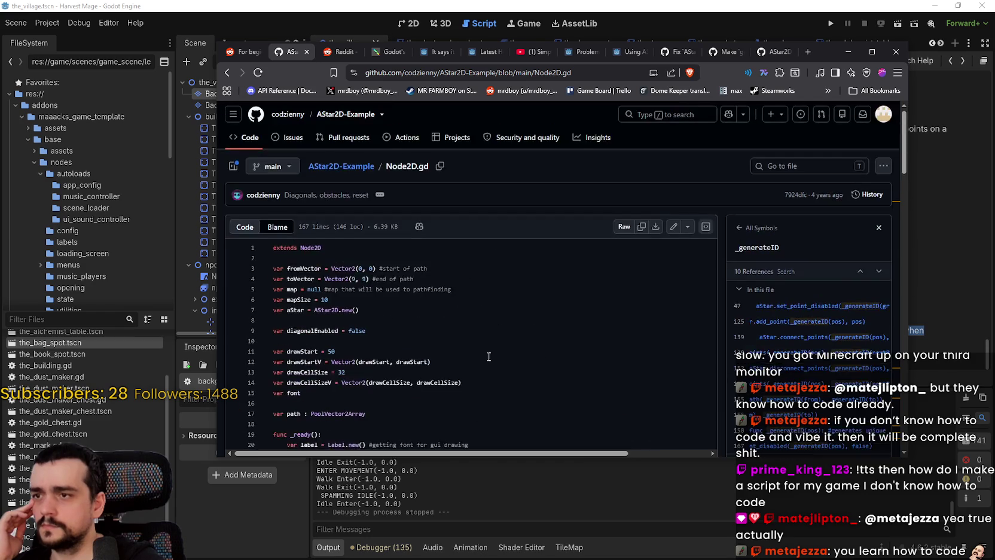
pyautogui.scroll(-15, 467, 347)
pyautogui.scroll(-8, 462, 345)
pyautogui.scroll(-13, 463, 346)
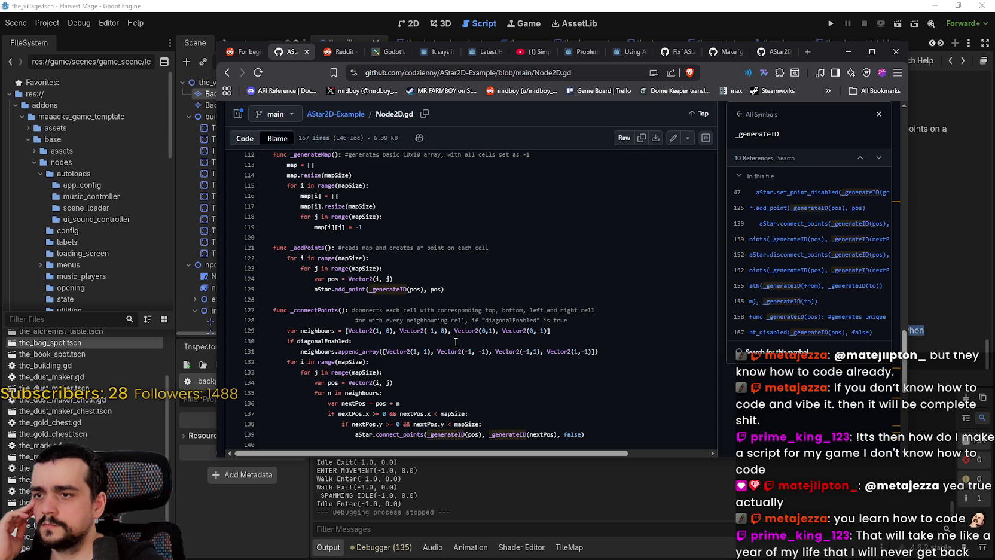
pyautogui.doubleClick(390, 289)
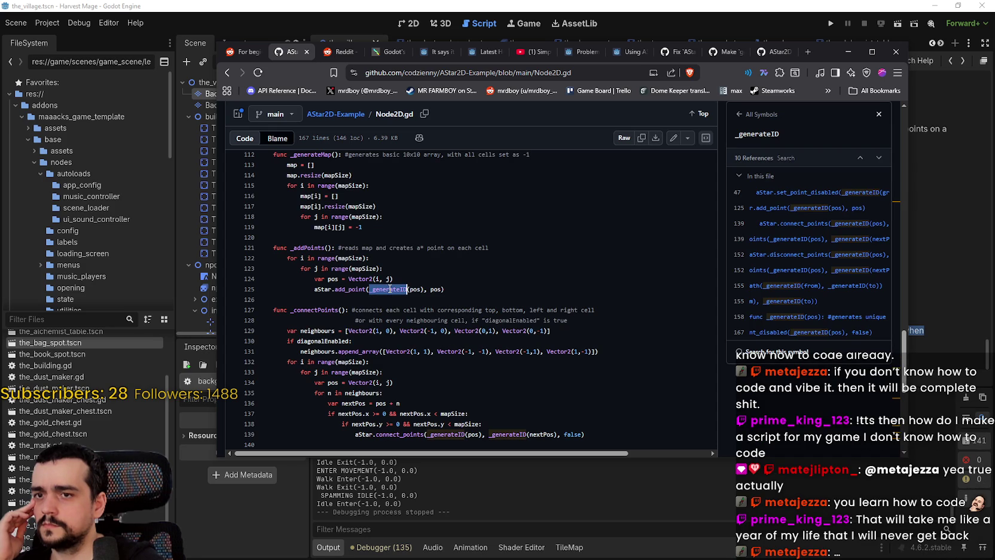
pyautogui.click(798, 319)
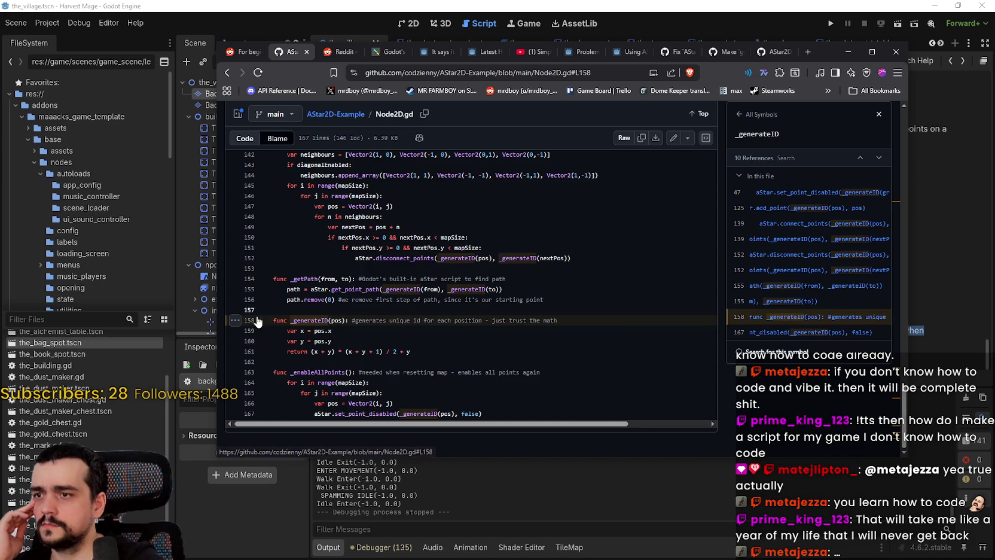
pyautogui.scroll(3, 399, 346)
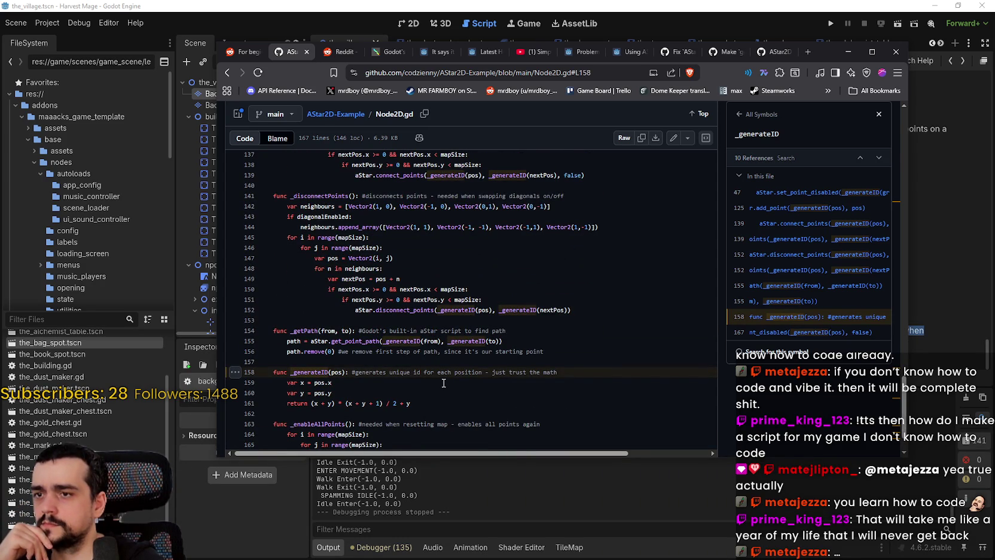
pyautogui.moveTo(273, 372)
pyautogui.mouseDown()
pyautogui.moveTo(302, 353)
pyautogui.moveTo(287, 352)
pyautogui.mouseUp()
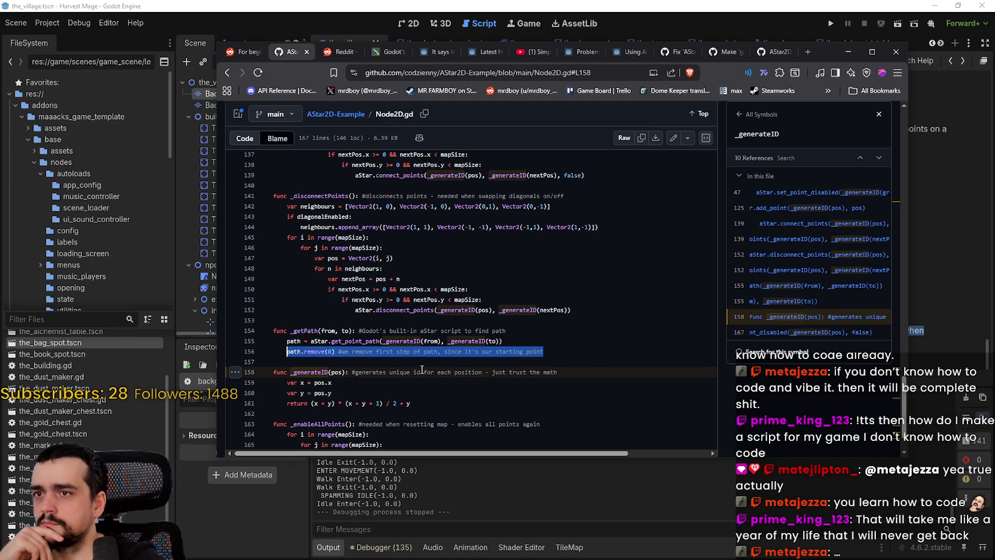
pyautogui.scroll(10, 422, 369)
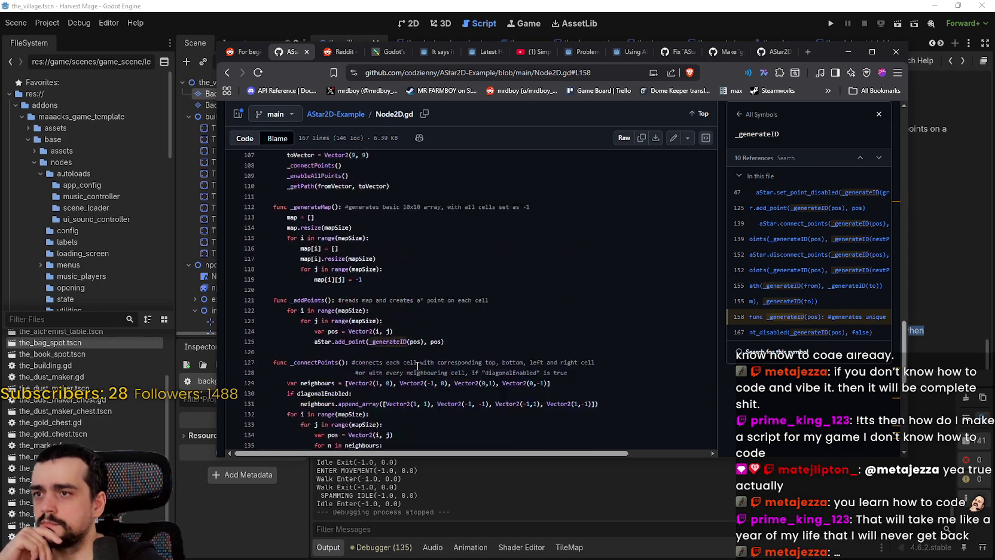
pyautogui.scroll(4, 417, 364)
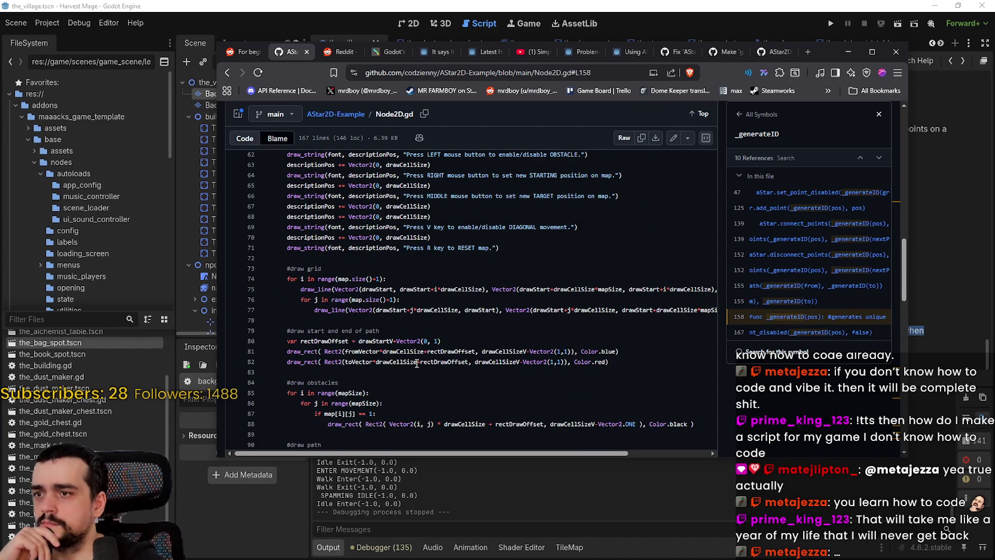
pyautogui.scroll(-2, 416, 363)
pyautogui.scroll(-1, 416, 363)
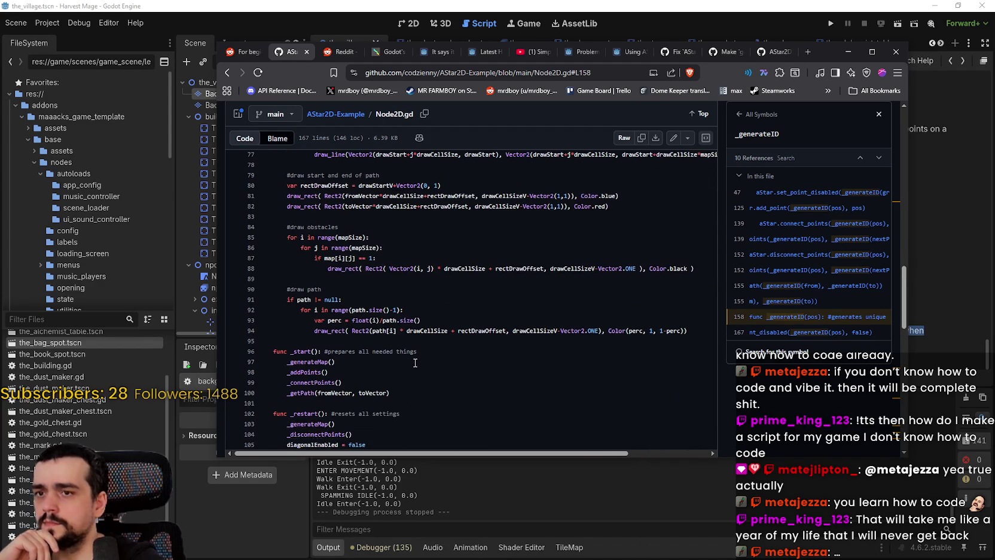
pyautogui.scroll(6, 415, 362)
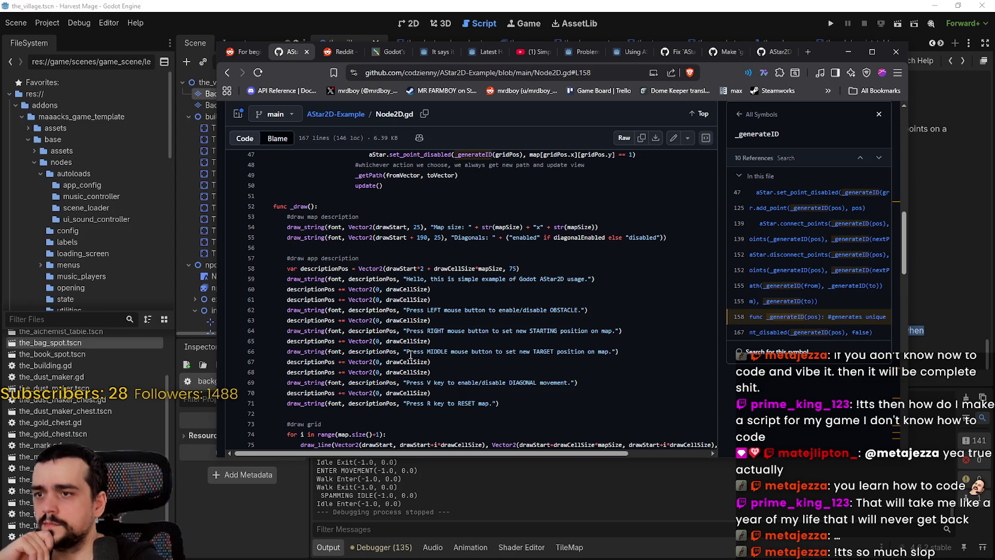
pyautogui.scroll(-5, 410, 355)
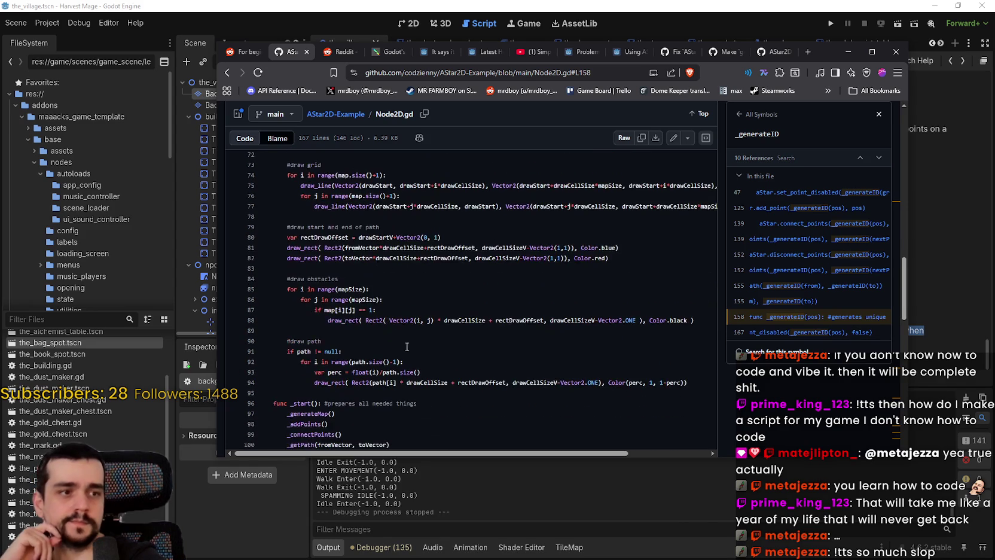
pyautogui.click(847, 55)
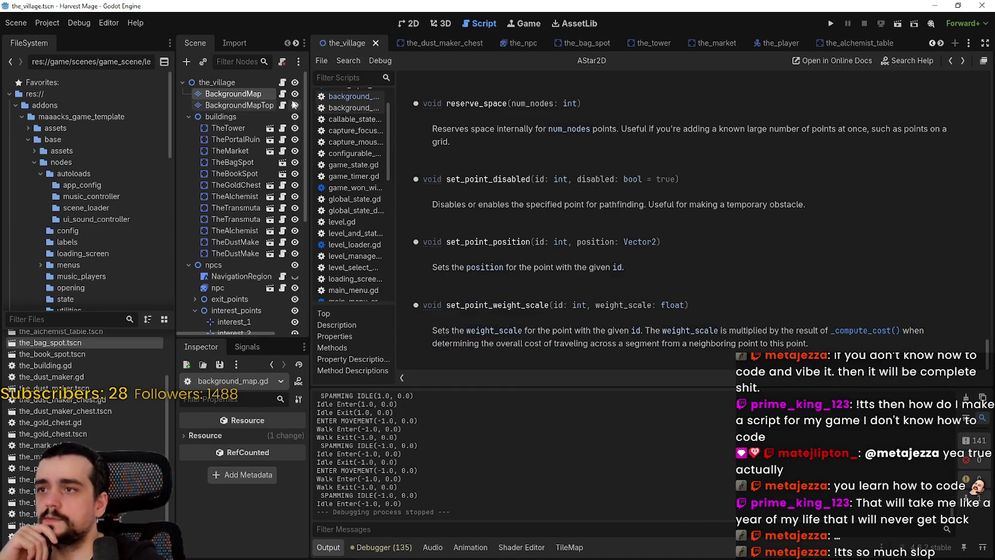
# Step: Open the_npc.gd at its _state_walk code, then return to the AStar2D devlog
pyautogui.scroll(-3, 252, 191)
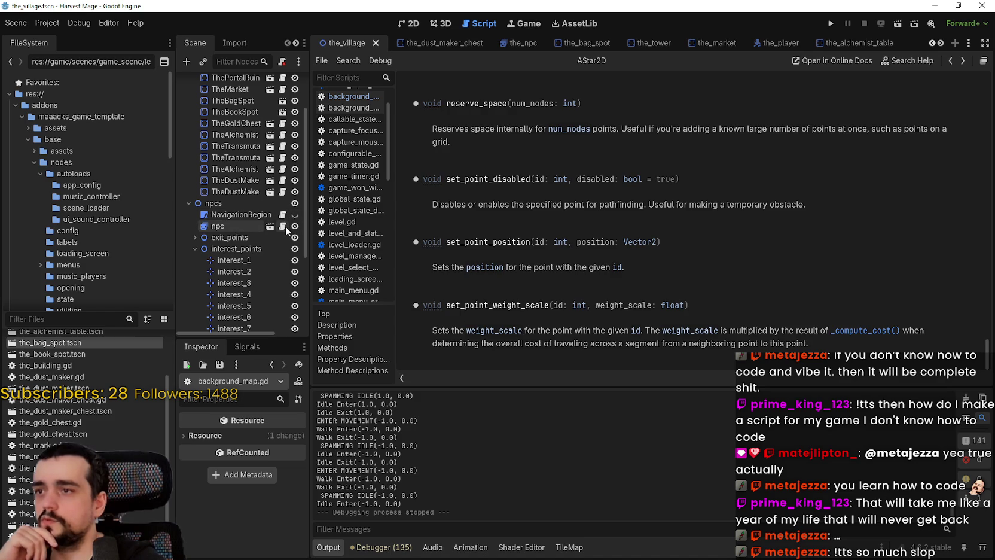
pyautogui.click(282, 227)
pyautogui.click(699, 239)
pyautogui.scroll(3, 666, 245)
pyautogui.scroll(-2, 662, 243)
pyautogui.scroll(-4, 662, 243)
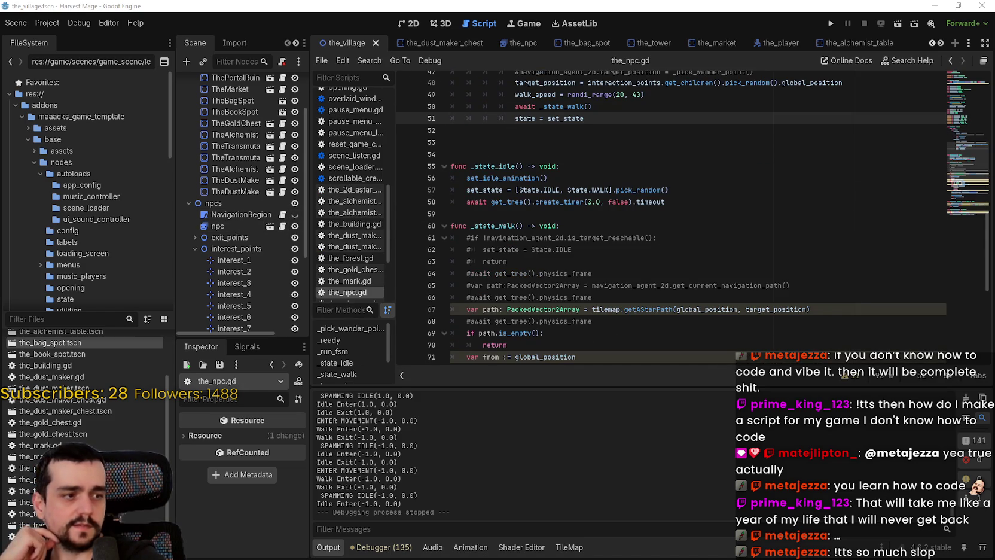
pyautogui.hotkey('alt', 'Tab')
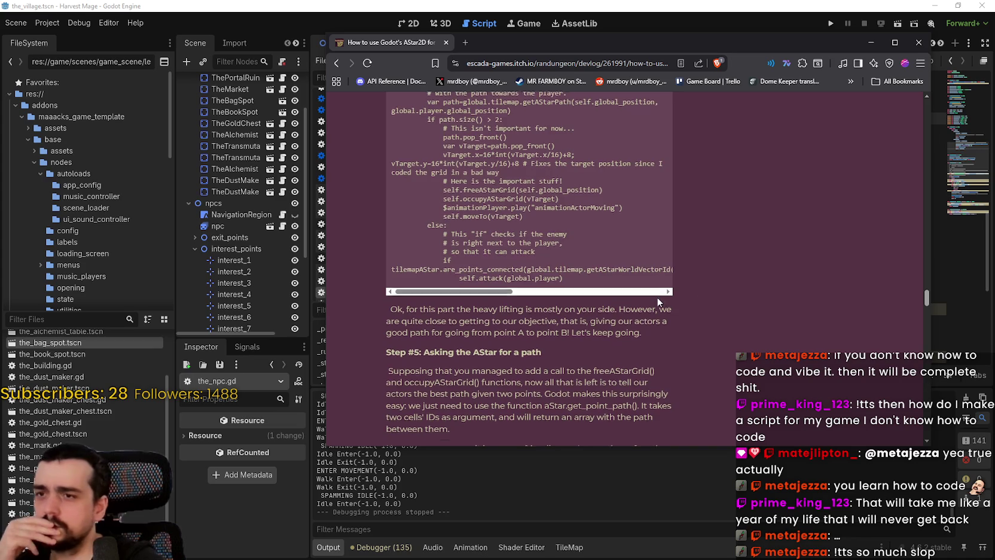
# Step: Review the devlog's enemy code that follows the computed path
pyautogui.scroll(2, 657, 302)
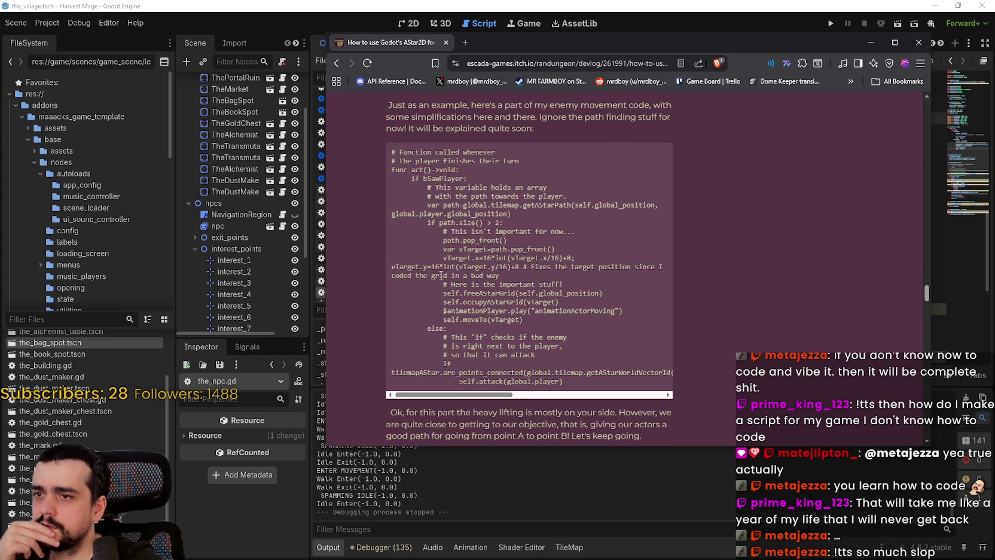
pyautogui.moveTo(501, 277)
pyautogui.mouseDown()
pyautogui.moveTo(418, 267)
pyautogui.moveTo(425, 249)
pyautogui.moveTo(397, 223)
pyautogui.mouseUp()
pyautogui.scroll(6, 585, 273)
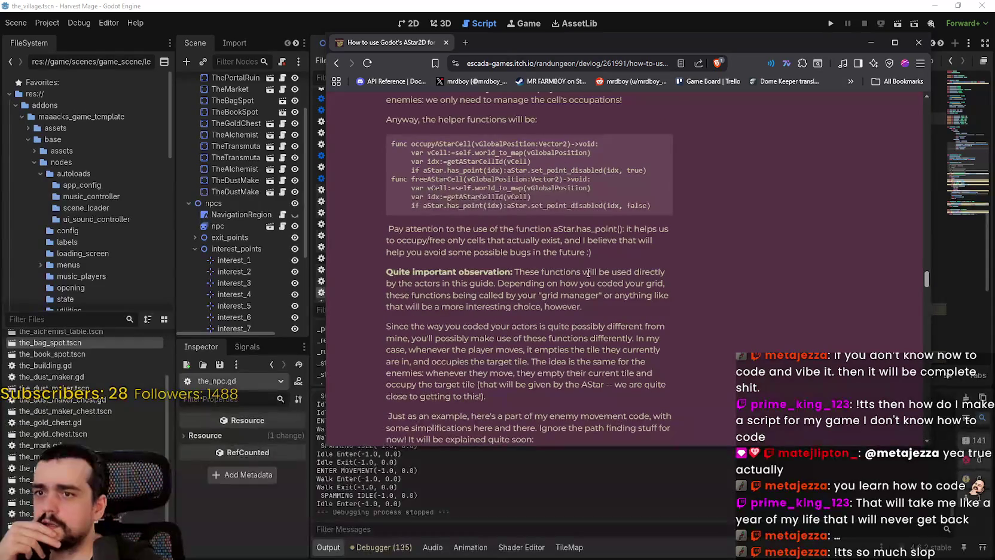
pyautogui.scroll(6, 586, 275)
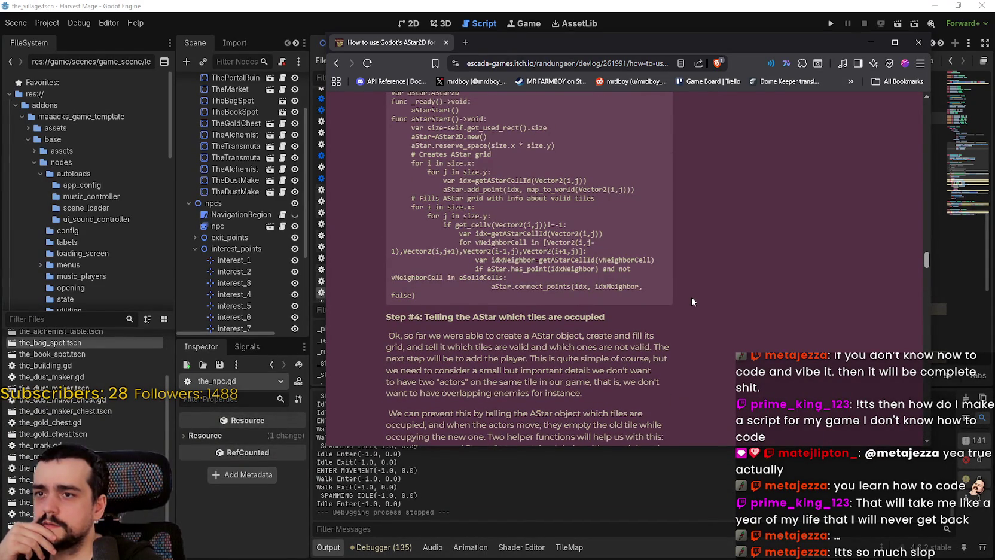
pyautogui.scroll(-2, 691, 298)
pyautogui.scroll(-1, 689, 296)
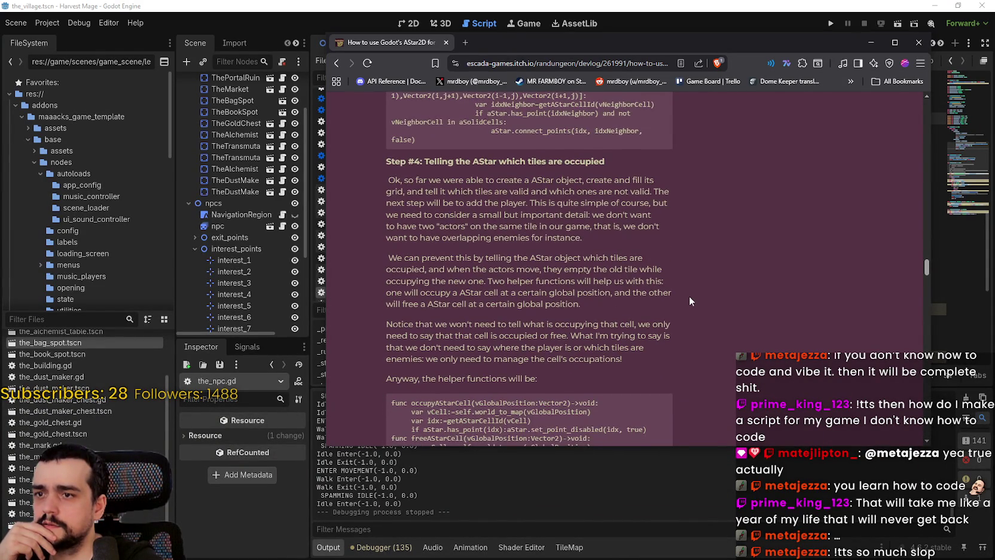
# Step: Search the devlog for 'diagonal' and jump to the first of 3 matches
pyautogui.hotkey('ctrl', 'f')
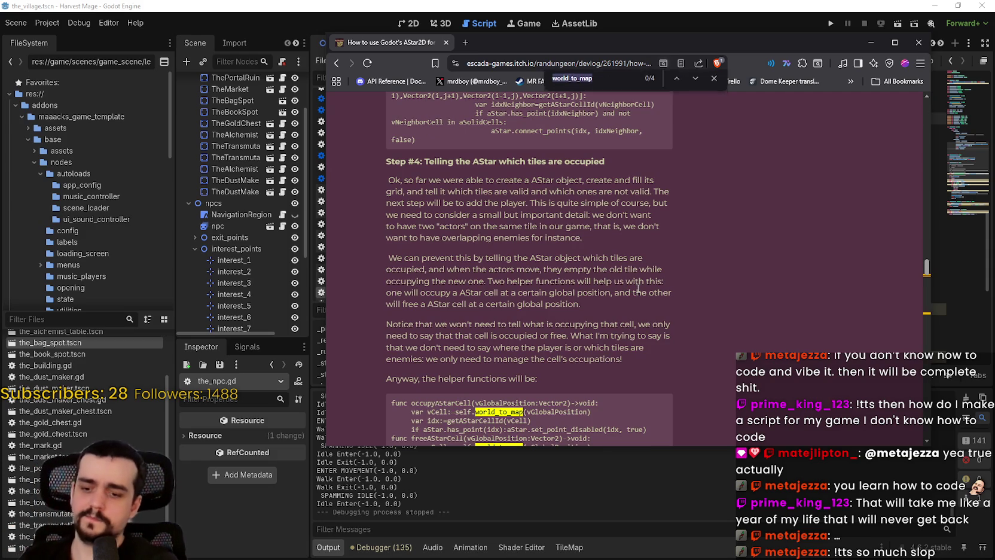
pyautogui.write('diagona')
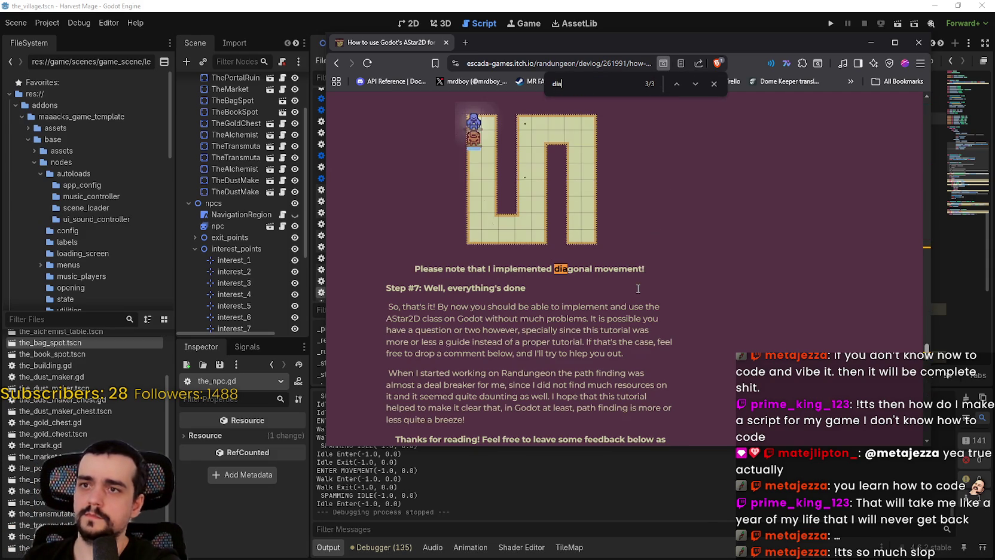
pyautogui.write('l')
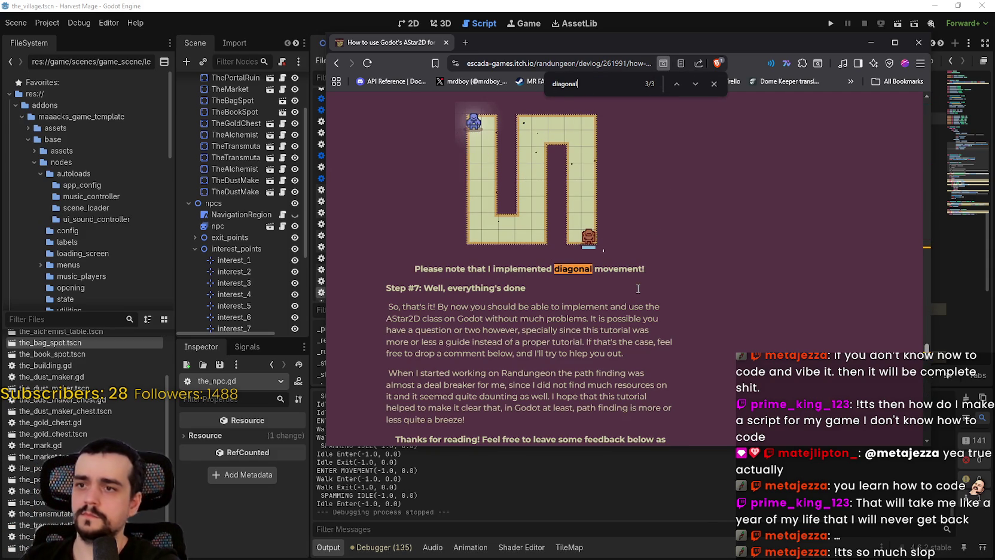
pyautogui.click(697, 84)
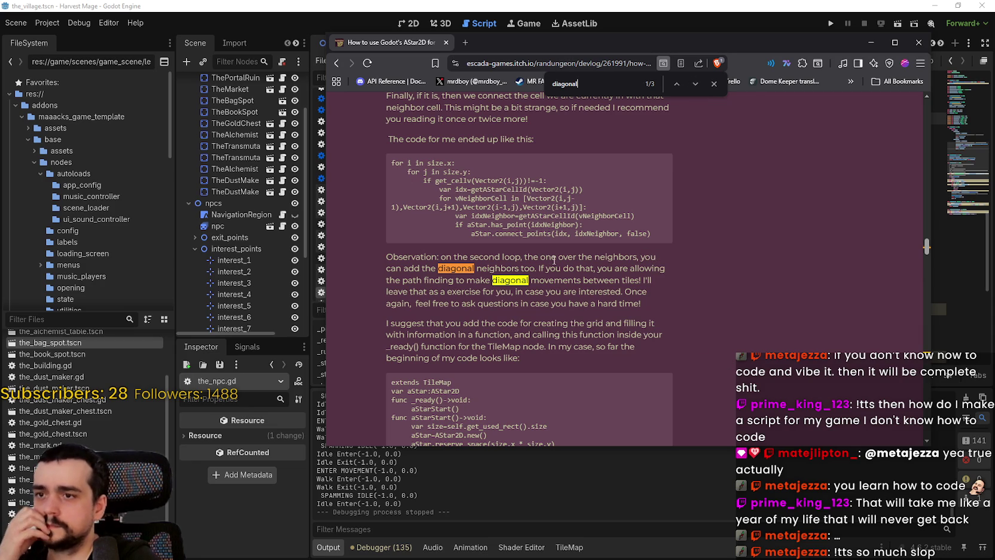
# Step: Highlight the Observation paragraph on adding diagonal neighbors for diagonal movement
pyautogui.moveTo(527, 257); pyautogui.dragTo(659, 266)
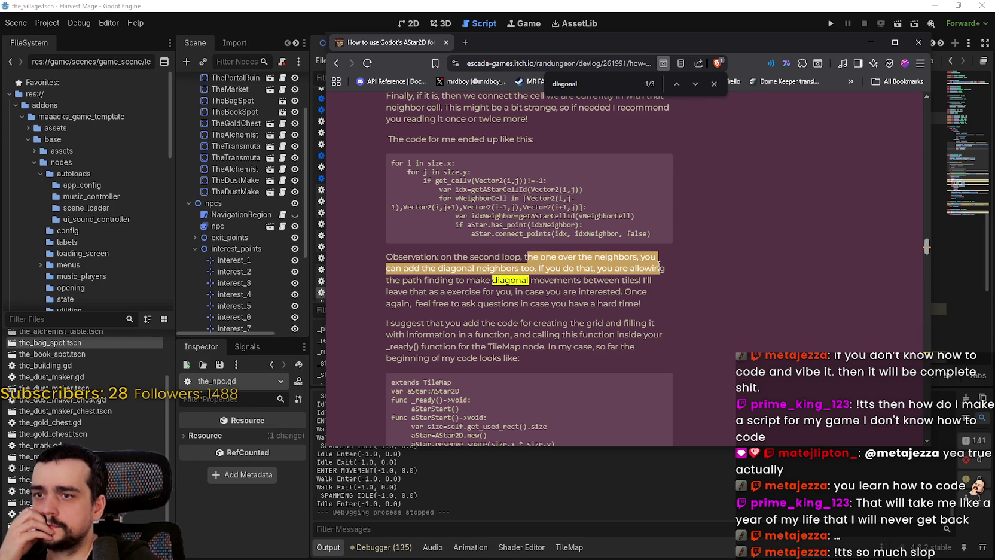
pyautogui.moveTo(535, 268); pyautogui.dragTo(447, 270)
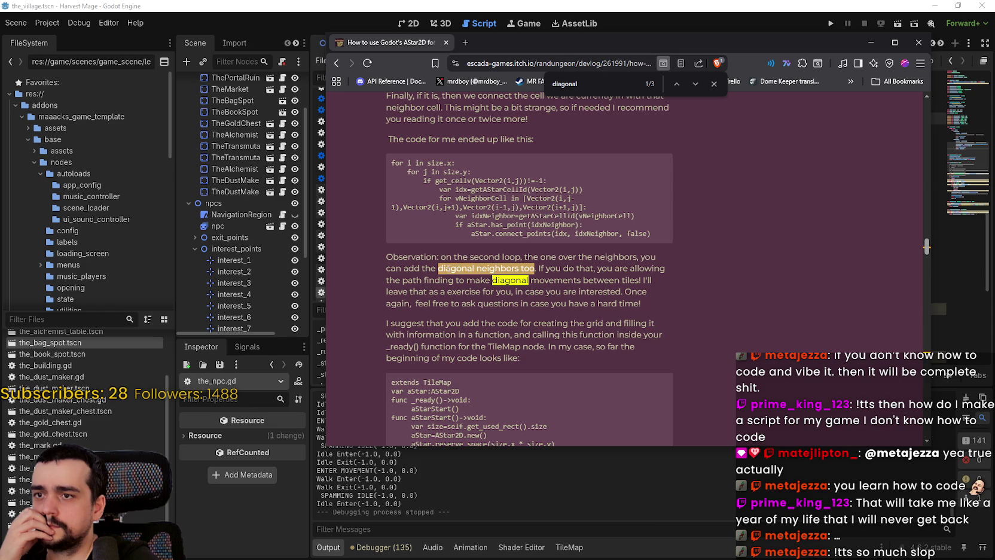
pyautogui.moveTo(520, 268); pyautogui.dragTo(672, 280)
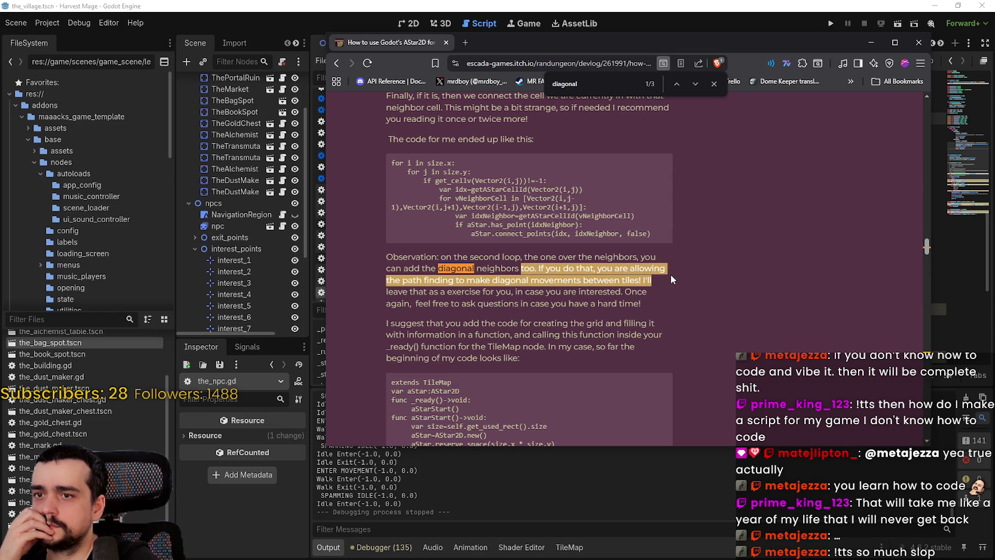
pyautogui.moveTo(671, 279); pyautogui.dragTo(676, 309)
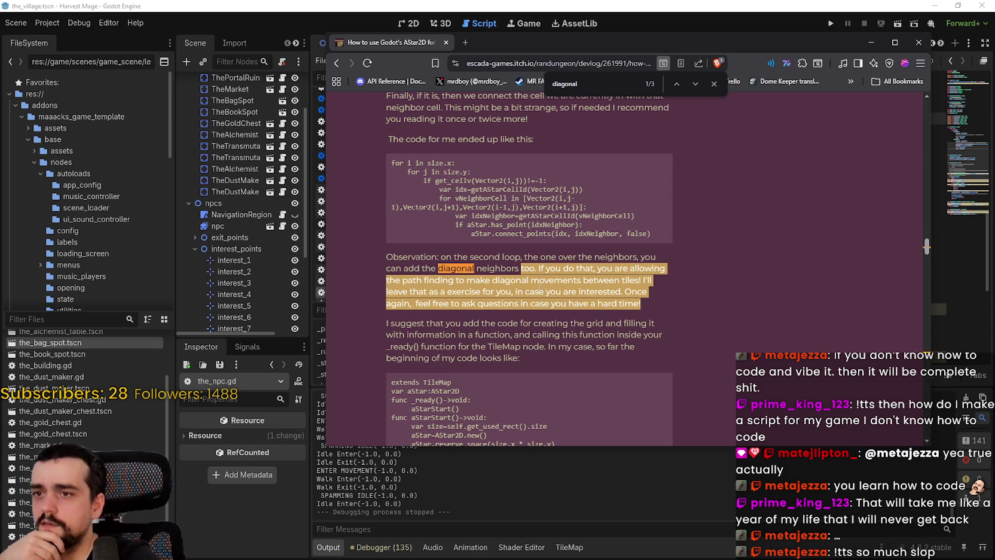
pyautogui.click(555, 277)
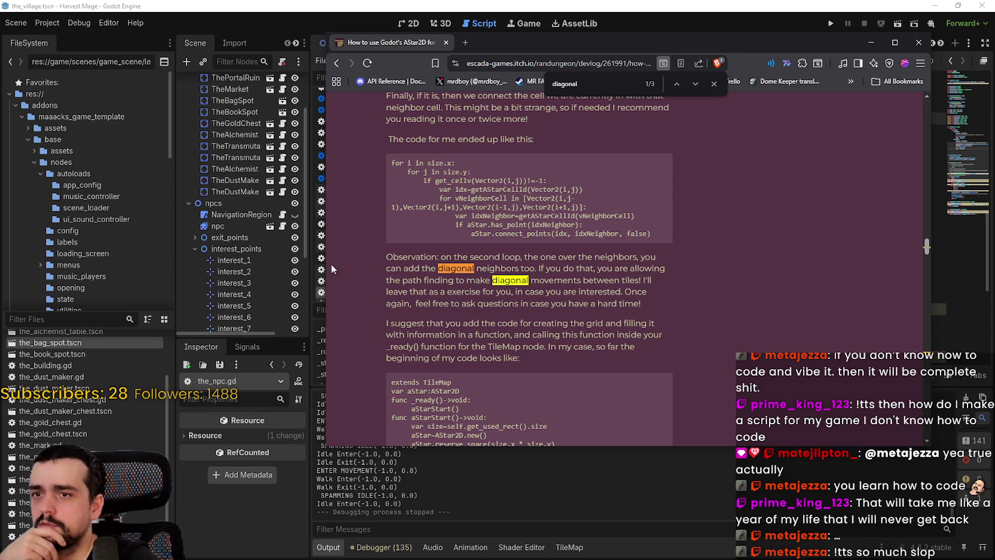
pyautogui.moveTo(467, 256); pyautogui.dragTo(594, 257)
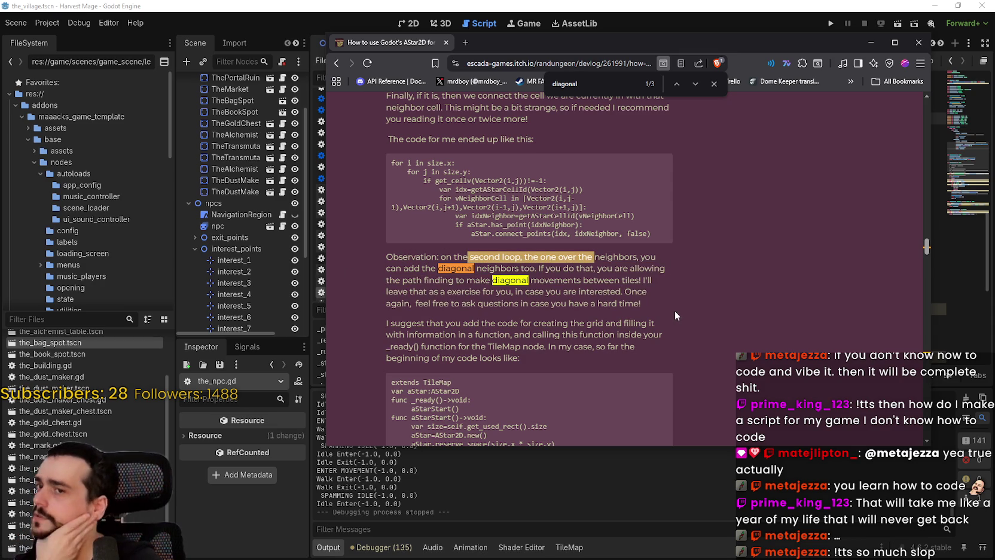